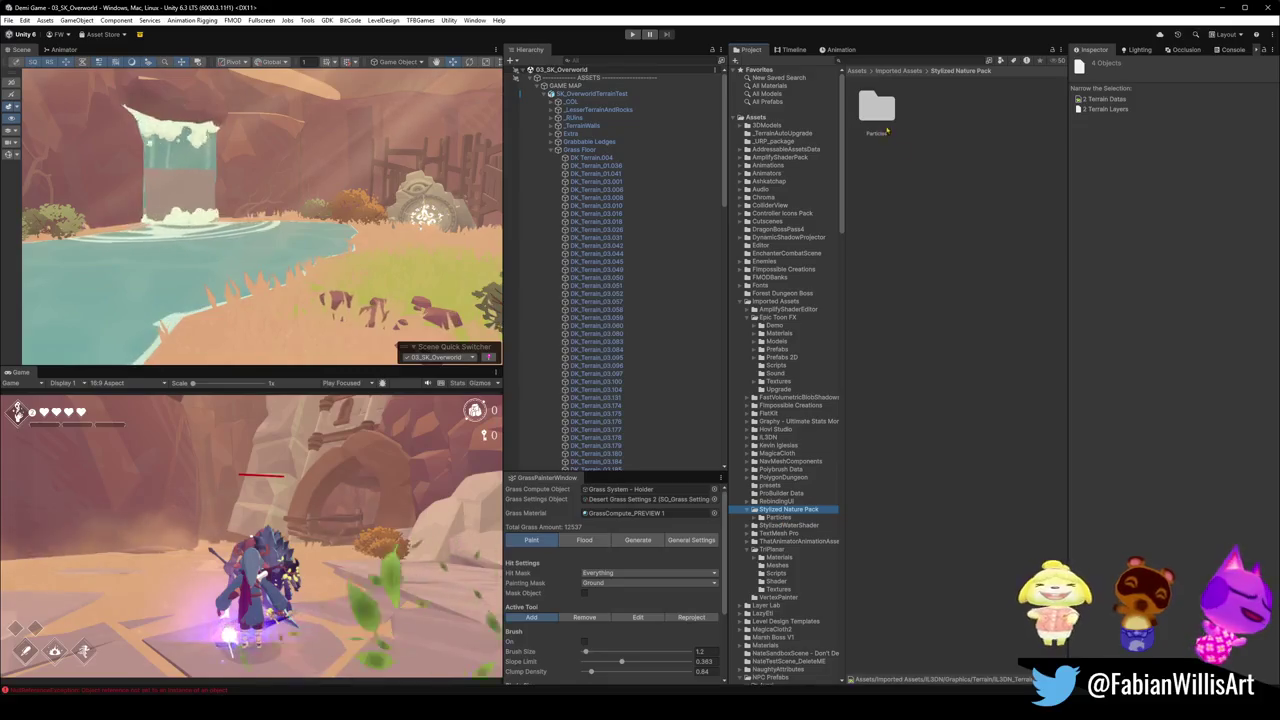
- Open Particles > Textures, then collapse the Stylized Nature Pack and TriPlanar folders
double_click(886, 117)
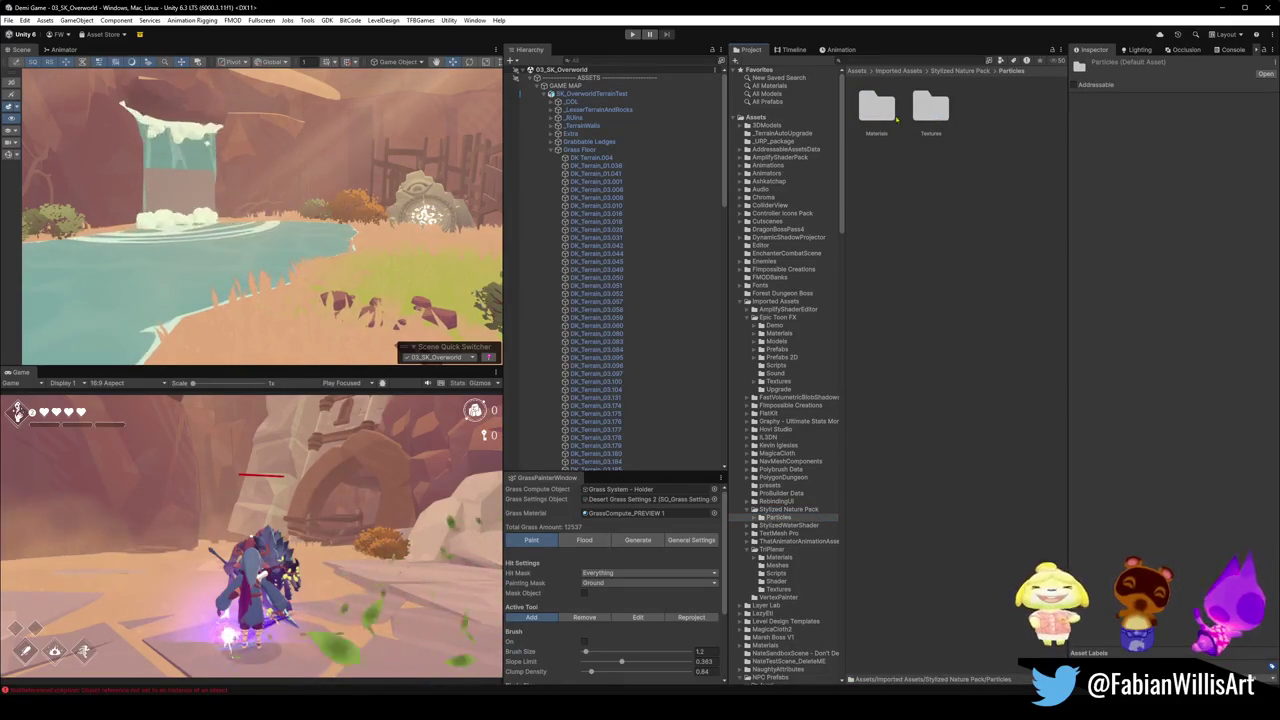
double_click(930, 112)
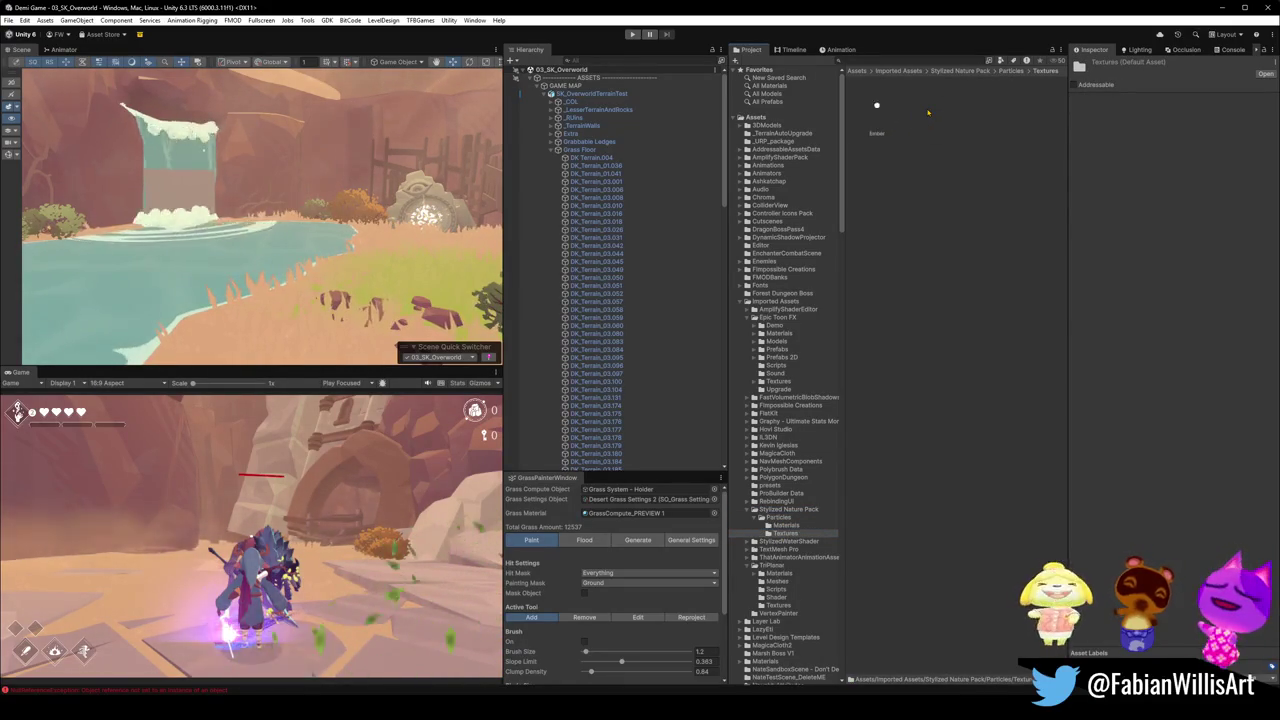
left_click(755, 510)
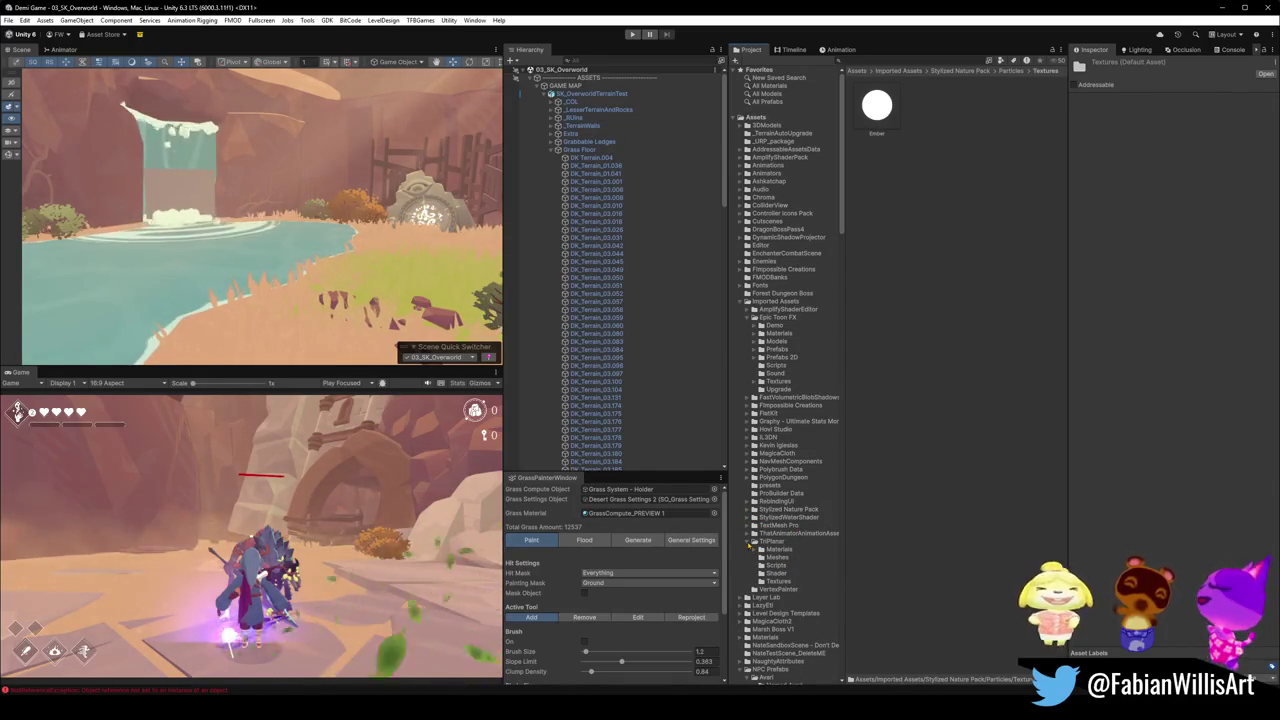
left_click(754, 541)
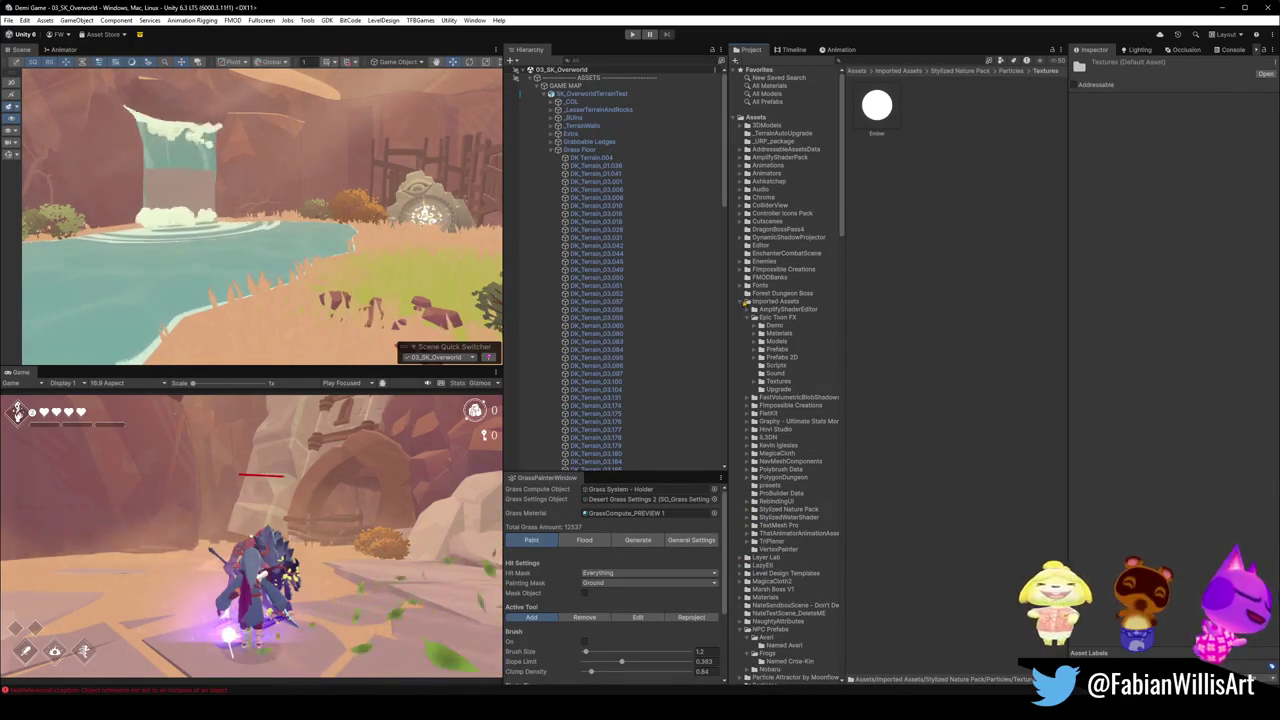
- Collapse Imported Assets, NPC Prefabs, Plugins, Scenes, Scripts and Code, and Shaders, then deselect
left_click(741, 302)
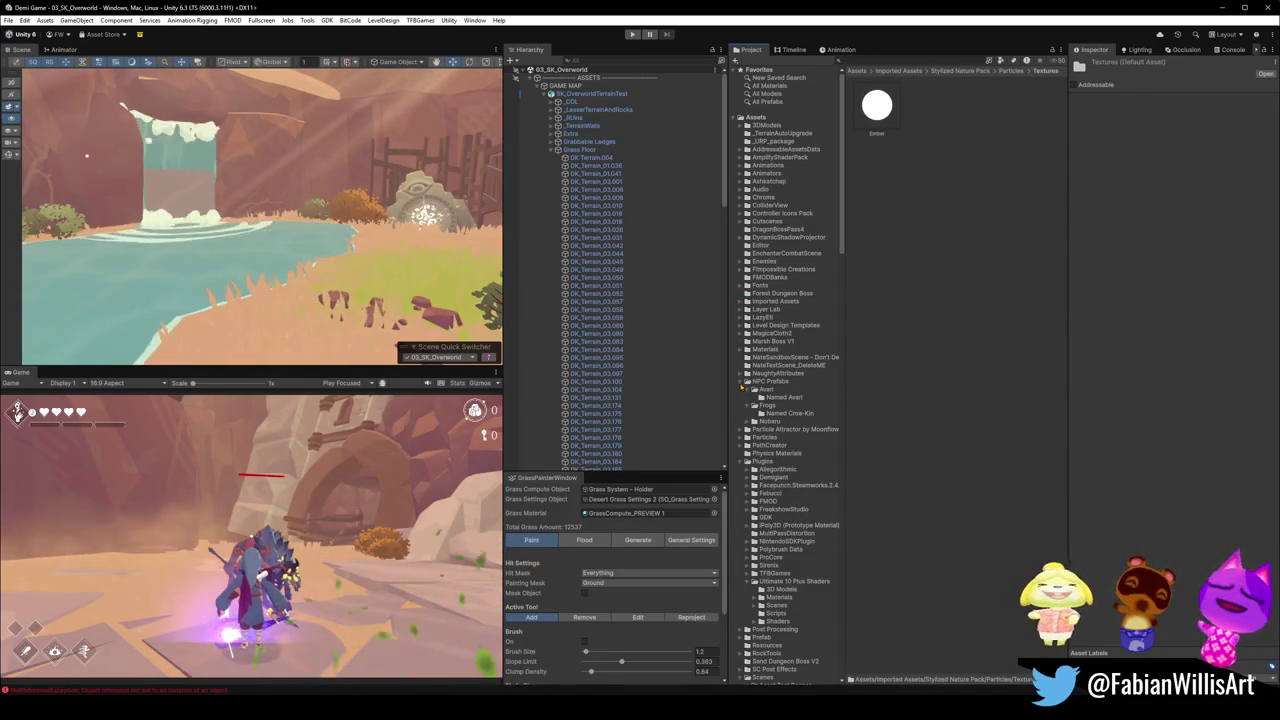
left_click(747, 381)
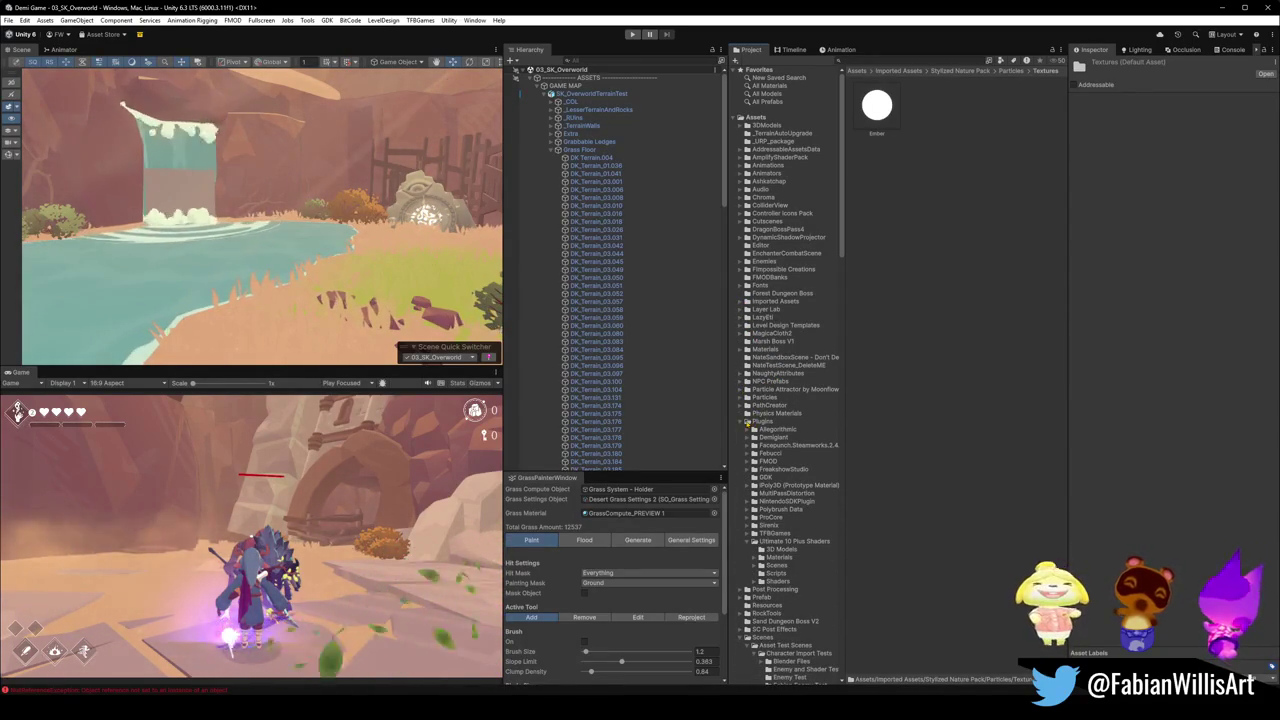
left_click(747, 421)
left_click(741, 477)
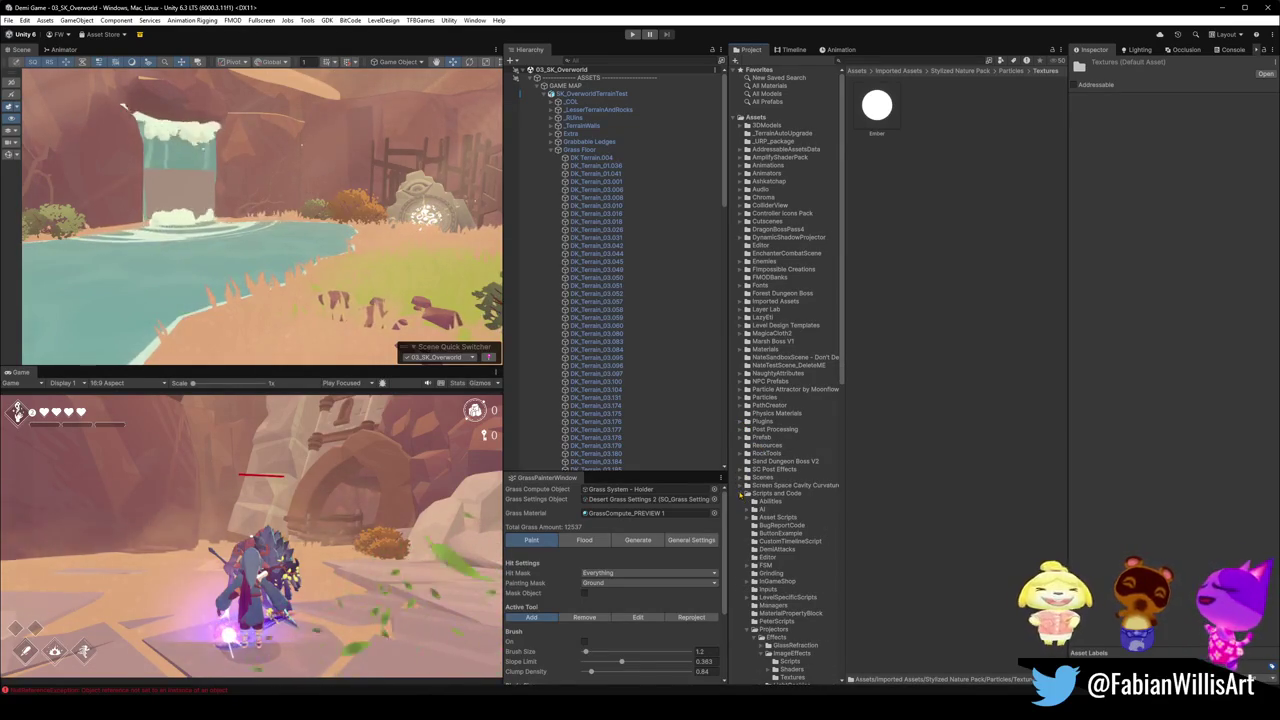
left_click(741, 493)
left_click(741, 509)
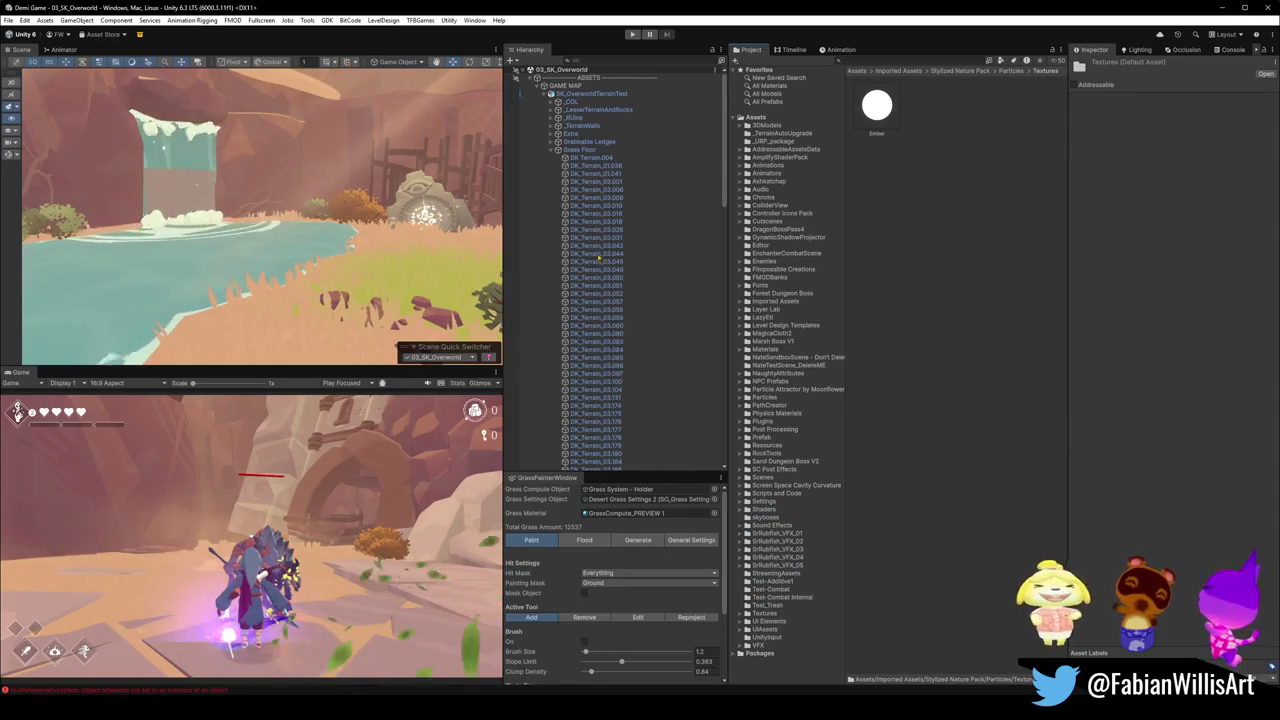
left_click(906, 386)
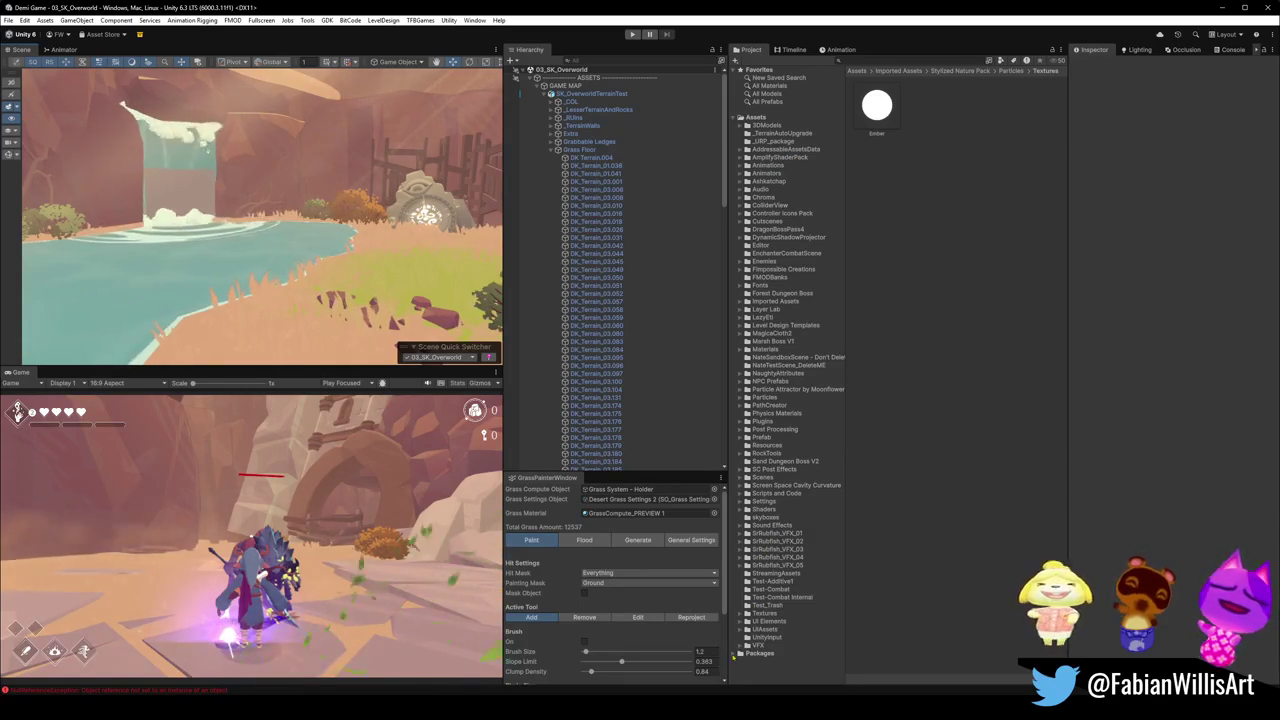
- Expand and browse the Packages and Plugins folders, then collapse them again
left_click(738, 653)
scroll(790, 600, "down", 6)
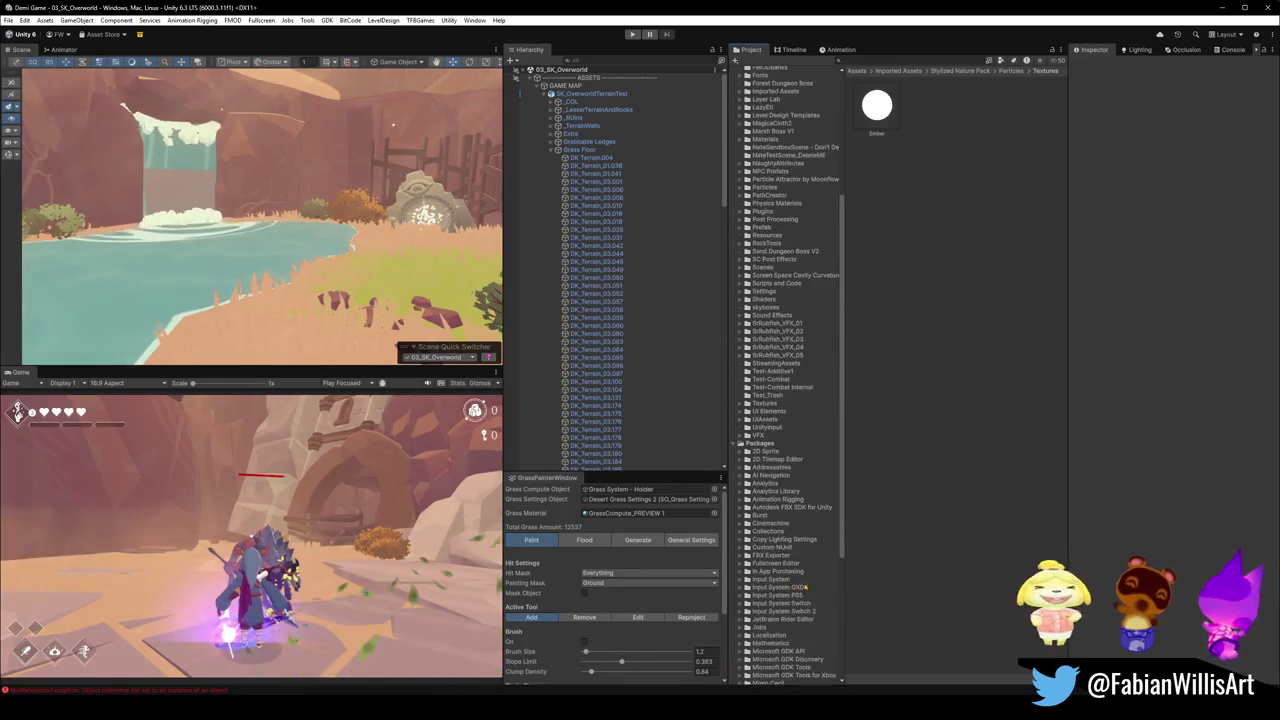
scroll(805, 585, "down", 3)
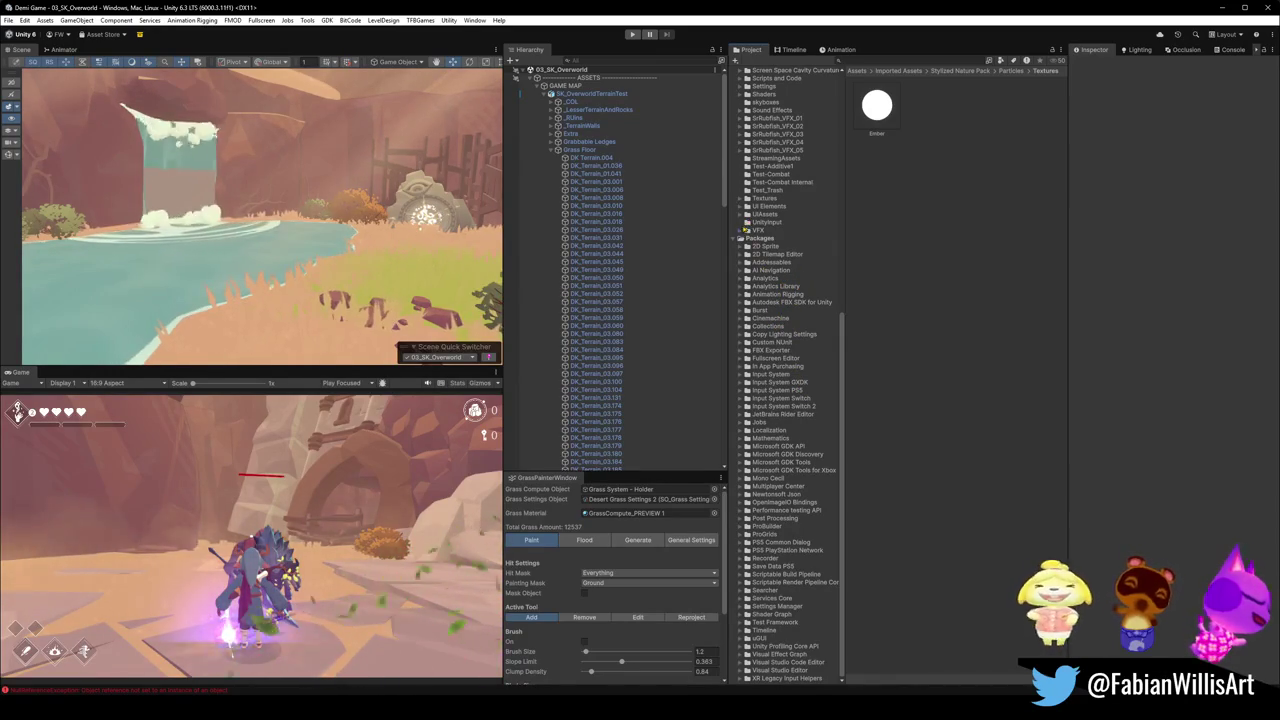
left_click(739, 239)
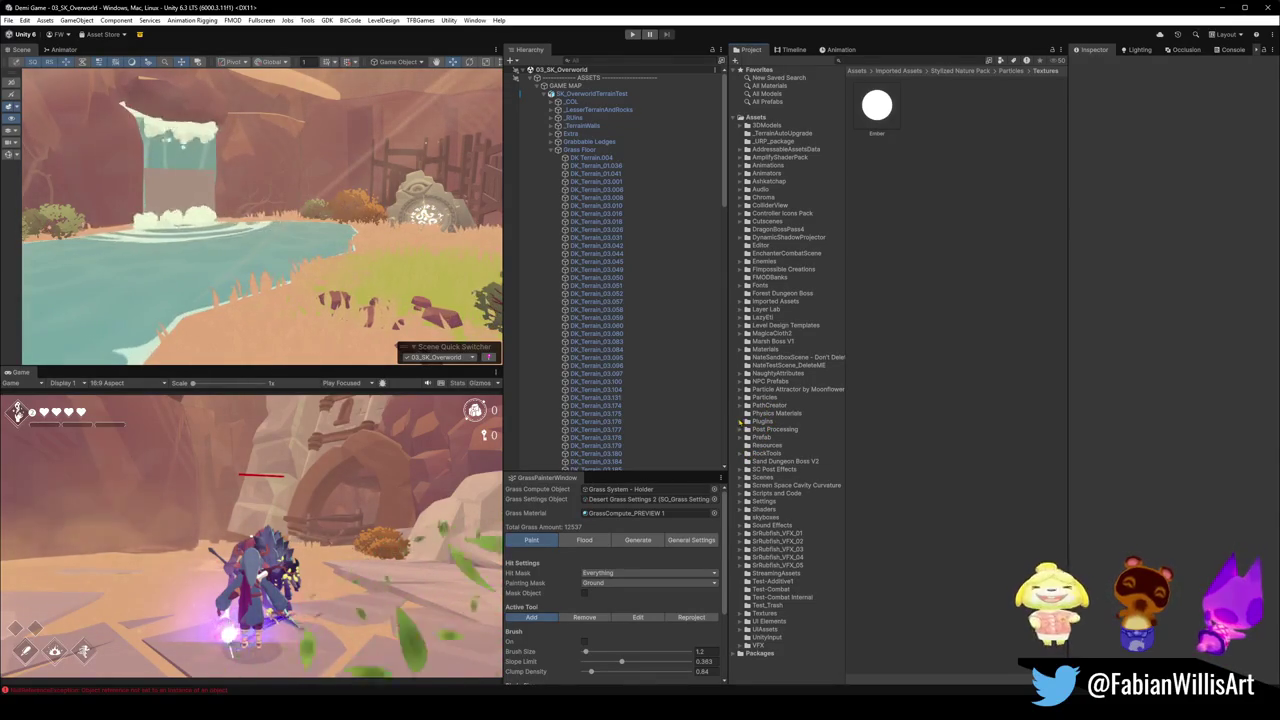
left_click(741, 422)
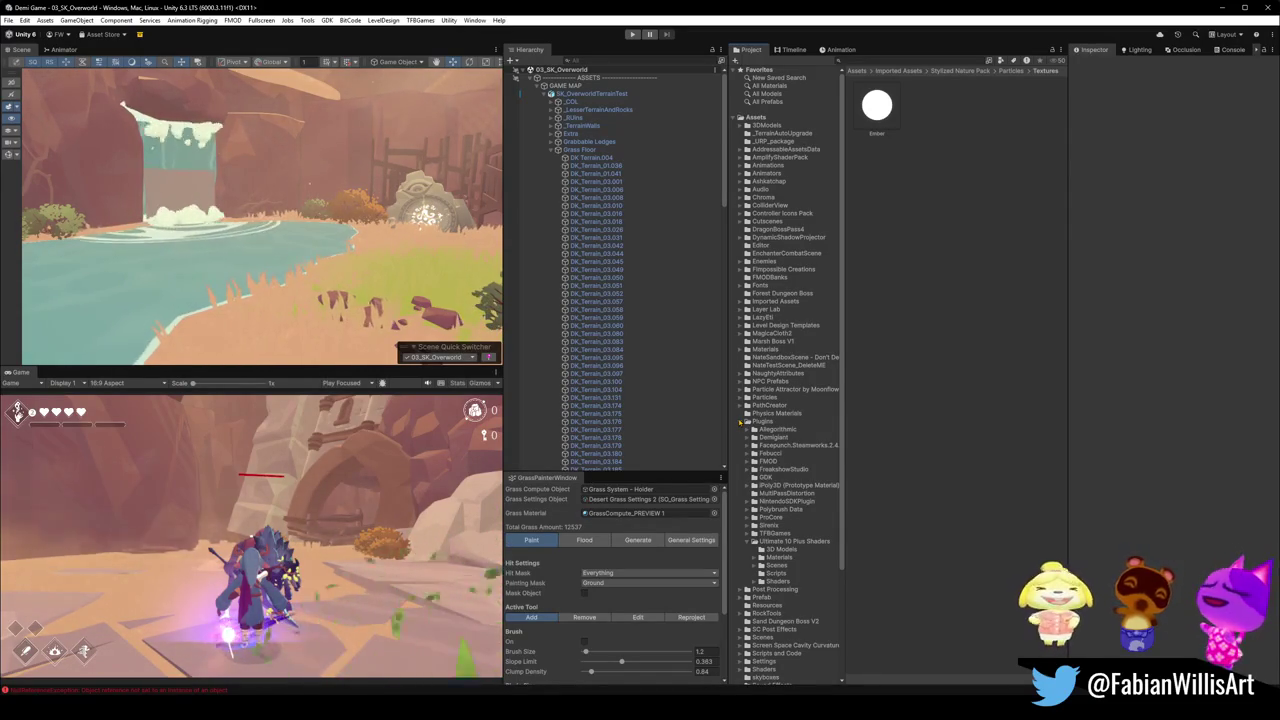
left_click(741, 422)
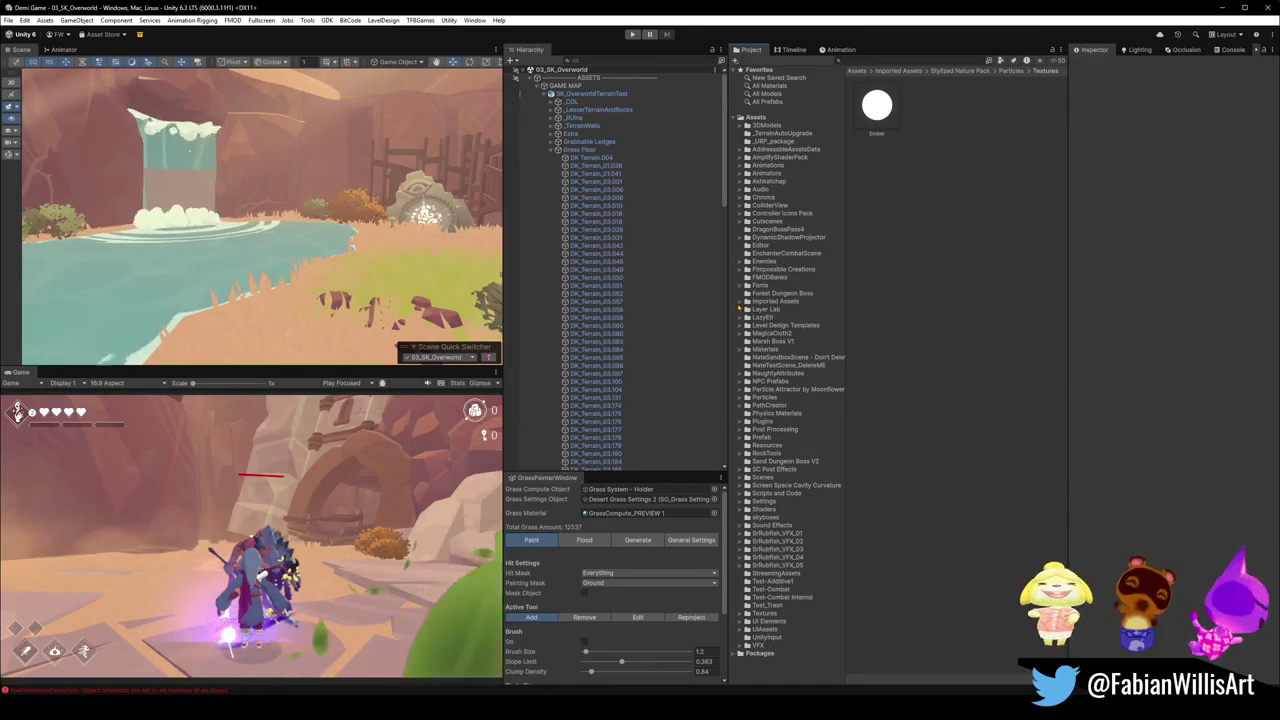
- Expand Imported Assets, collapse Epic Toon FX, and select the Kevin Iglesias folder
left_click(742, 301)
left_click(753, 317)
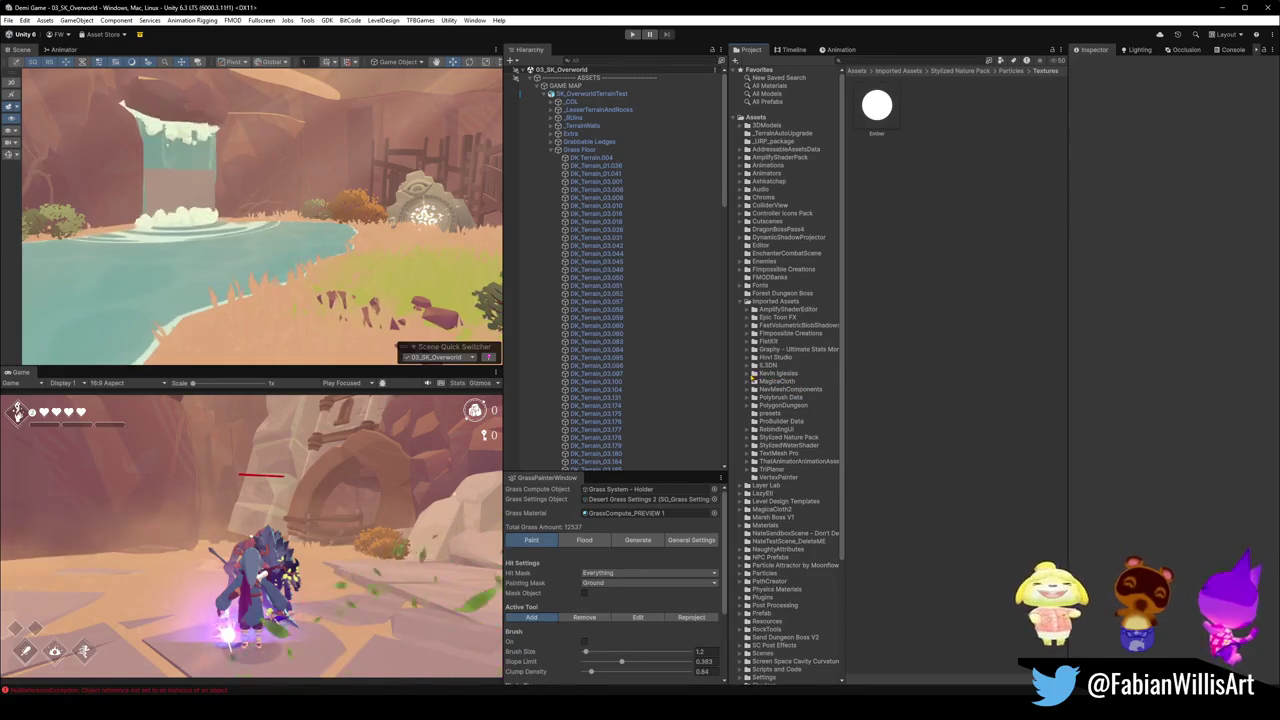
left_click(751, 375)
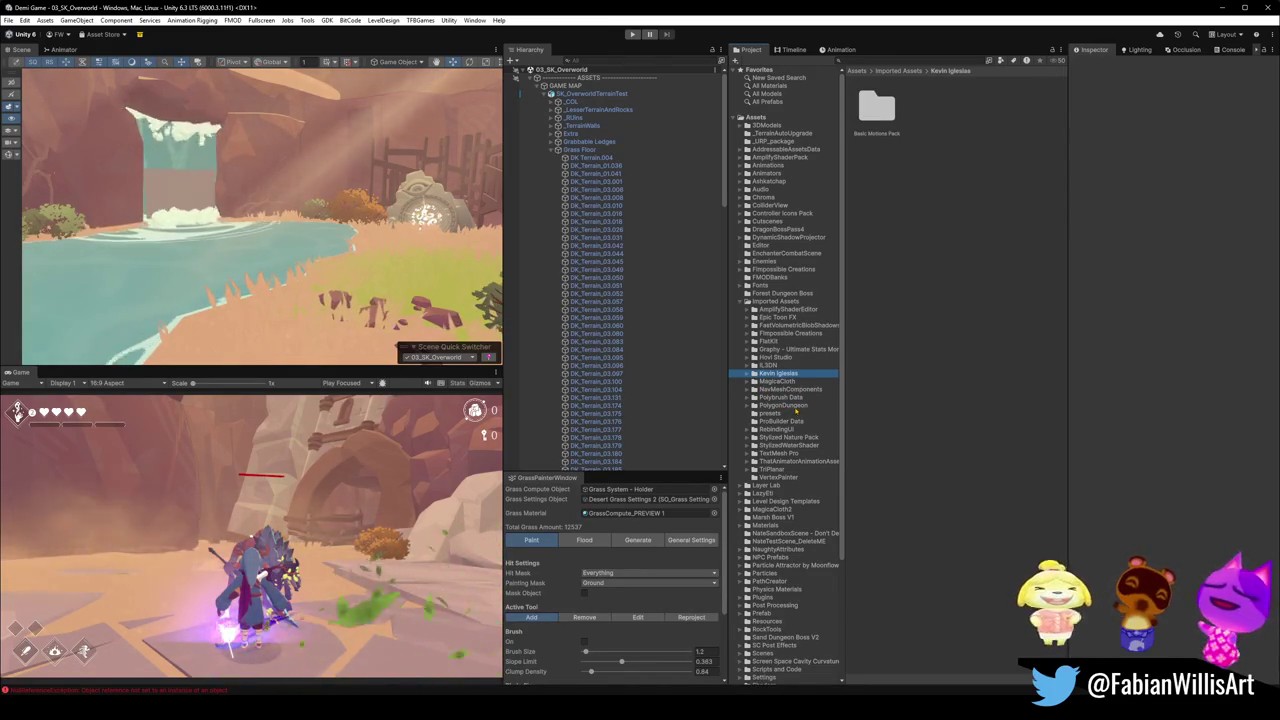
- Open the PolygonDungeon Models folder and scroll through its dungeon meshes
left_click(785, 405)
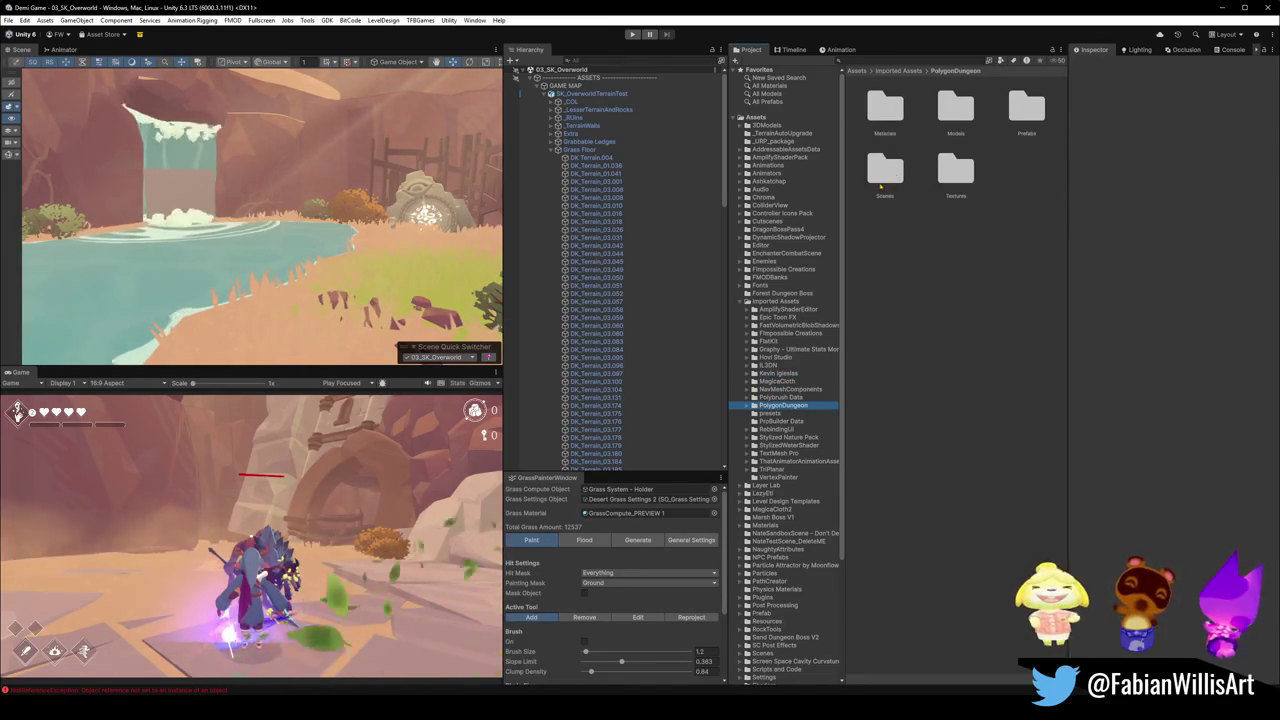
double_click(955, 105)
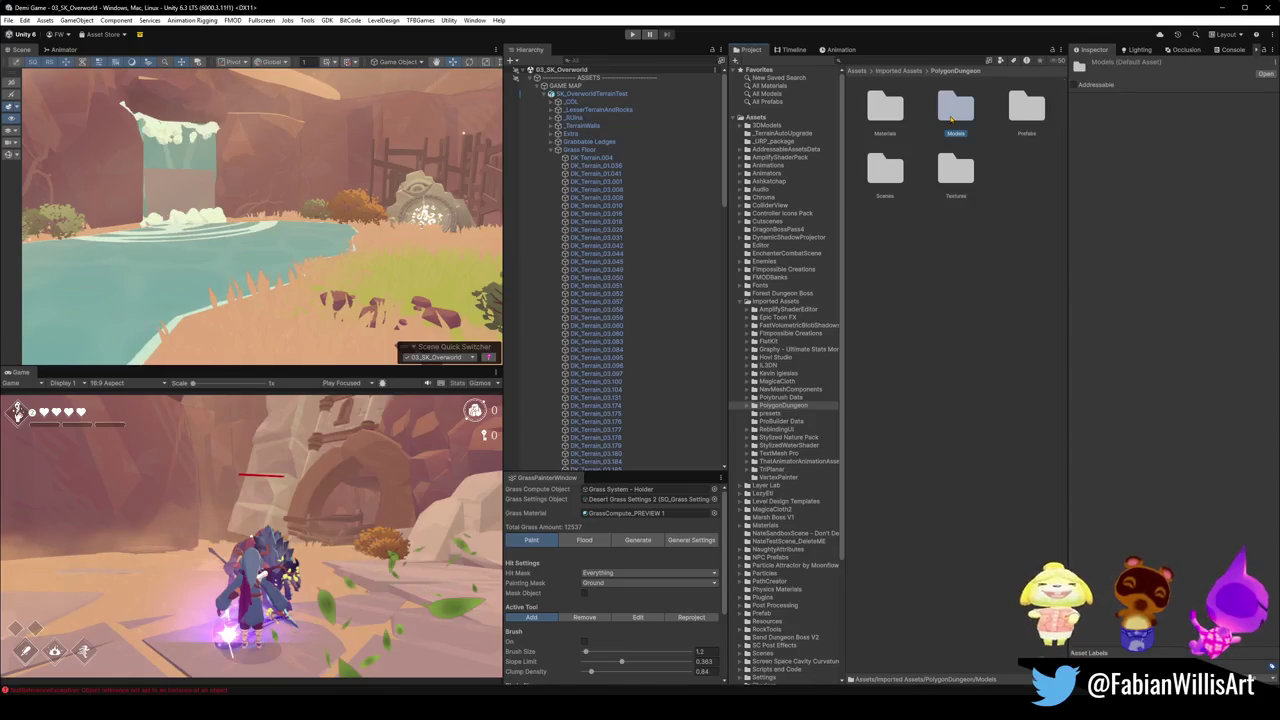
scroll(908, 418, "down", 10)
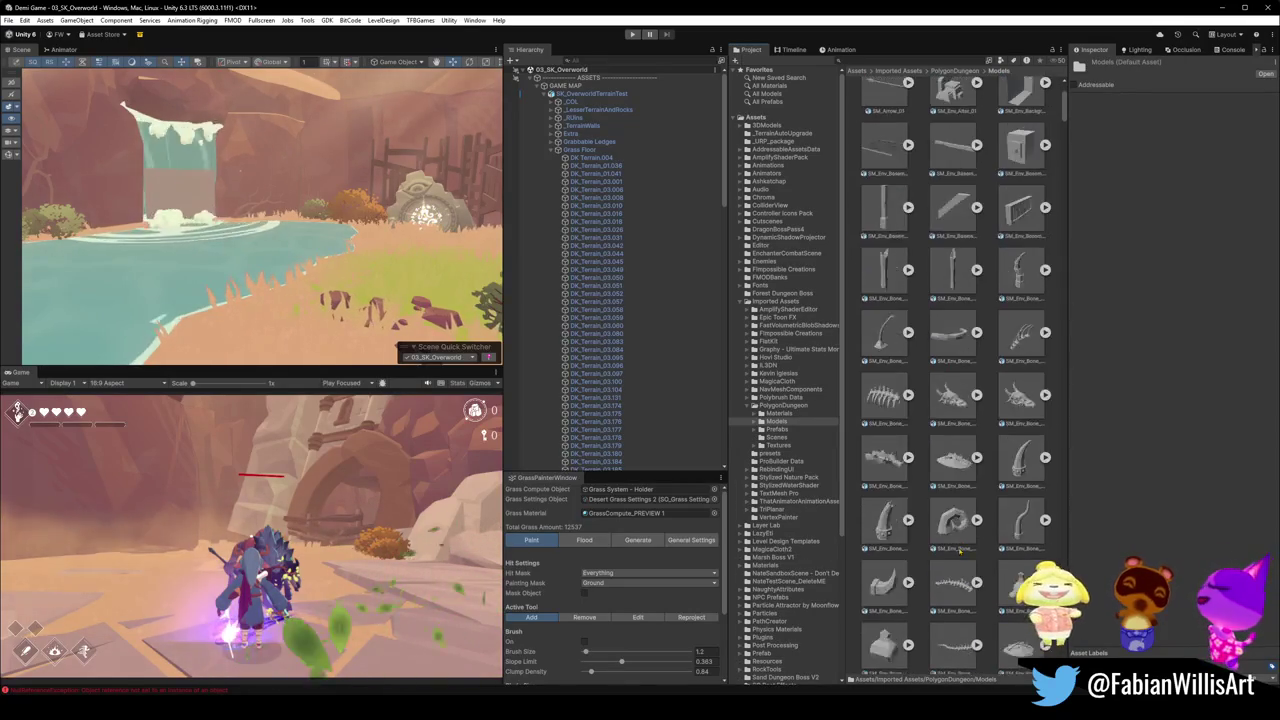
scroll(956, 513, "down", 10)
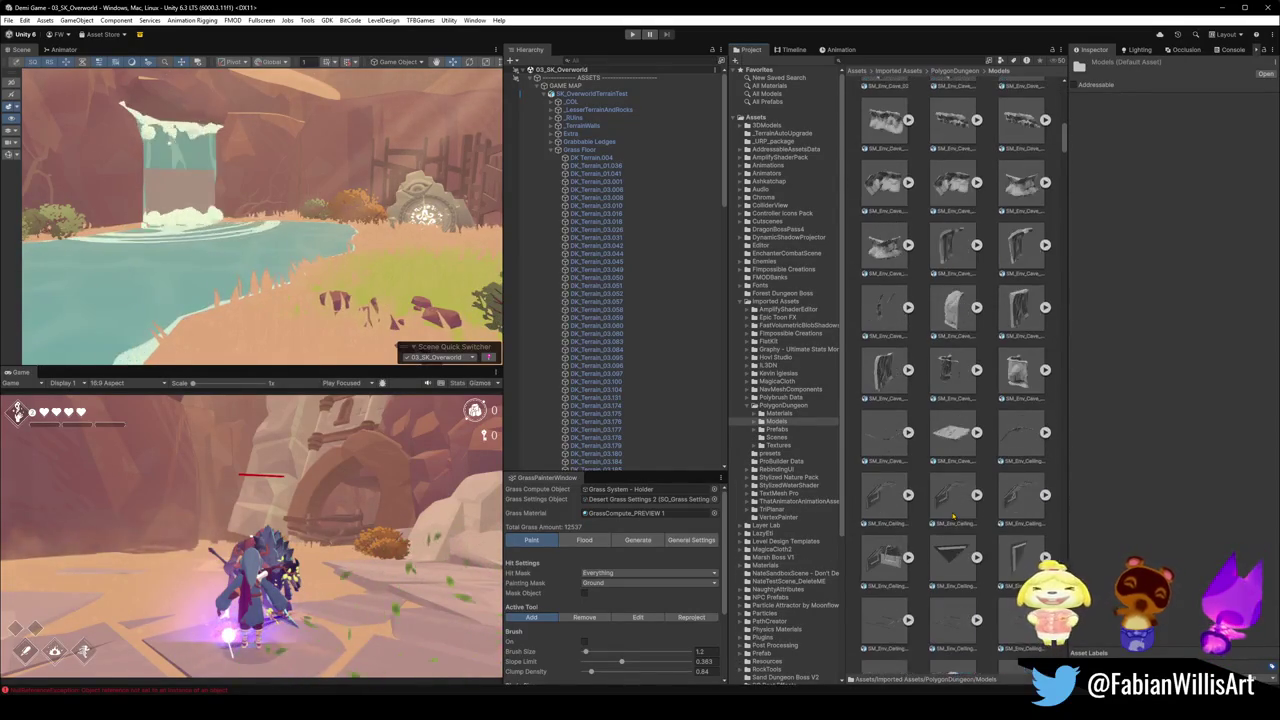
scroll(948, 516, "down", 10)
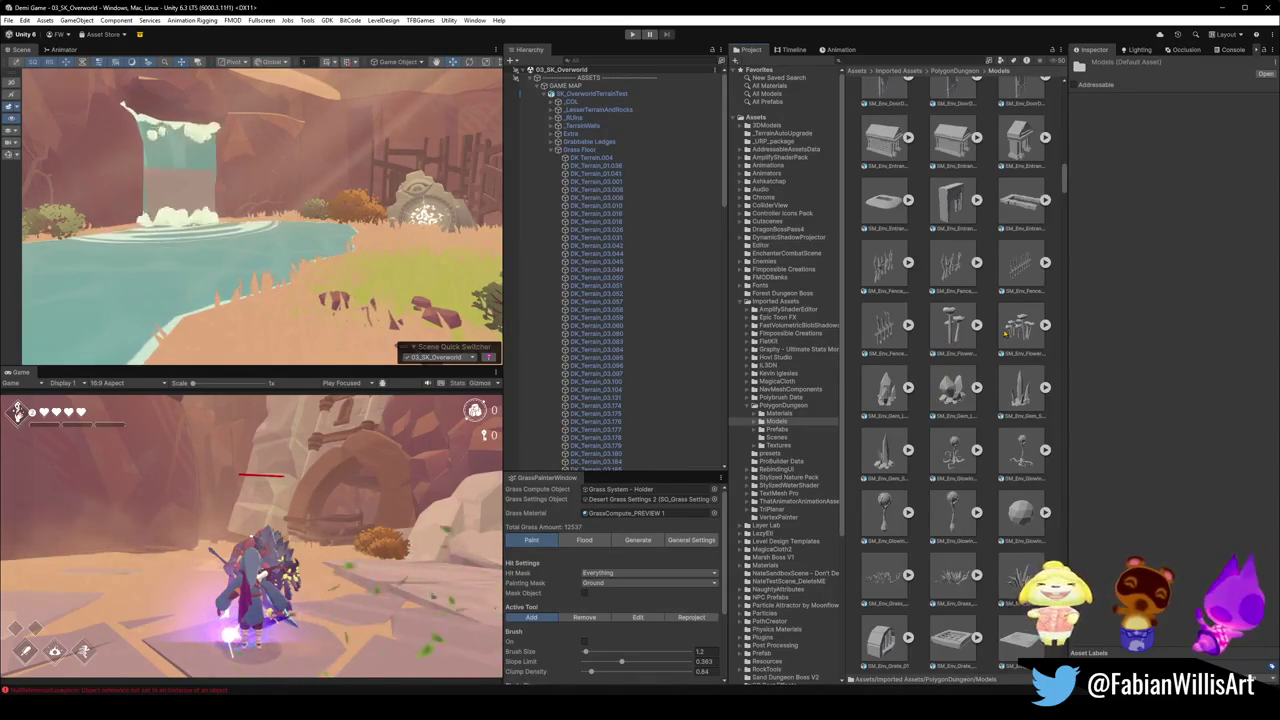
scroll(1024, 325, "up", 10)
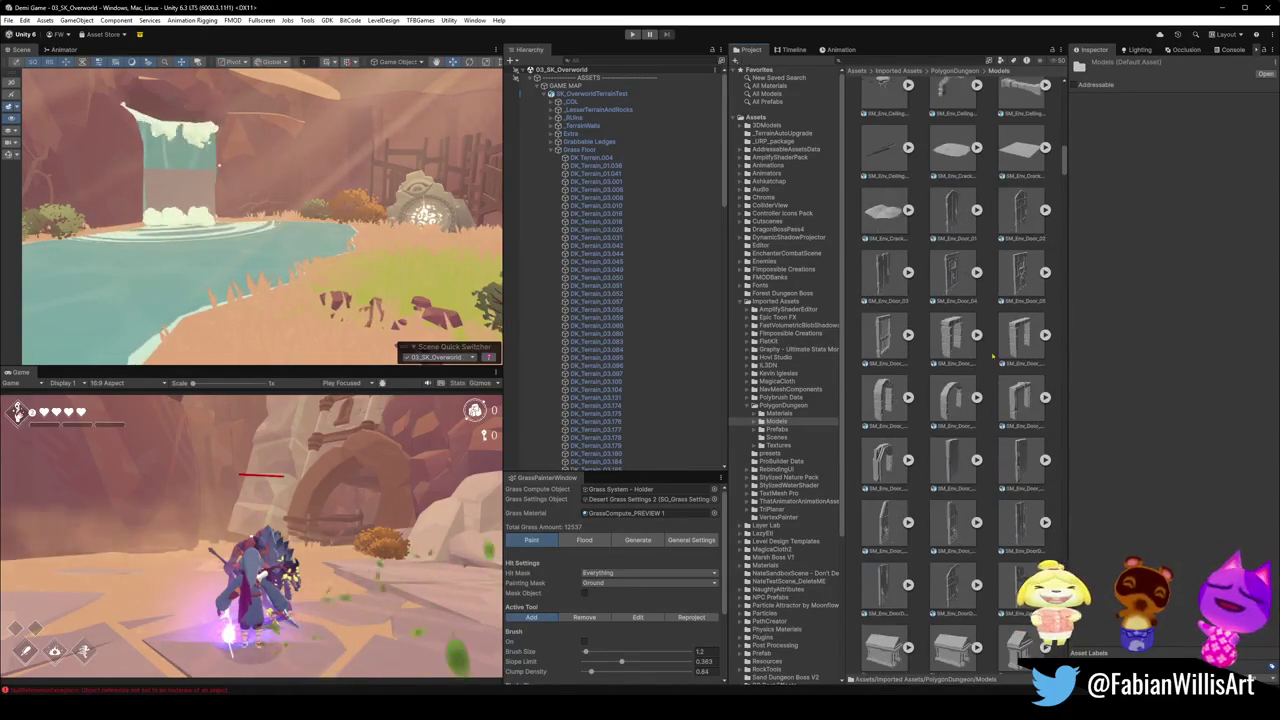
left_click_drag(1063, 156, 1063, 86)
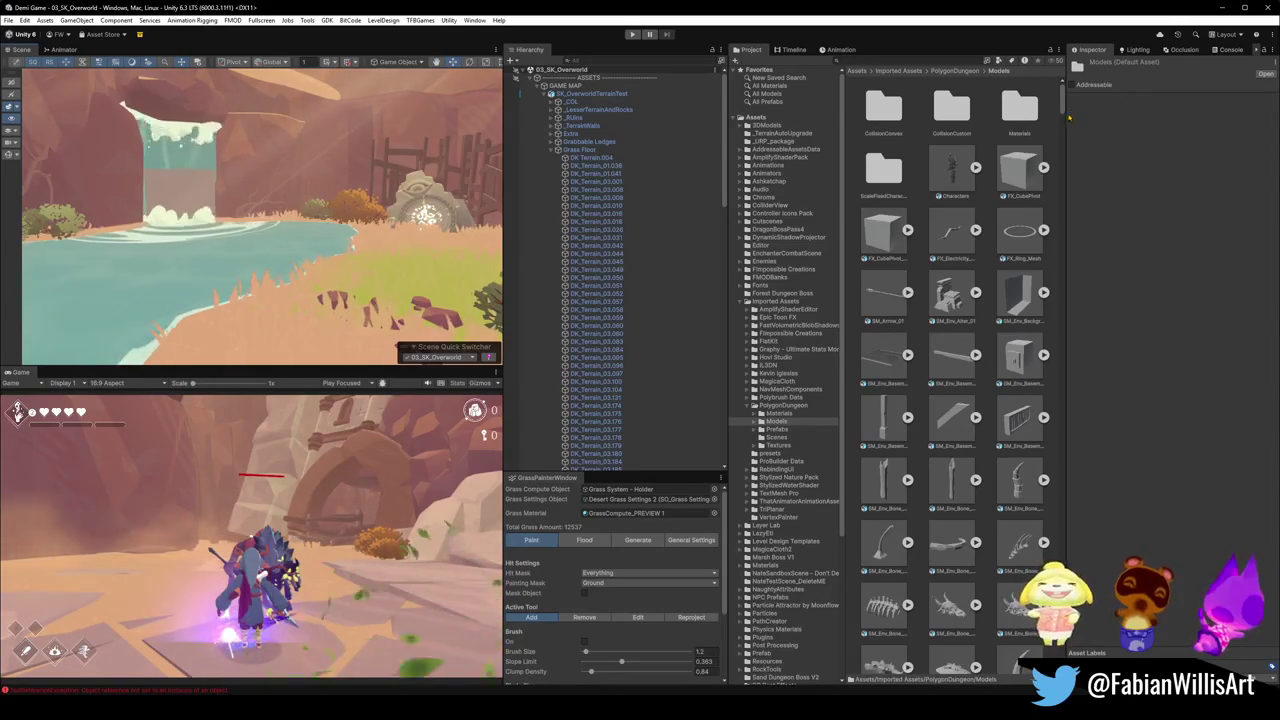
- Scroll down to the SM_Wep weapon models, then show the PolygonDungeon Prefabs subfolders
scroll(1055, 331, "down", 10)
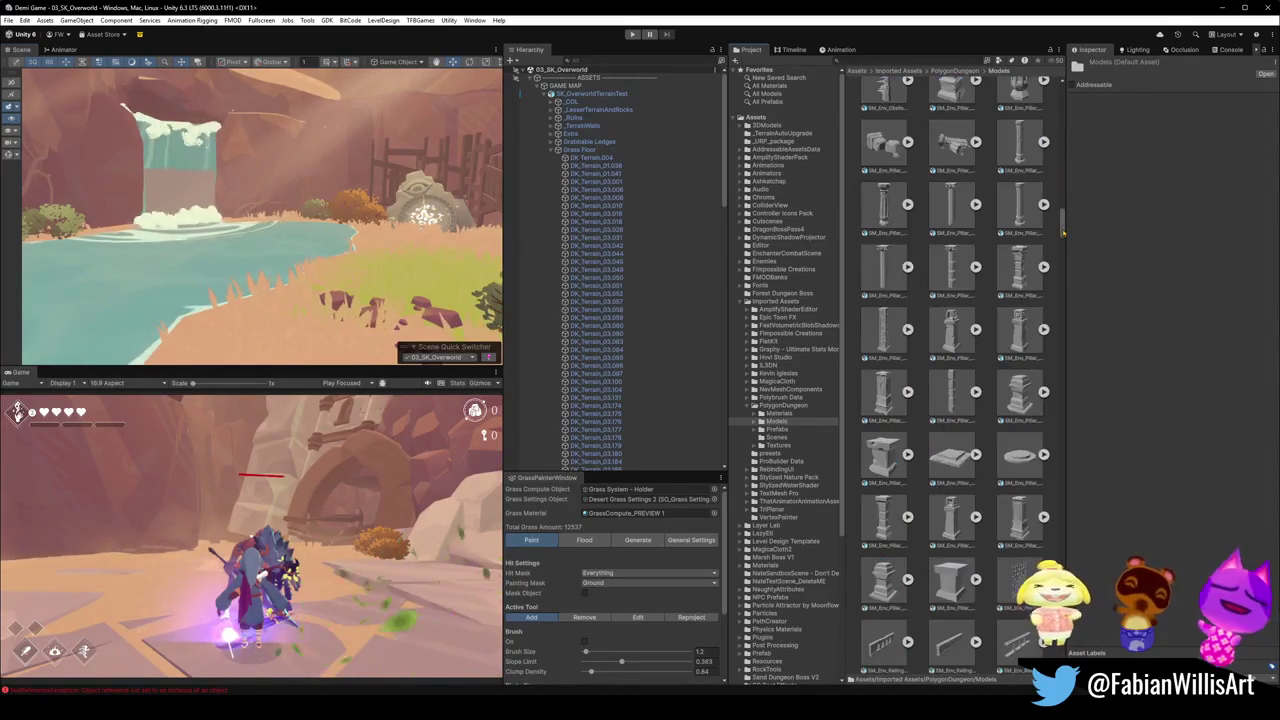
scroll(1055, 331, "down", 10)
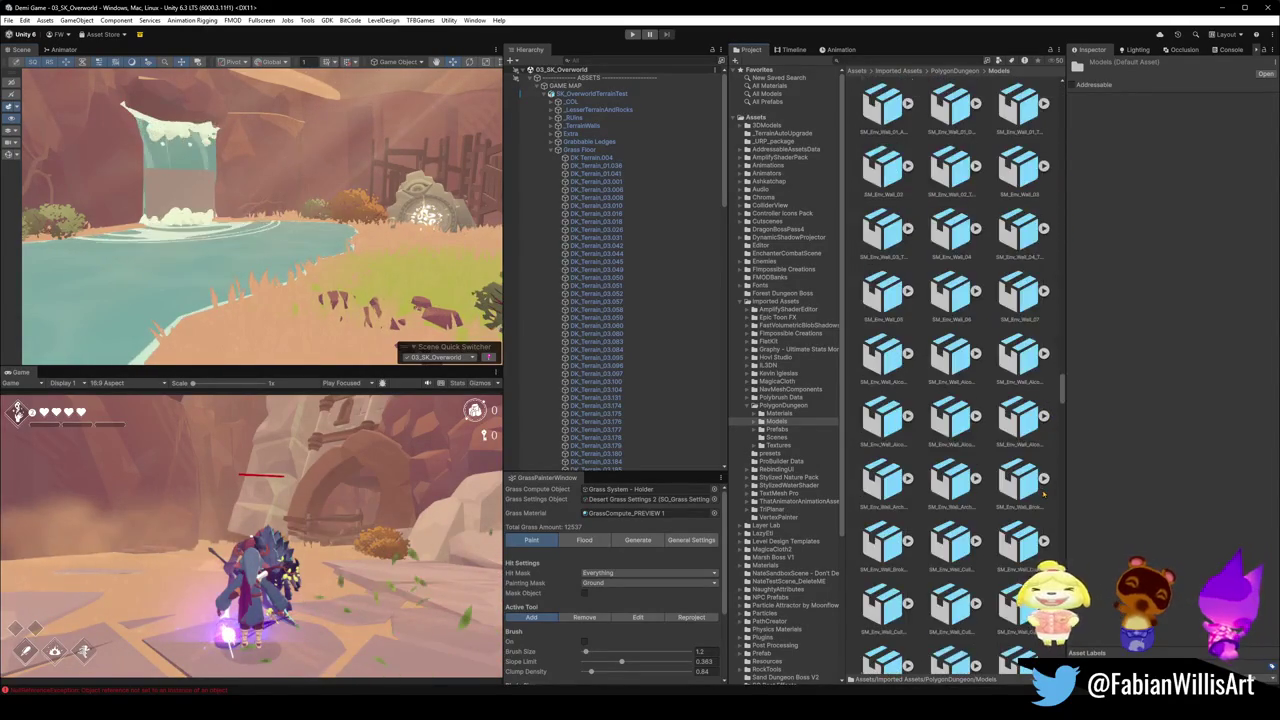
scroll(1044, 493, "down", 10)
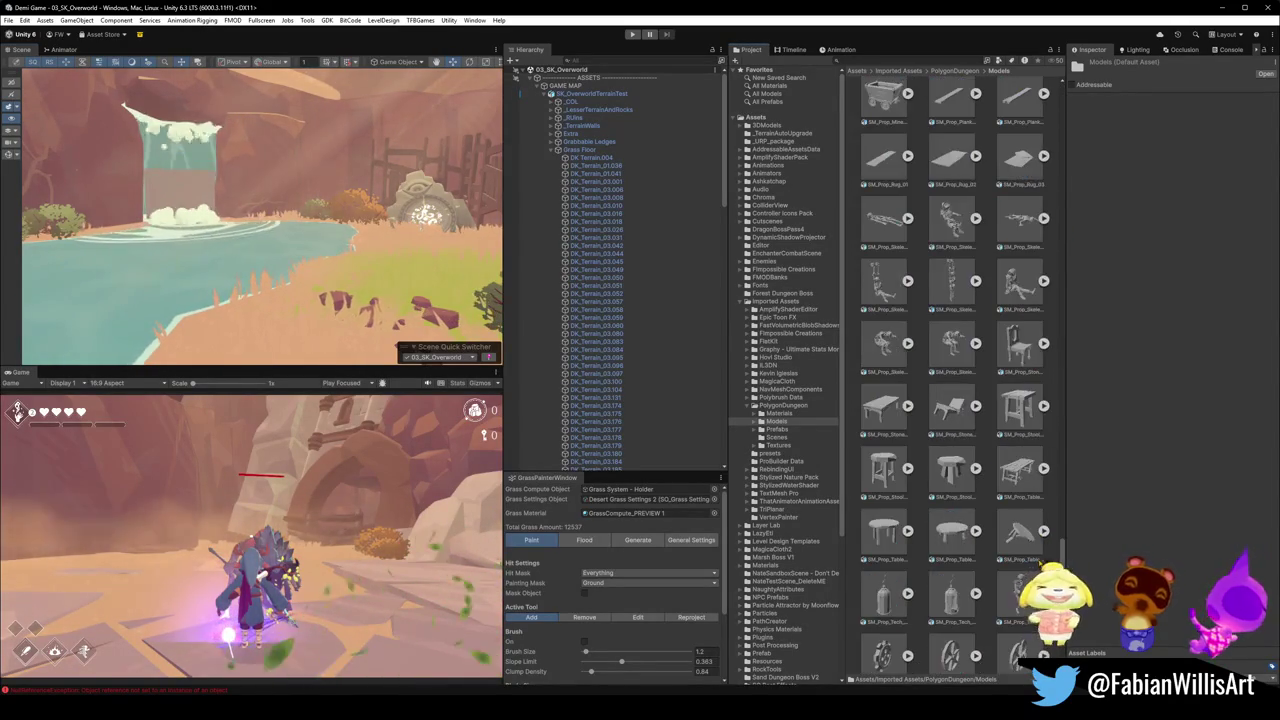
scroll(955, 380, "down", 10)
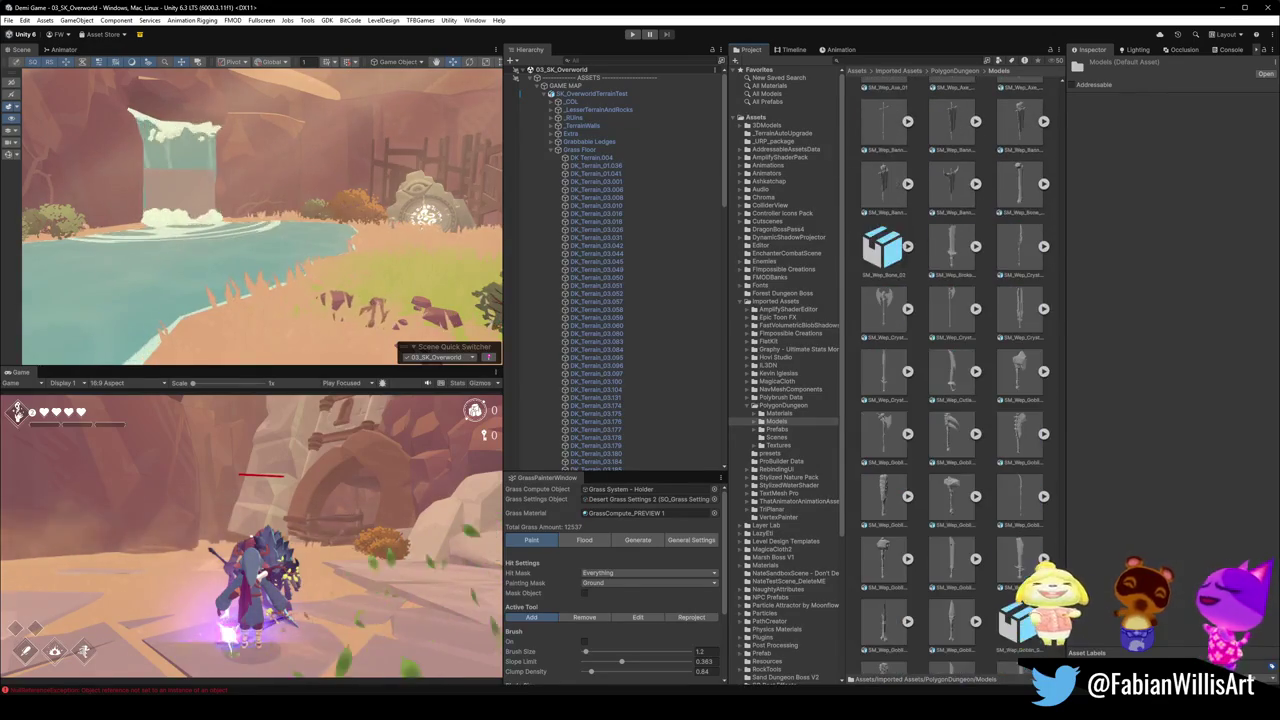
scroll(955, 376, "down", 8)
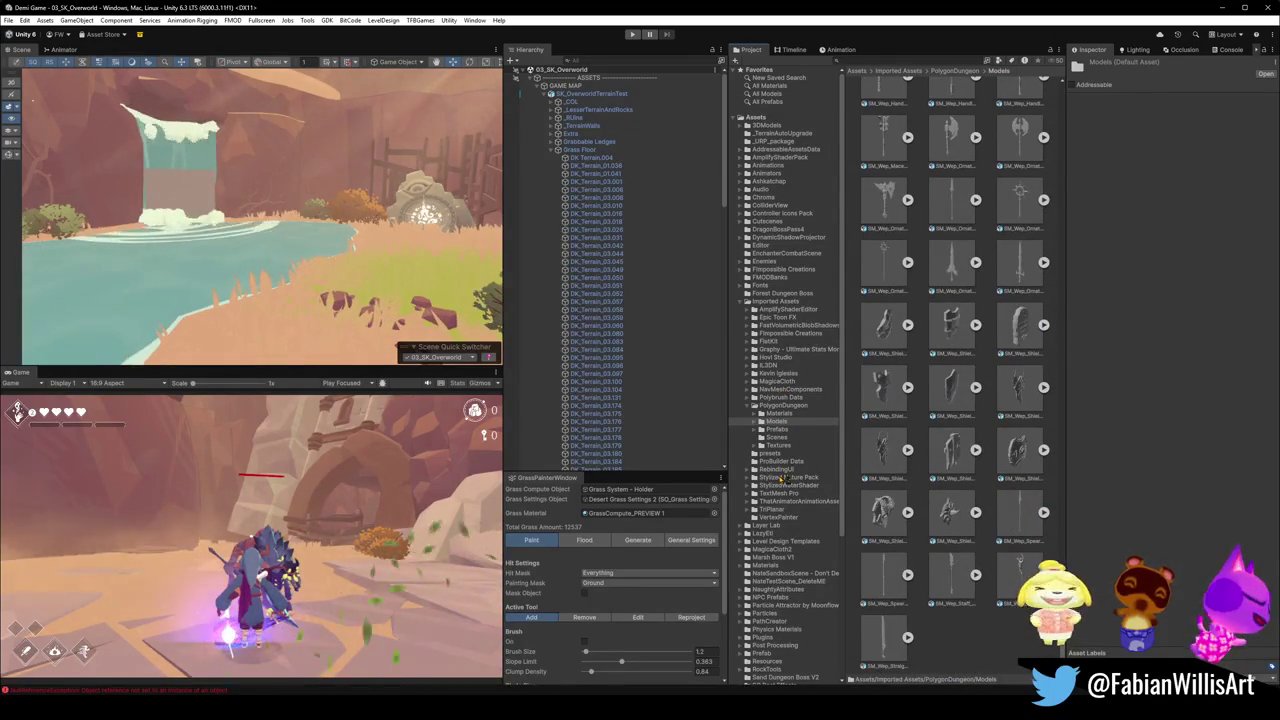
left_click(772, 429)
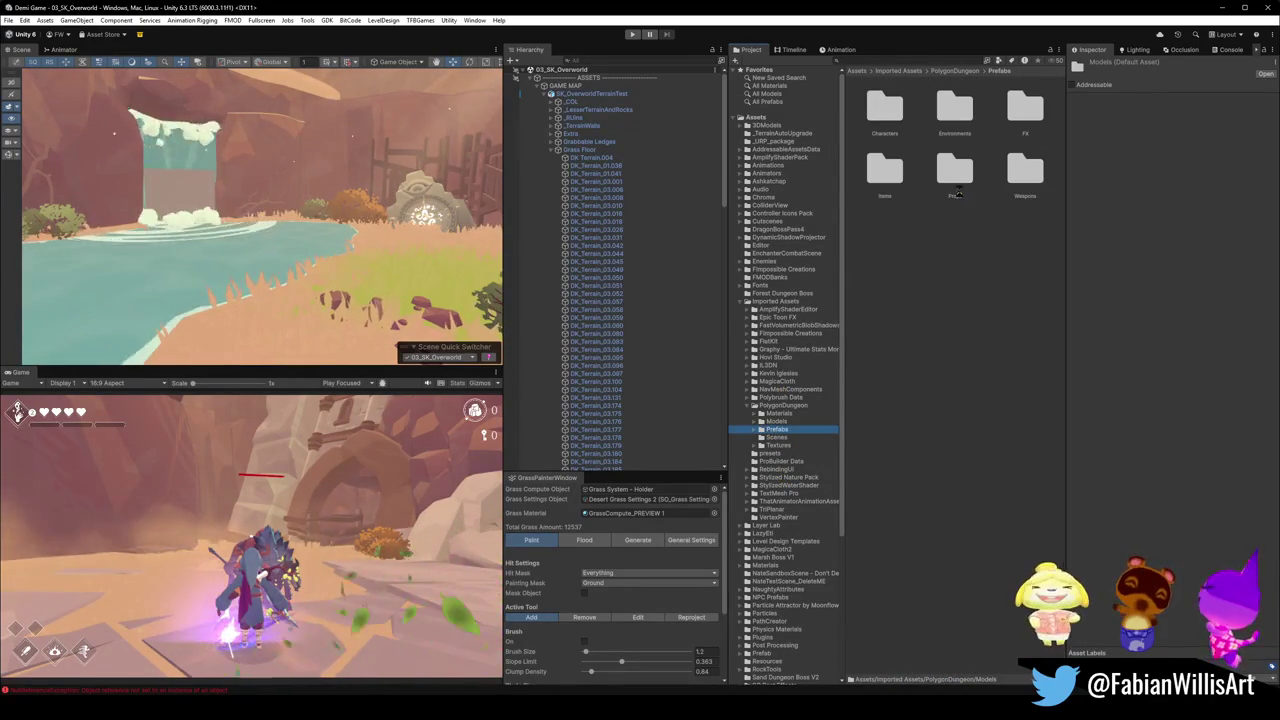
- Open Environments > Misc prefabs and drag a dark-red crystal onto the grassy bank
double_click(958, 110)
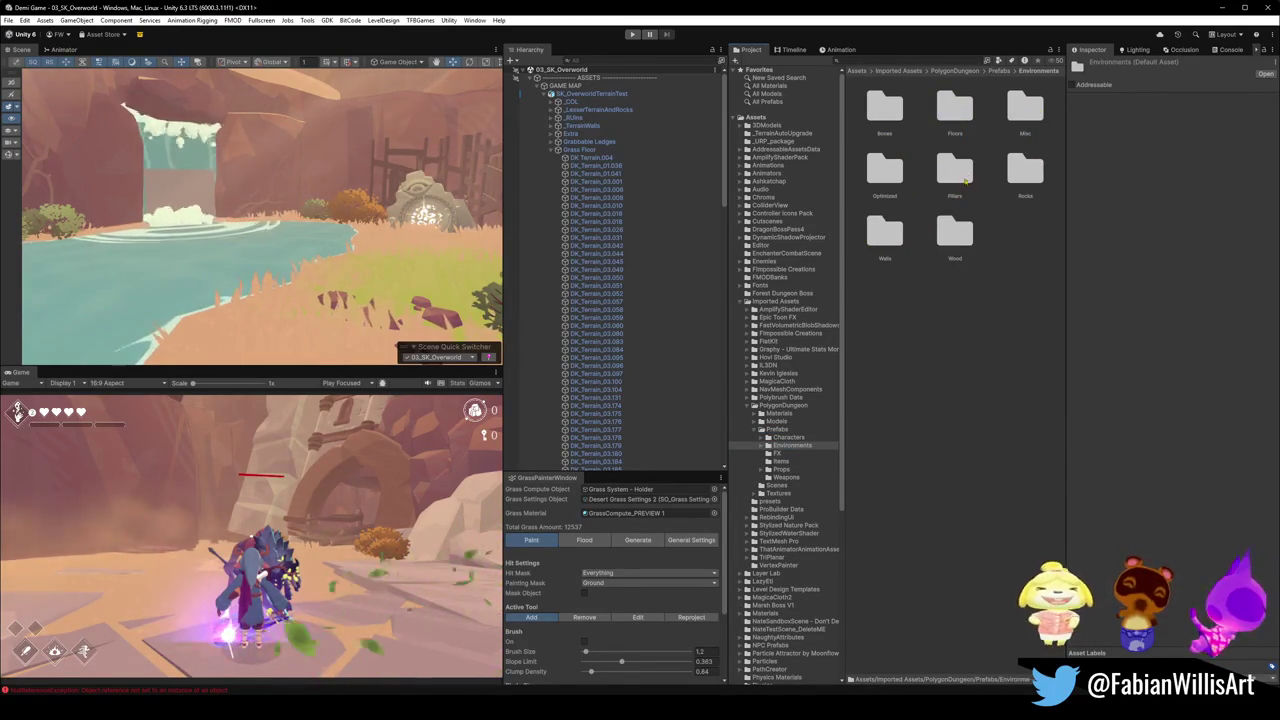
double_click(1022, 110)
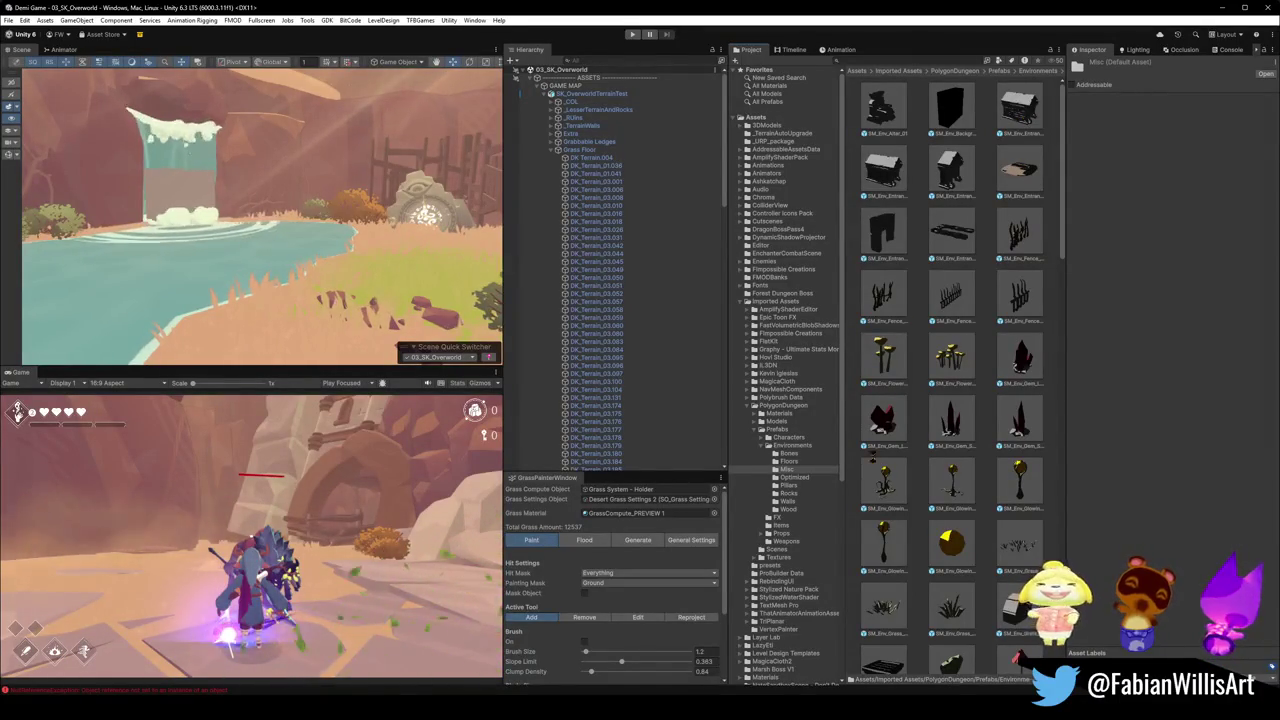
left_click_drag(431, 345, 402, 325)
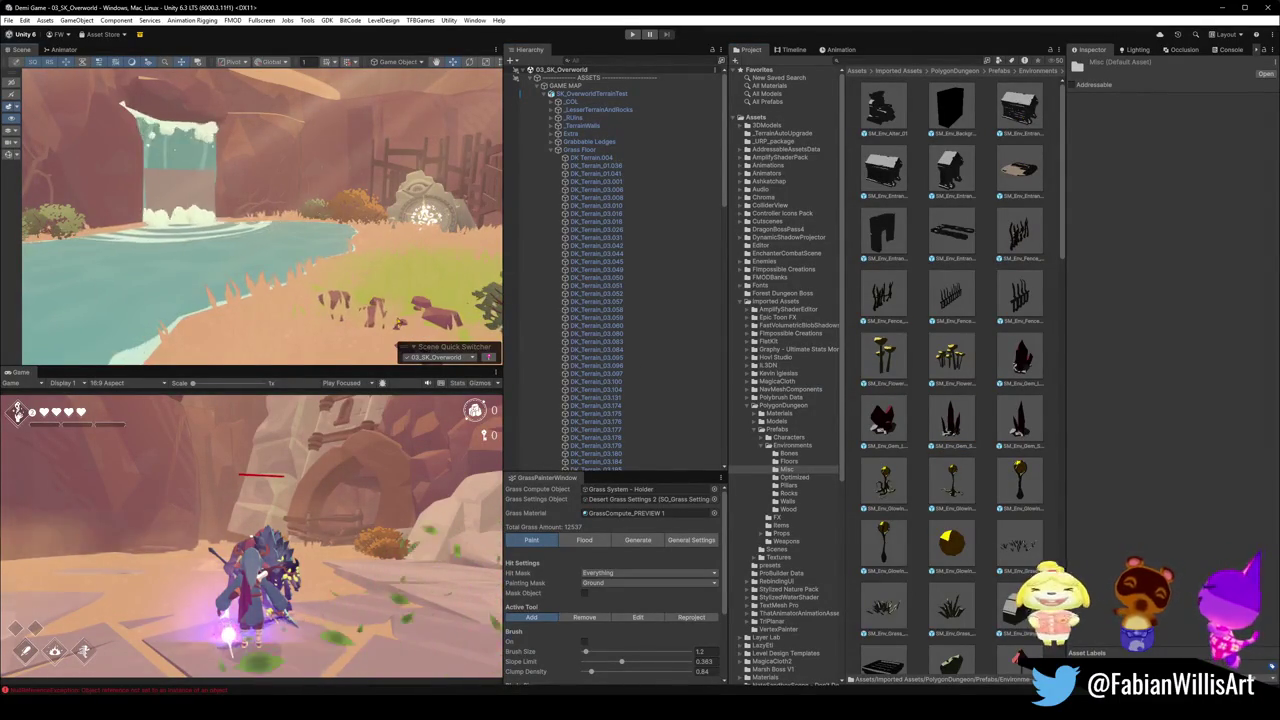
left_click_drag(400, 323, 230, 322)
left_click_drag(322, 330, 268, 338)
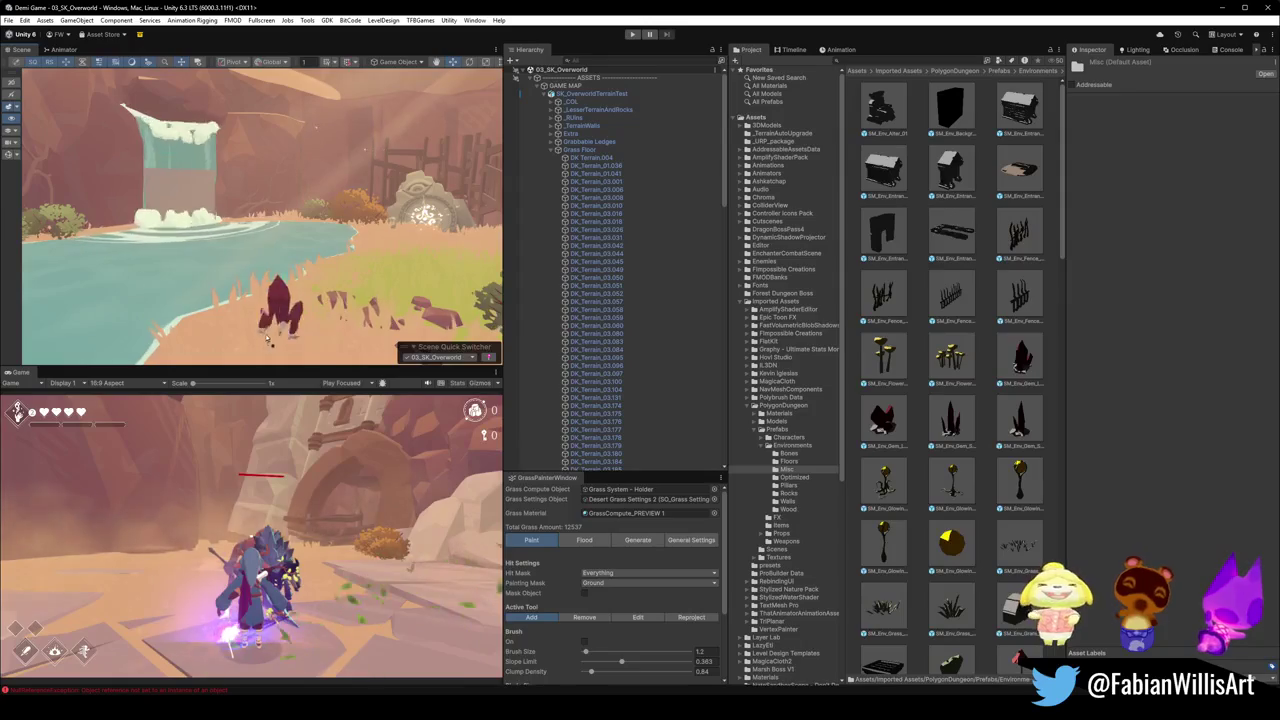
- Find SM_Env_Flowers_01 in the Misc prefabs and drop it onto the grass by the pool
scroll(968, 458, "down", 5)
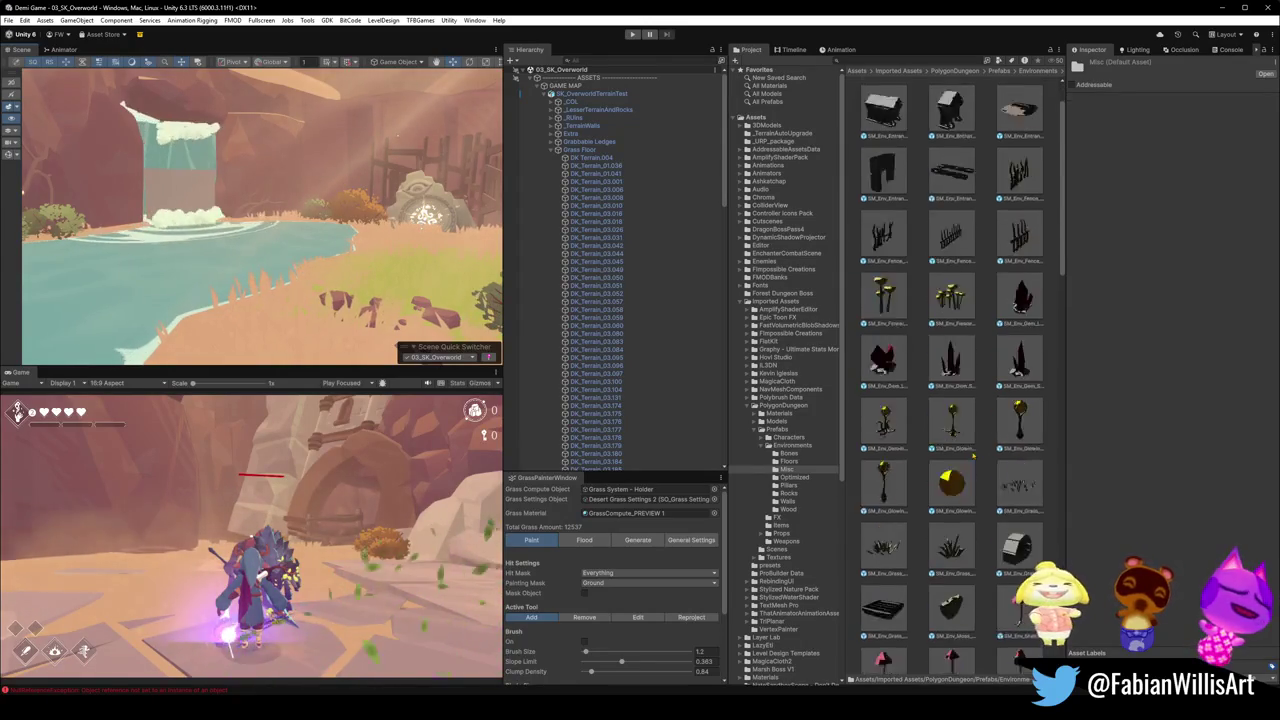
scroll(968, 458, "down", 10)
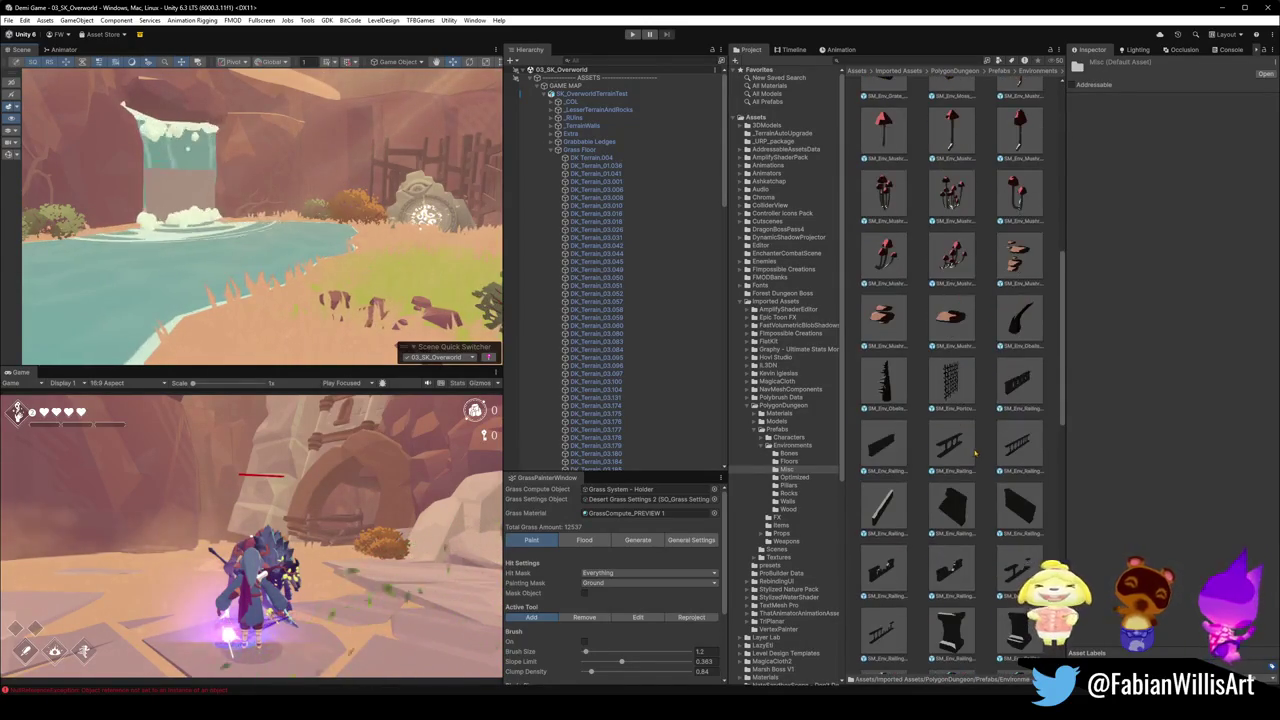
scroll(987, 443, "down", 2)
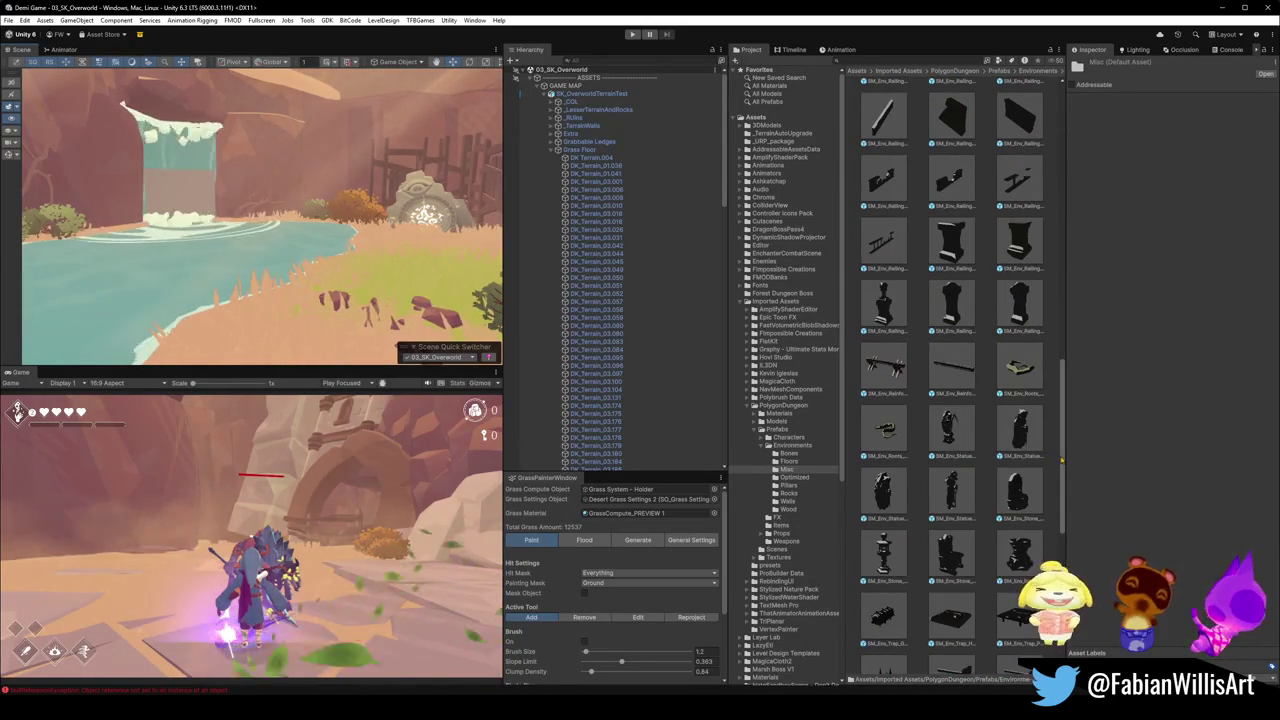
scroll(987, 443, "down", 6)
scroll(987, 443, "down", 2)
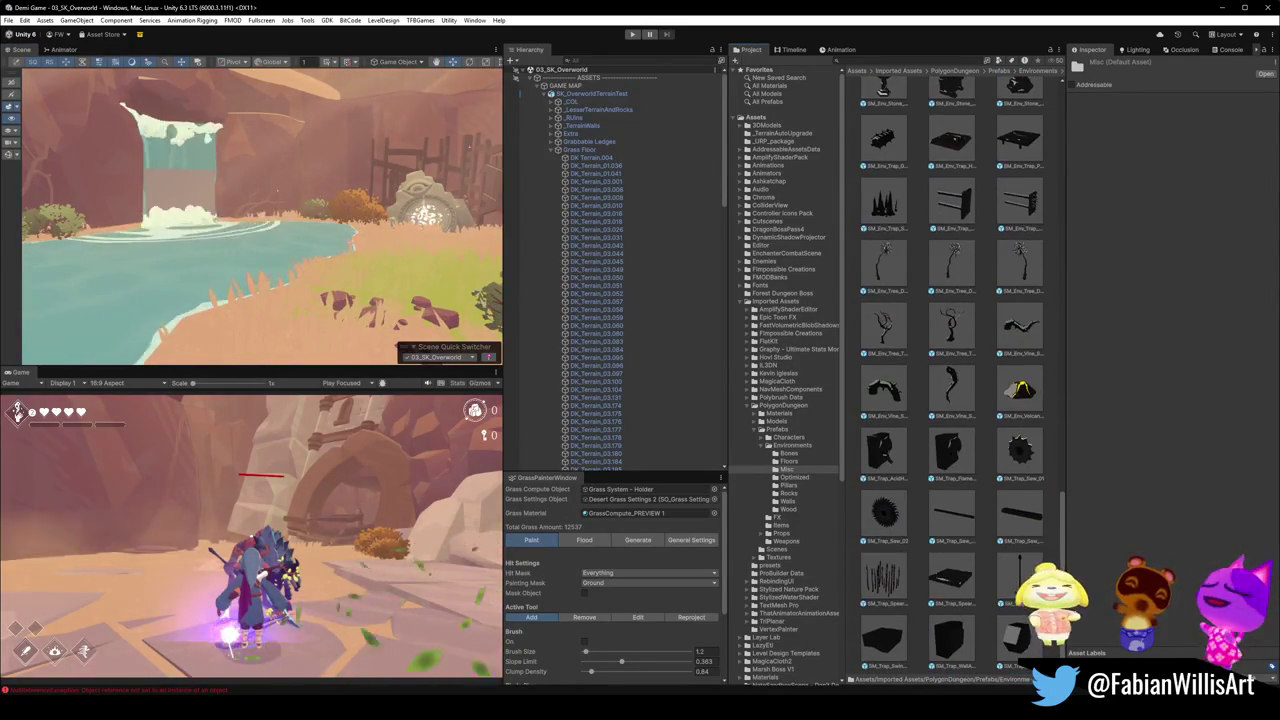
scroll(1037, 318, "up", 15)
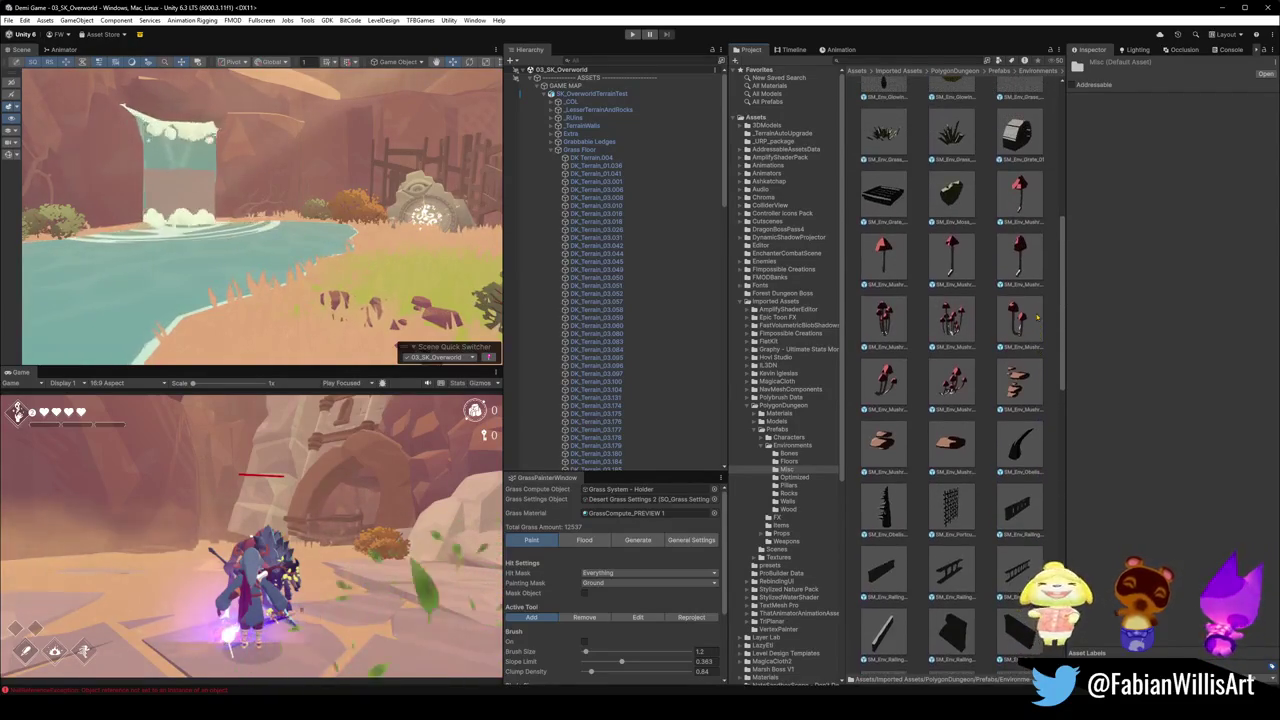
scroll(1037, 318, "up", 8)
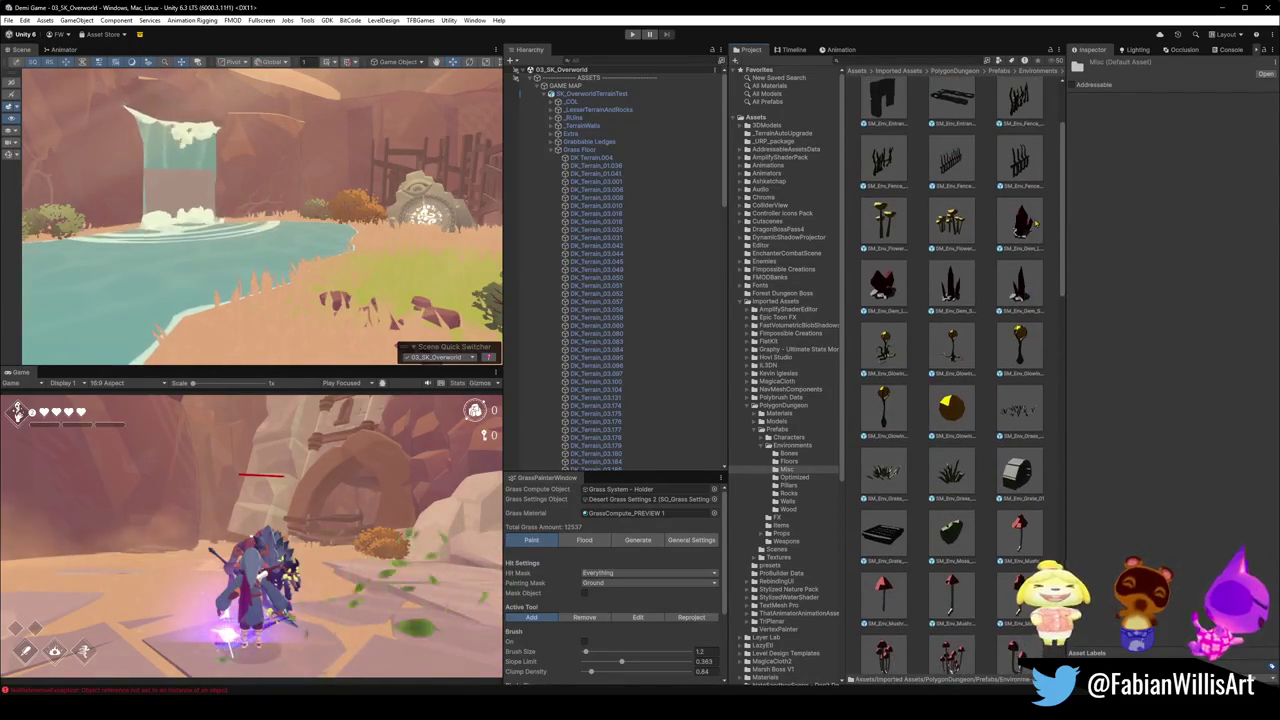
left_click_drag(1019, 345, 303, 333)
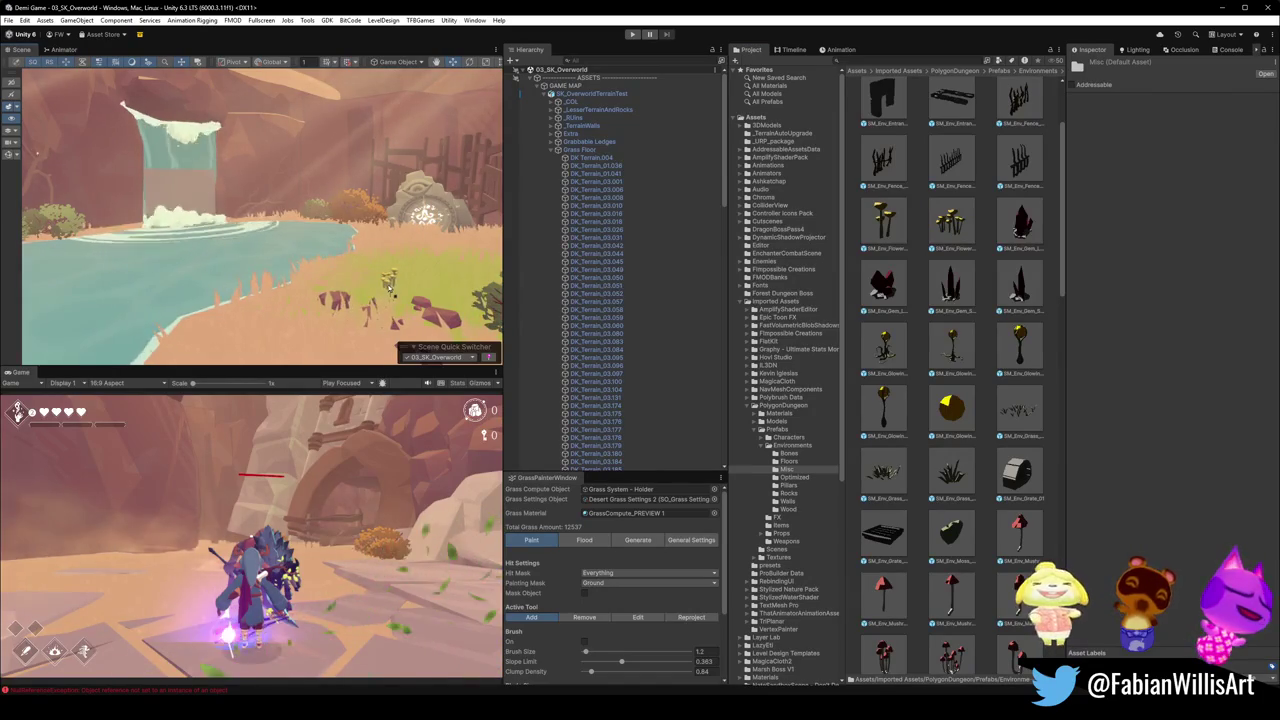
- Frame the SM_Env_Flowers_01 flower and scale it down to 1.31775 on all axes
left_click(378, 292)
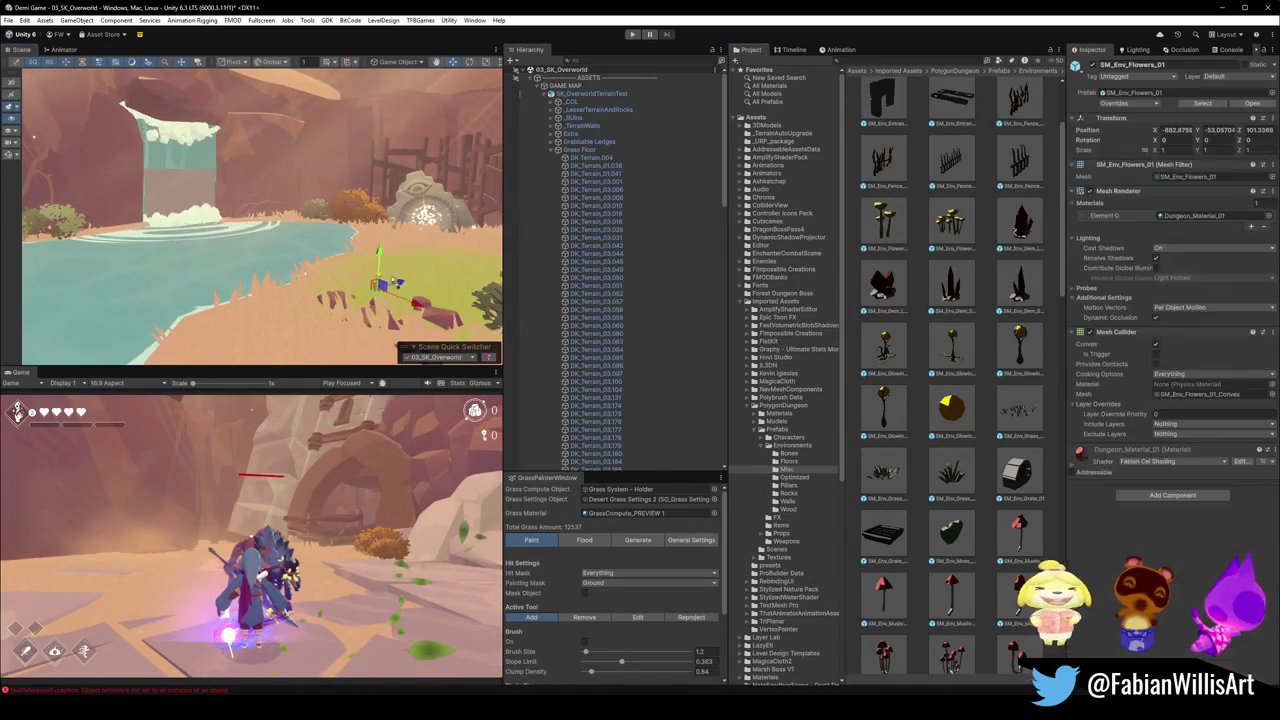
key("f")
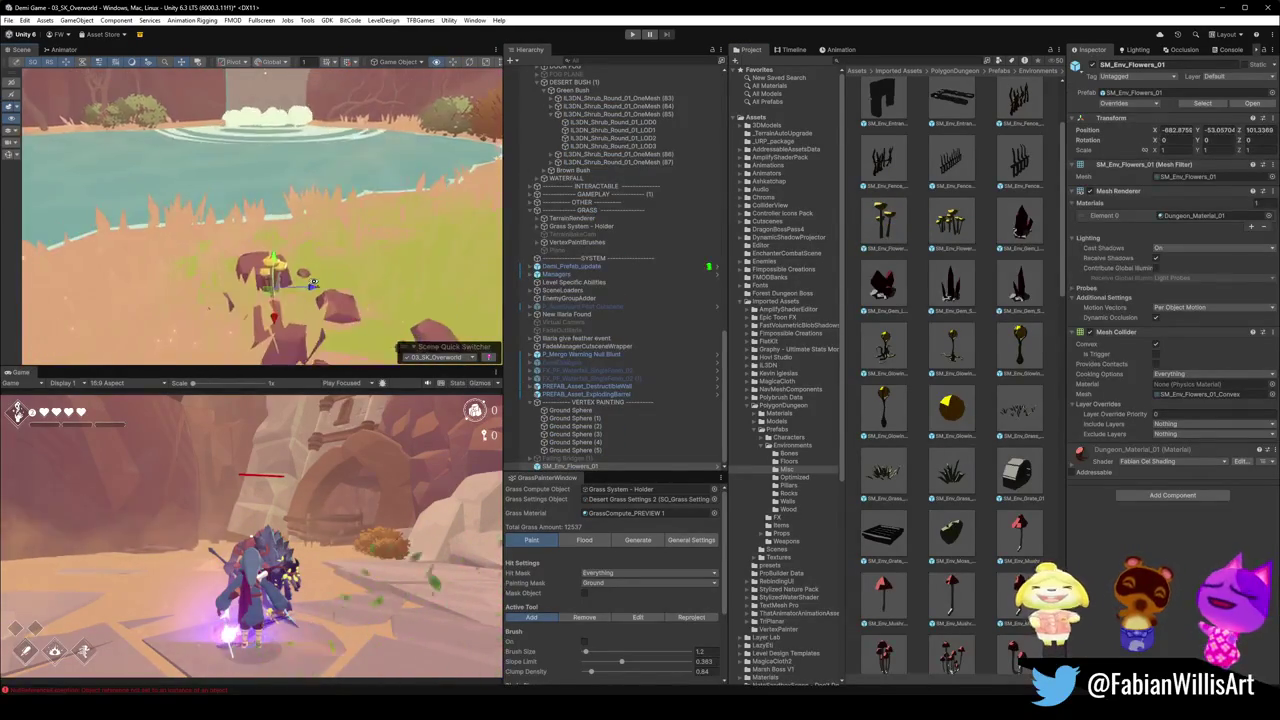
mouse_move(258, 216)
left_mouse_down()
mouse_move(163, 278)
mouse_move(399, 240)
mouse_move(420, 250)
mouse_move(323, 272)
mouse_move(339, 253)
mouse_move(235, 302)
mouse_move(272, 218)
mouse_move(338, 229)
mouse_move(341, 210)
left_mouse_up()
scroll(294, 176, "up", 2)
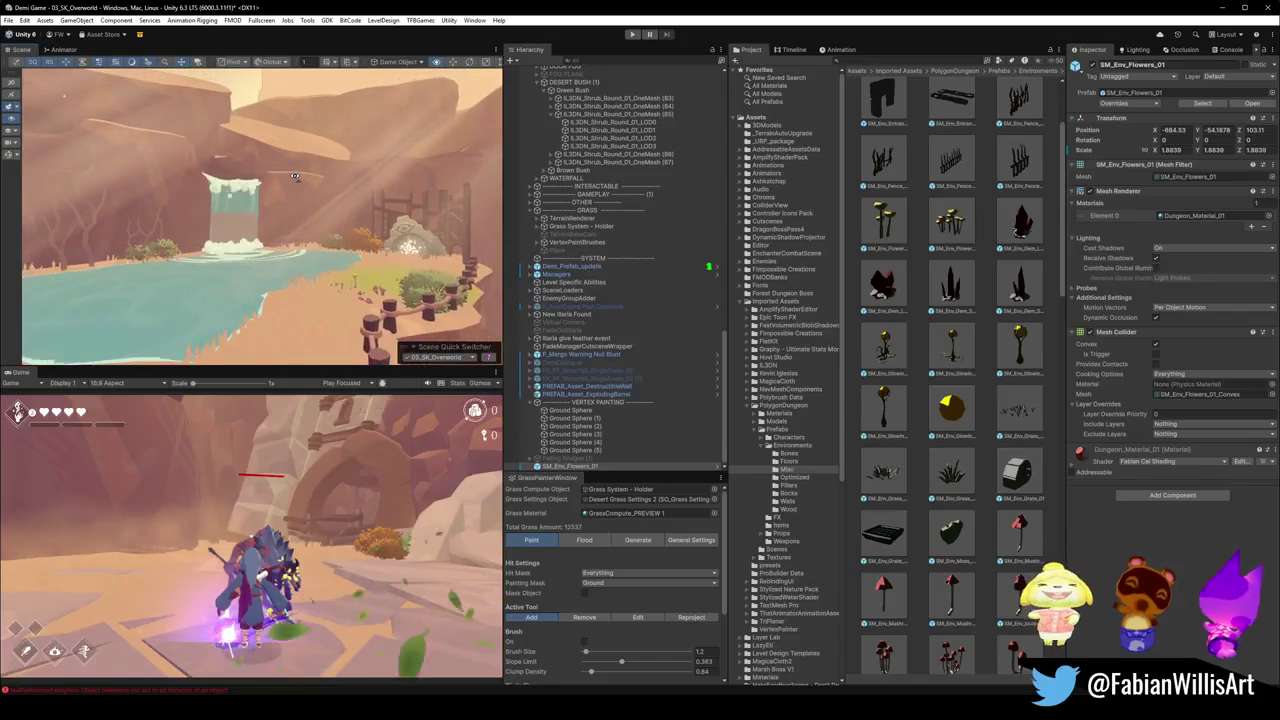
scroll(294, 176, "up", 10)
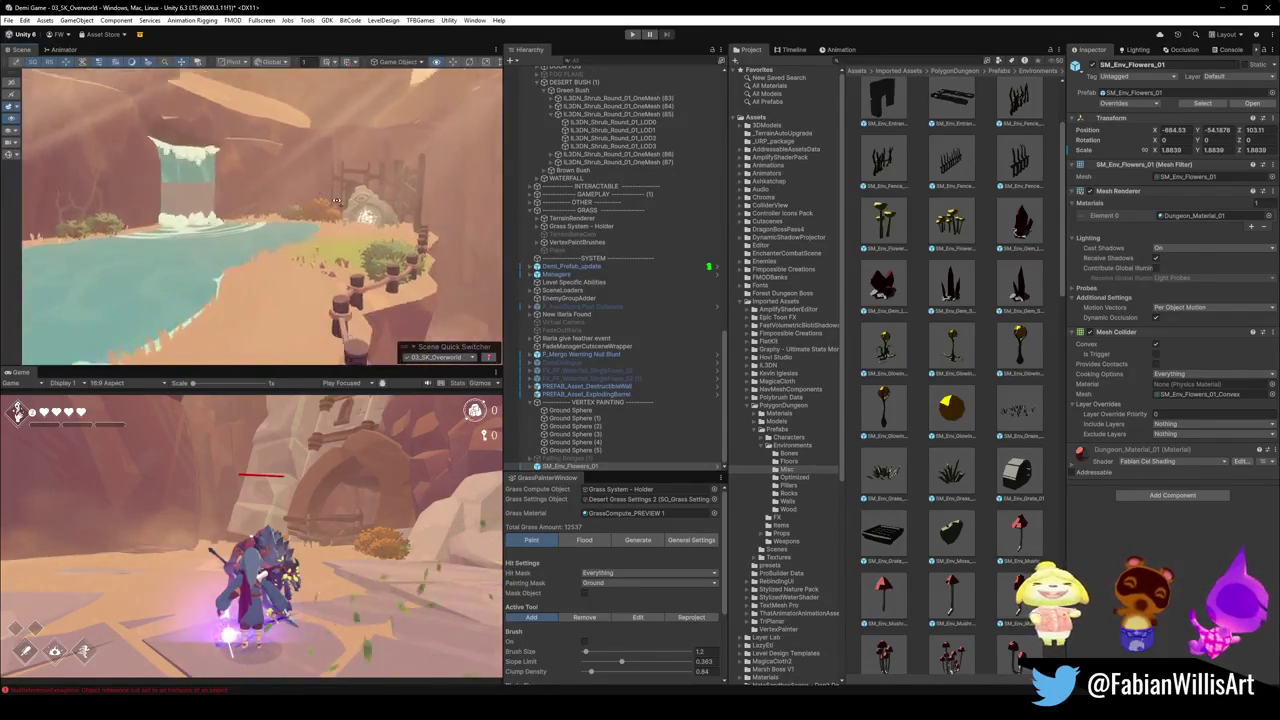
left_click_drag(360, 206, 211, 318)
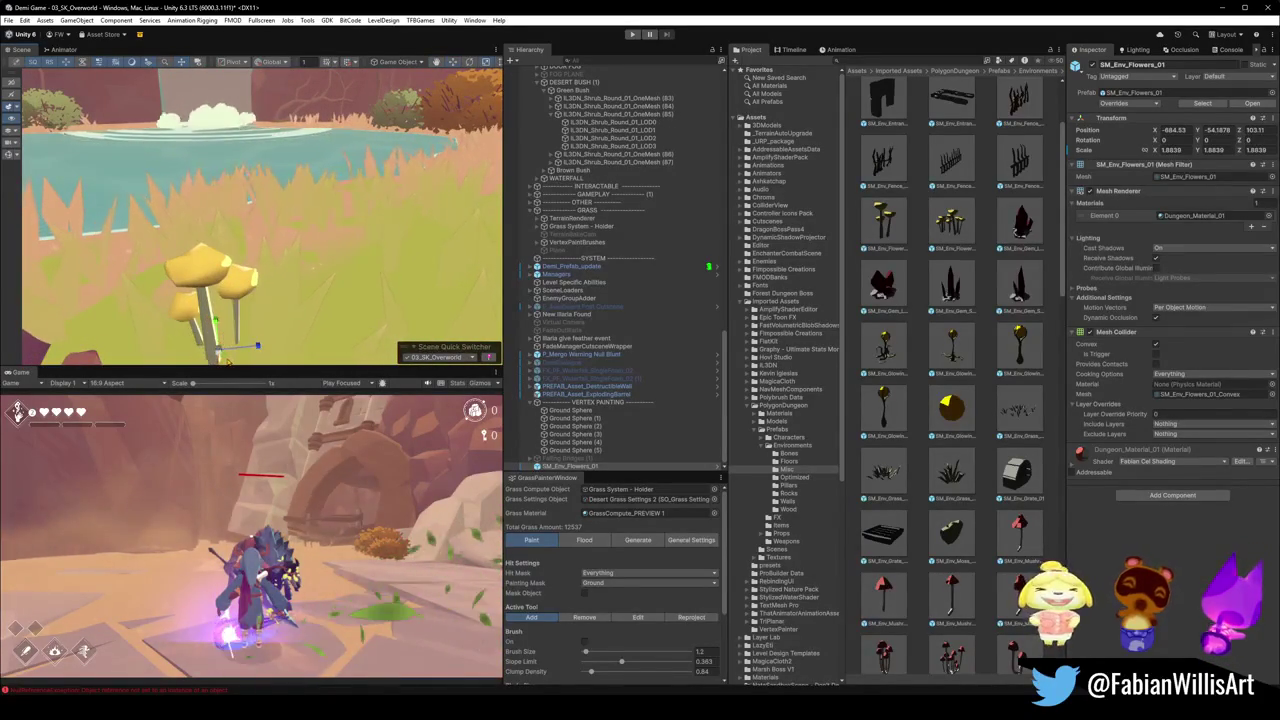
left_click_drag(211, 318, 217, 370)
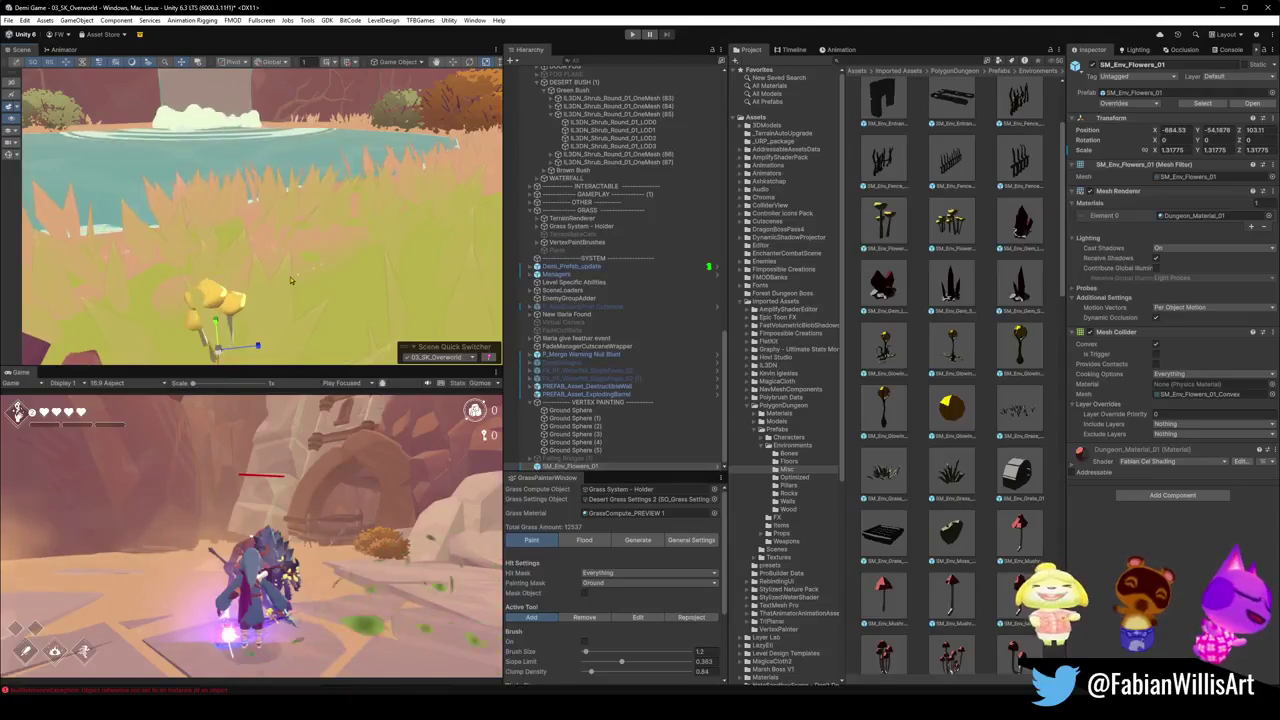
mouse_move(282, 282)
left_mouse_down()
mouse_move(267, 300)
mouse_move(380, 262)
mouse_move(310, 200)
left_mouse_up()
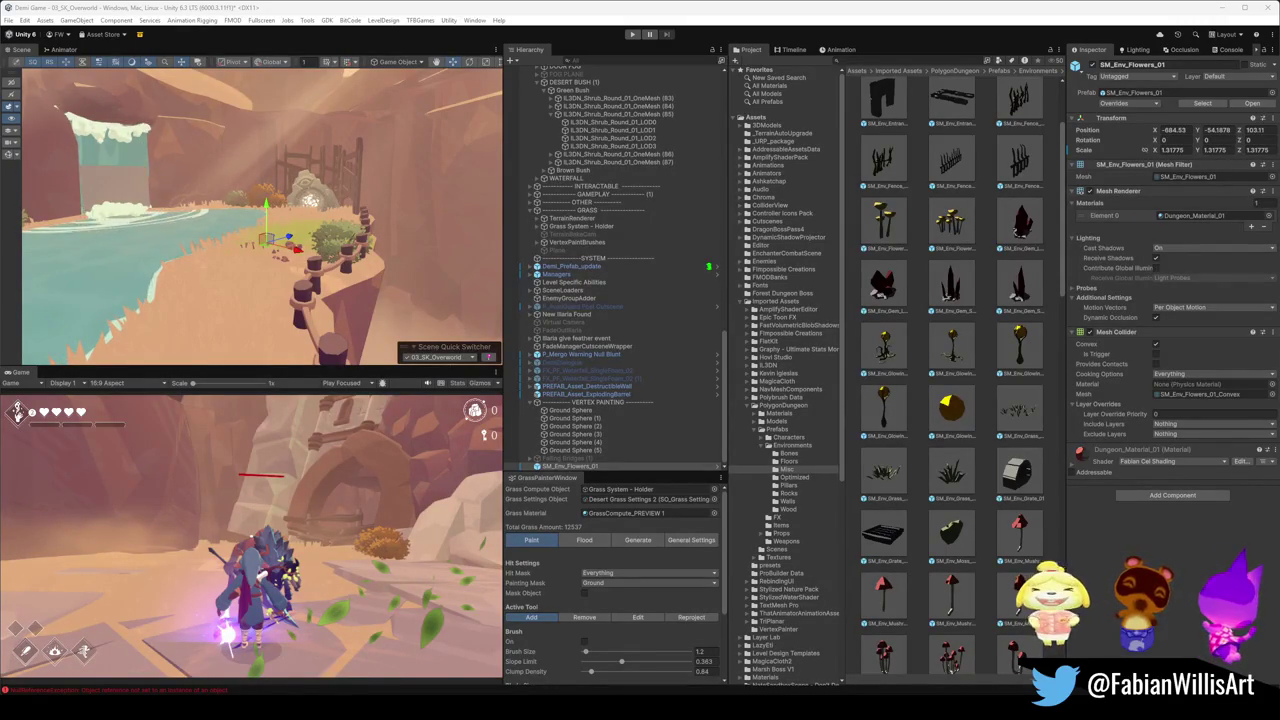
scroll(330, 230, "down", 5)
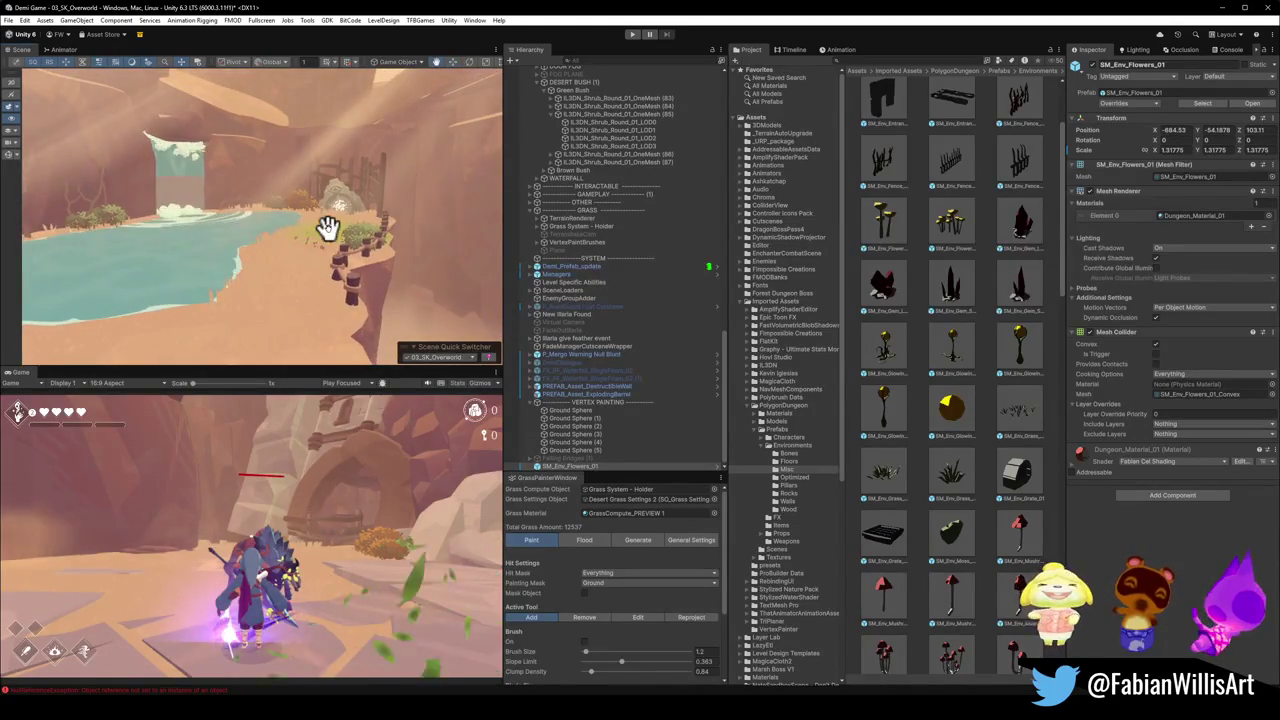
scroll(340, 235, "down", 4)
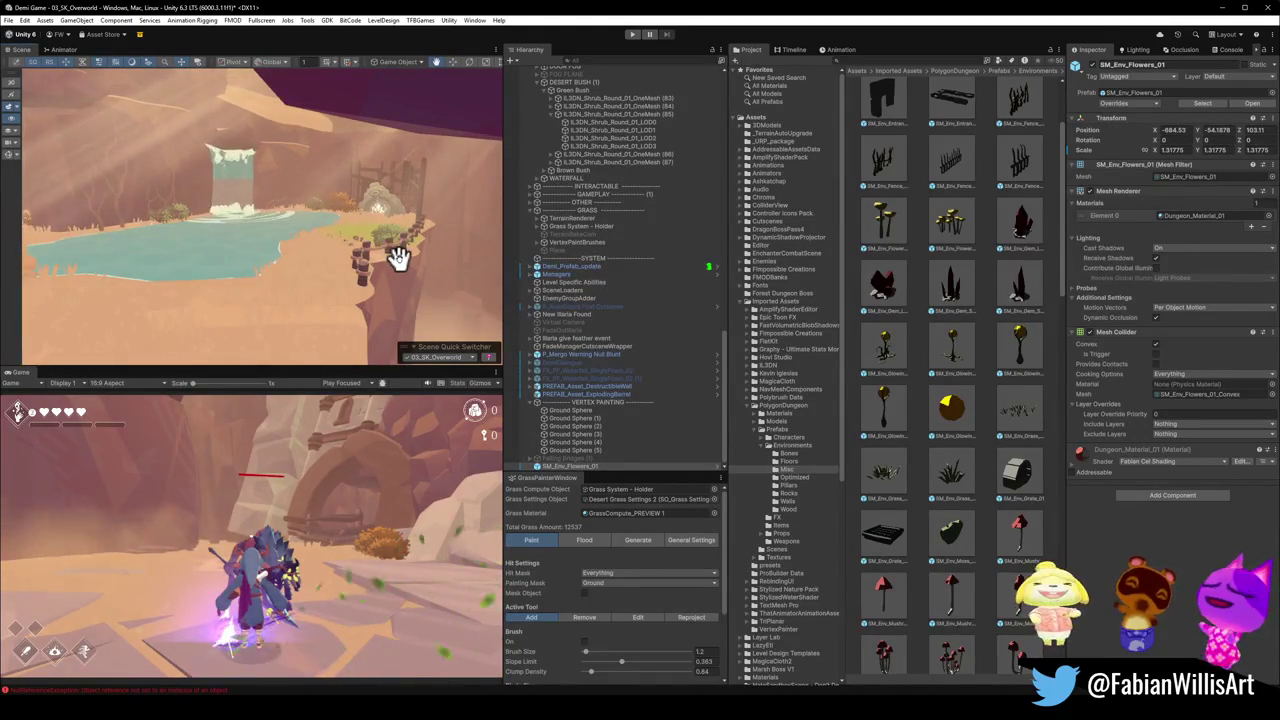
key("F10")
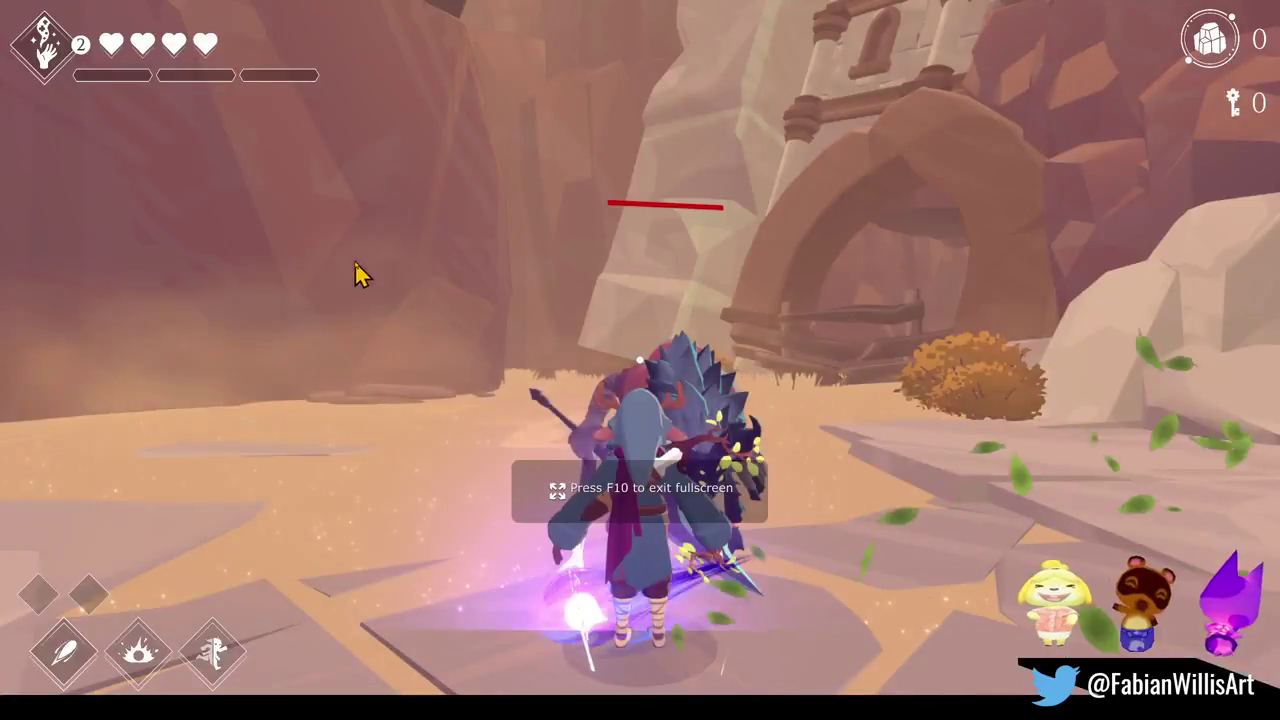
key("F10")
key("F11")
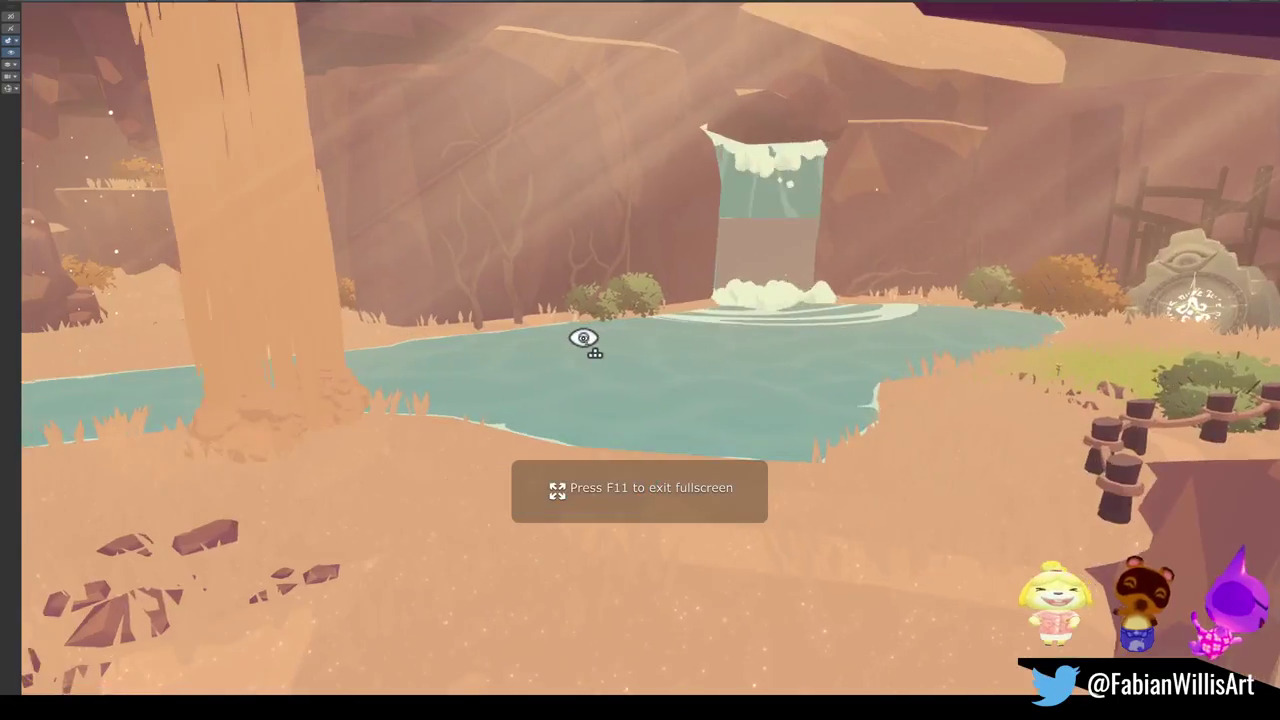
left_click_drag(583, 338, 651, 322)
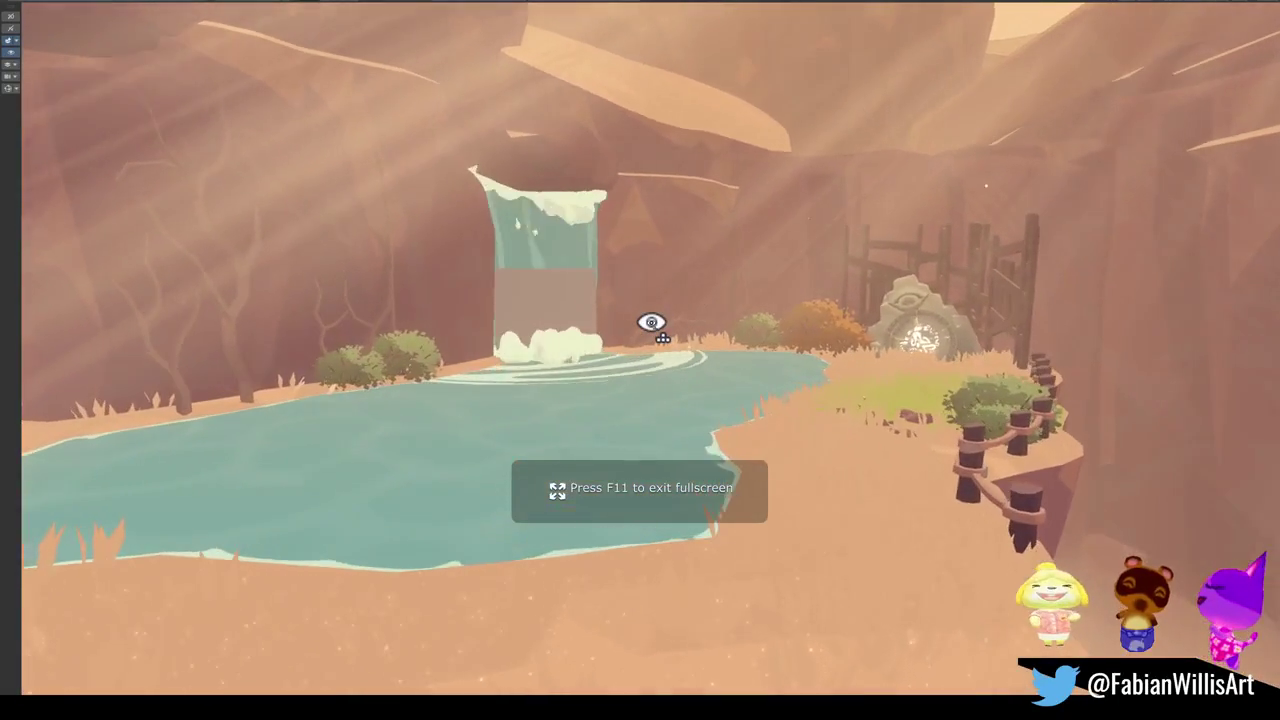
mouse_move(726, 309)
left_mouse_down()
mouse_move(815, 365)
mouse_move(791, 357)
left_mouse_up()
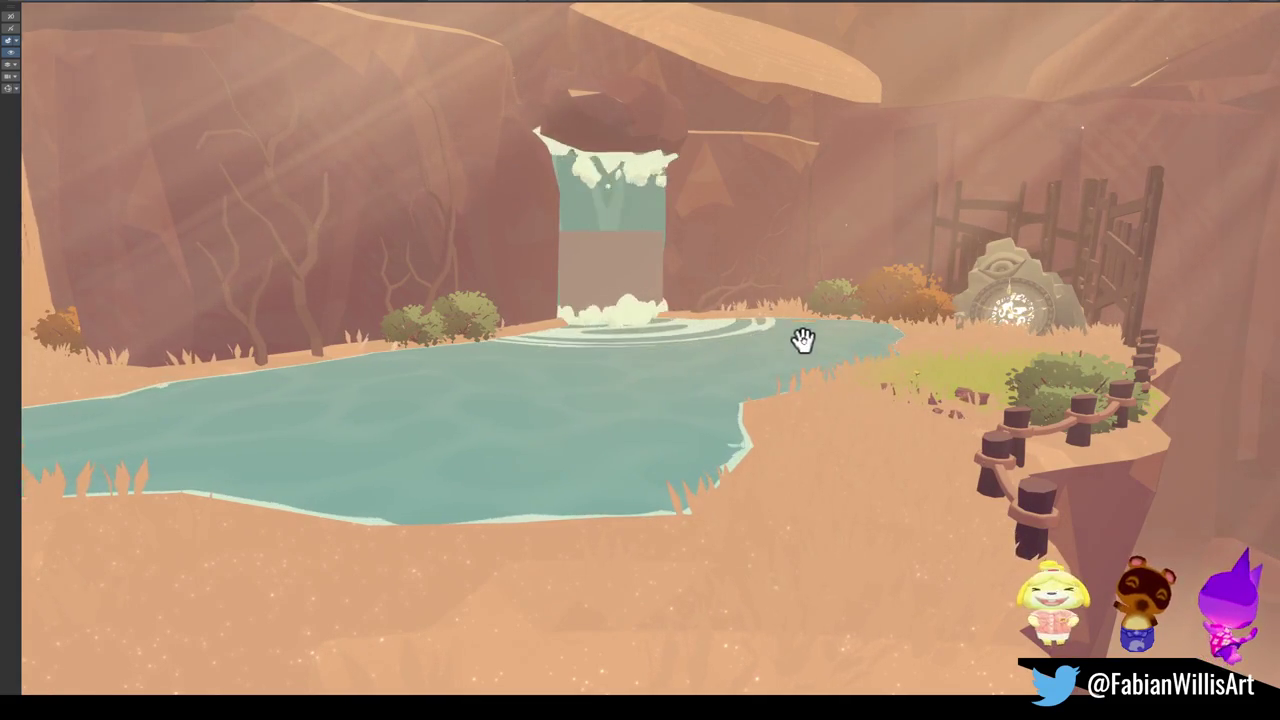
mouse_move(803, 340)
left_mouse_down()
mouse_move(851, 371)
mouse_move(917, 383)
mouse_move(886, 409)
left_mouse_up()
scroll(883, 417, "up", 5)
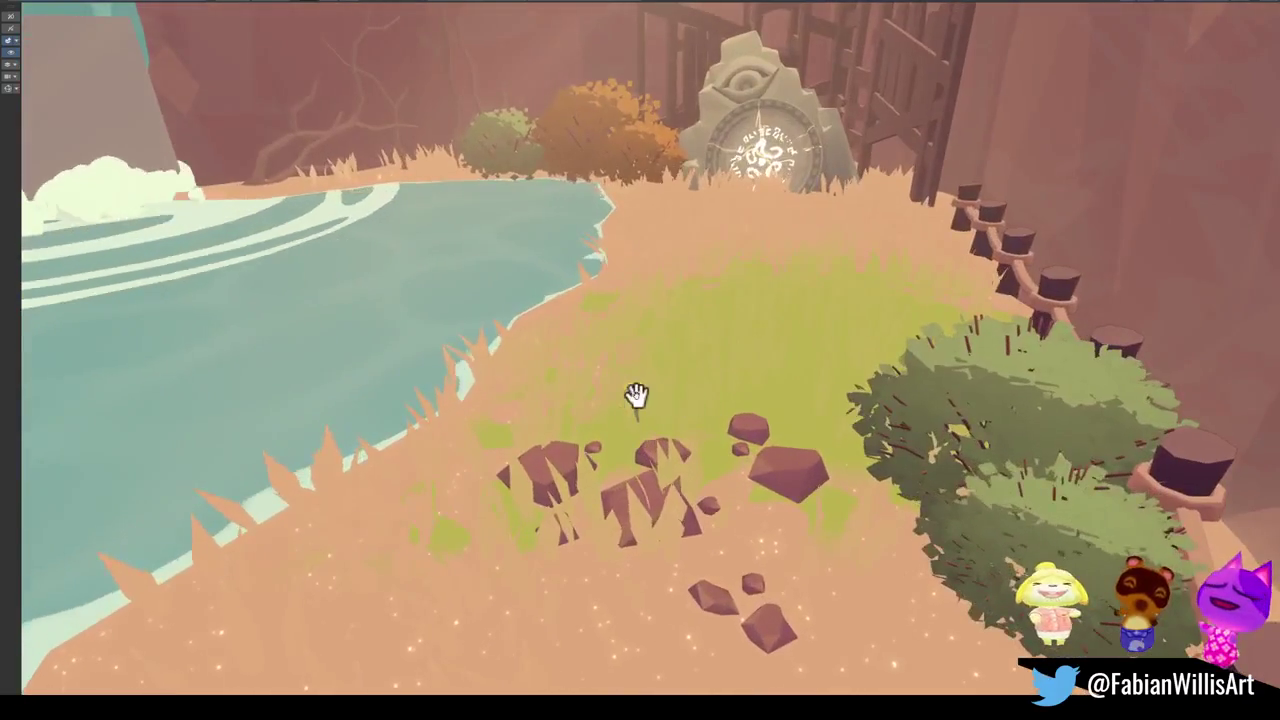
mouse_move(809, 451)
left_mouse_down()
mouse_move(794, 380)
mouse_move(754, 363)
mouse_move(823, 397)
mouse_move(789, 374)
mouse_move(741, 393)
left_mouse_up()
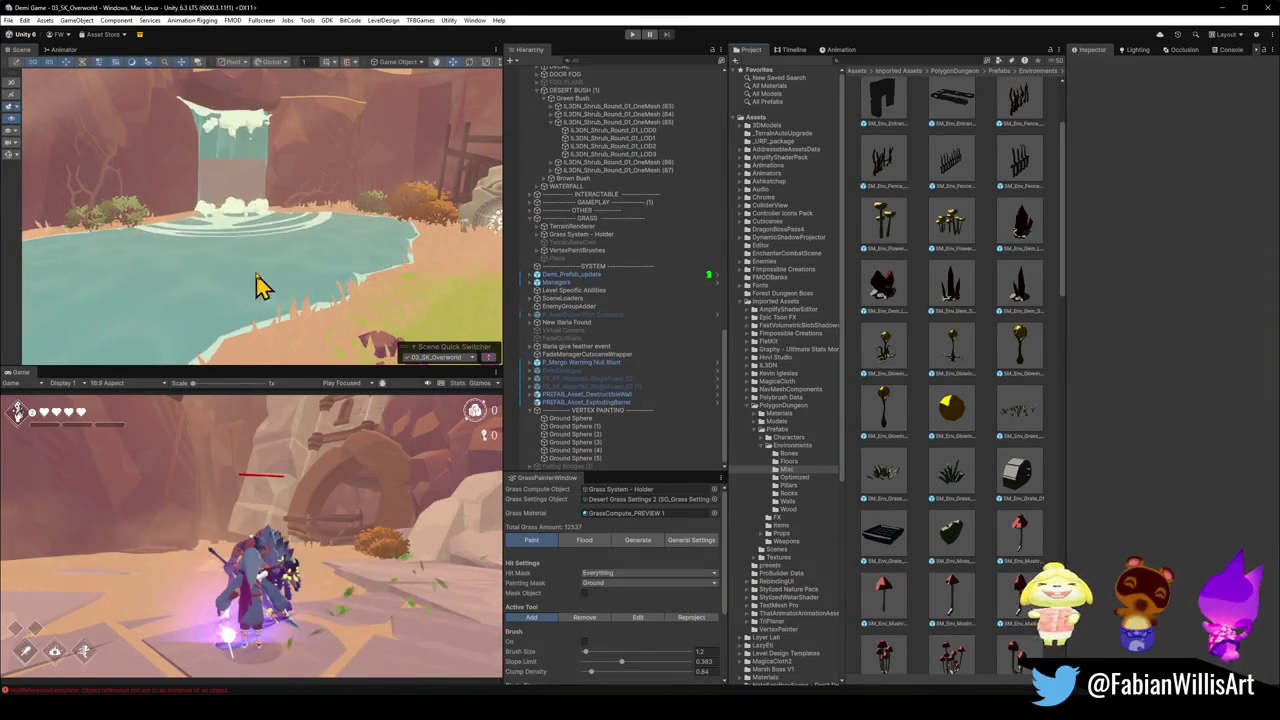
- Duplicate PillarOfWind and place the copy at 29.55, -11.75, -169.14, rotation 0, 90.99, -90
mouse_move(257, 286)
left_mouse_down()
mouse_move(281, 251)
mouse_move(266, 223)
left_mouse_up()
scroll(277, 249, "up", 5)
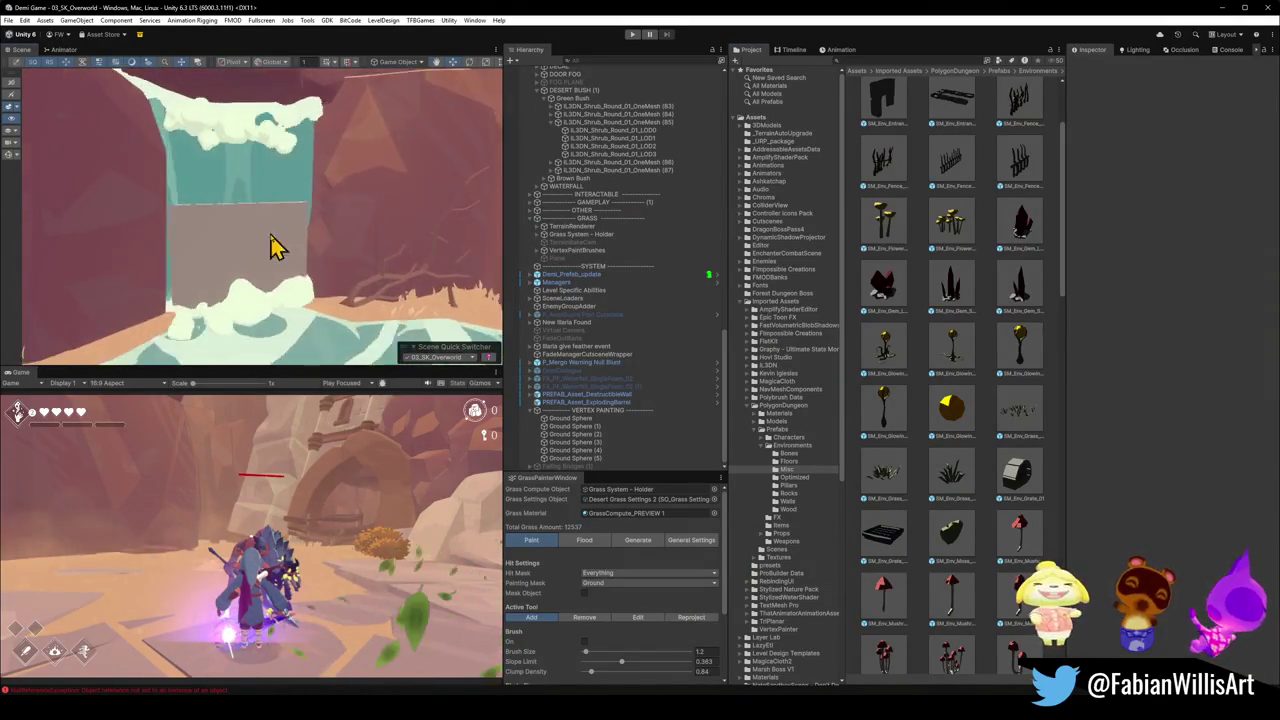
left_click(215, 302)
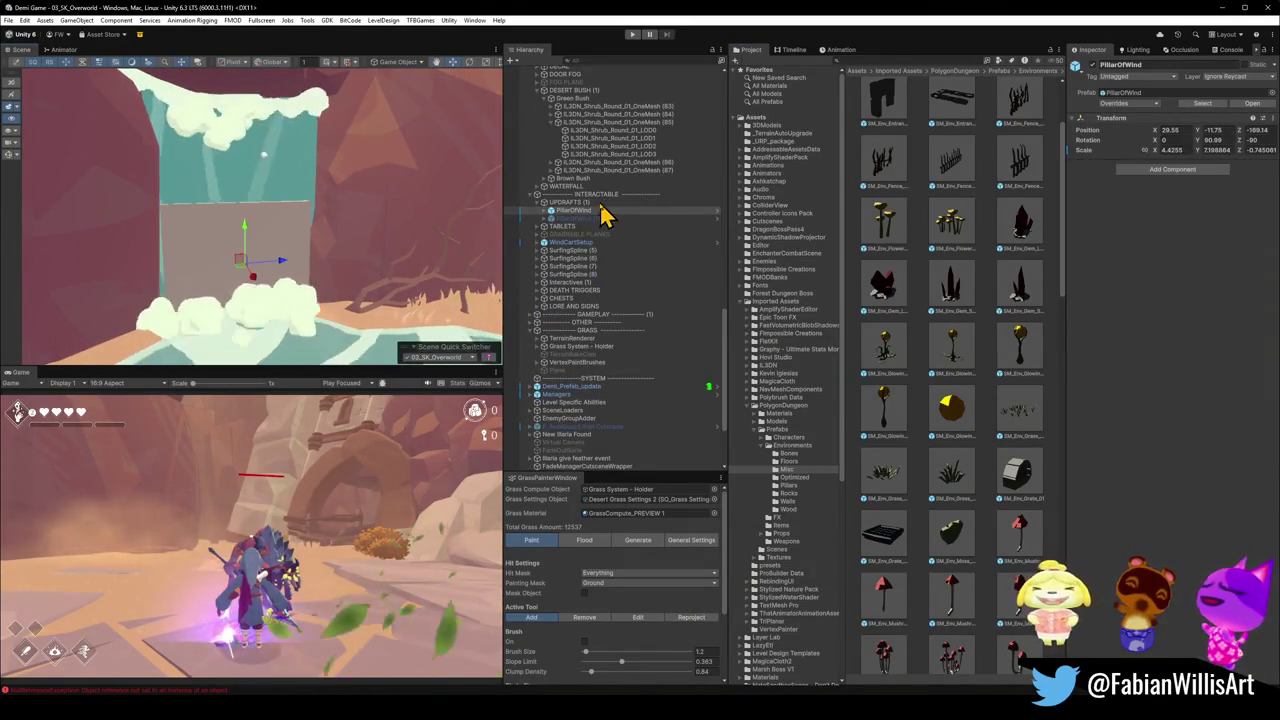
key("ctrl+d")
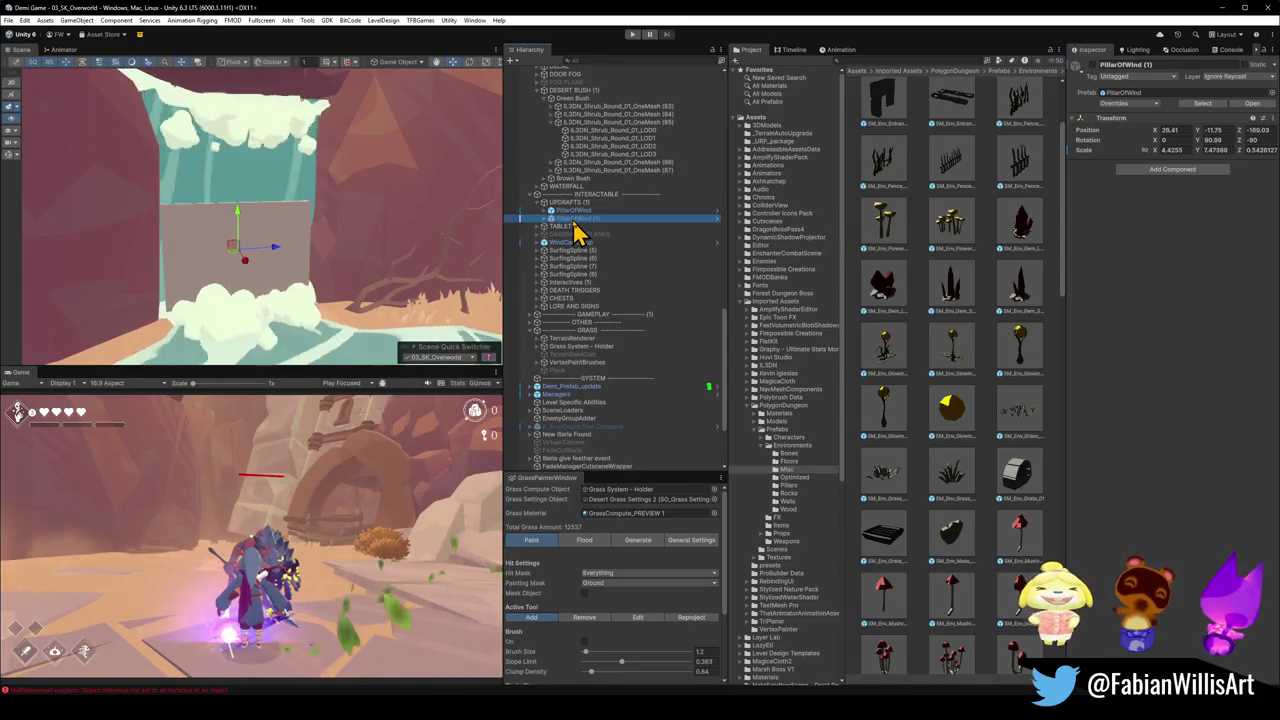
left_click_drag(538, 224, 574, 214)
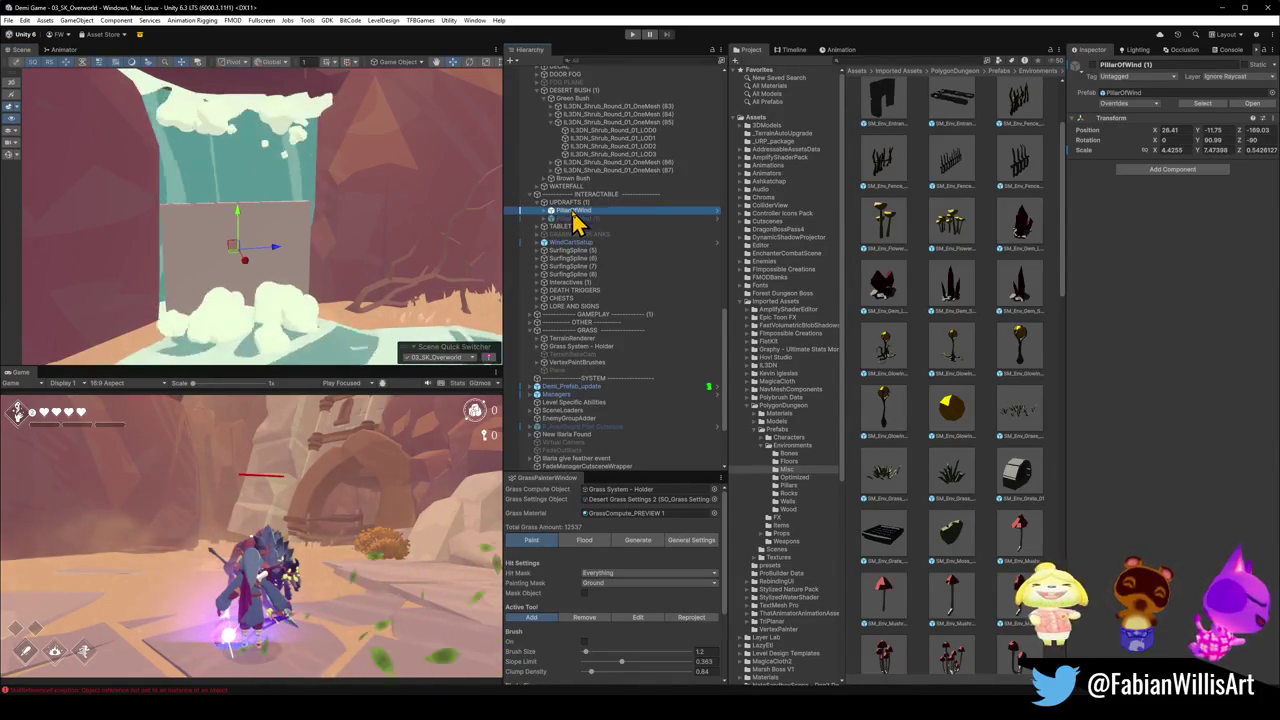
left_click_drag(237, 236, 245, 290)
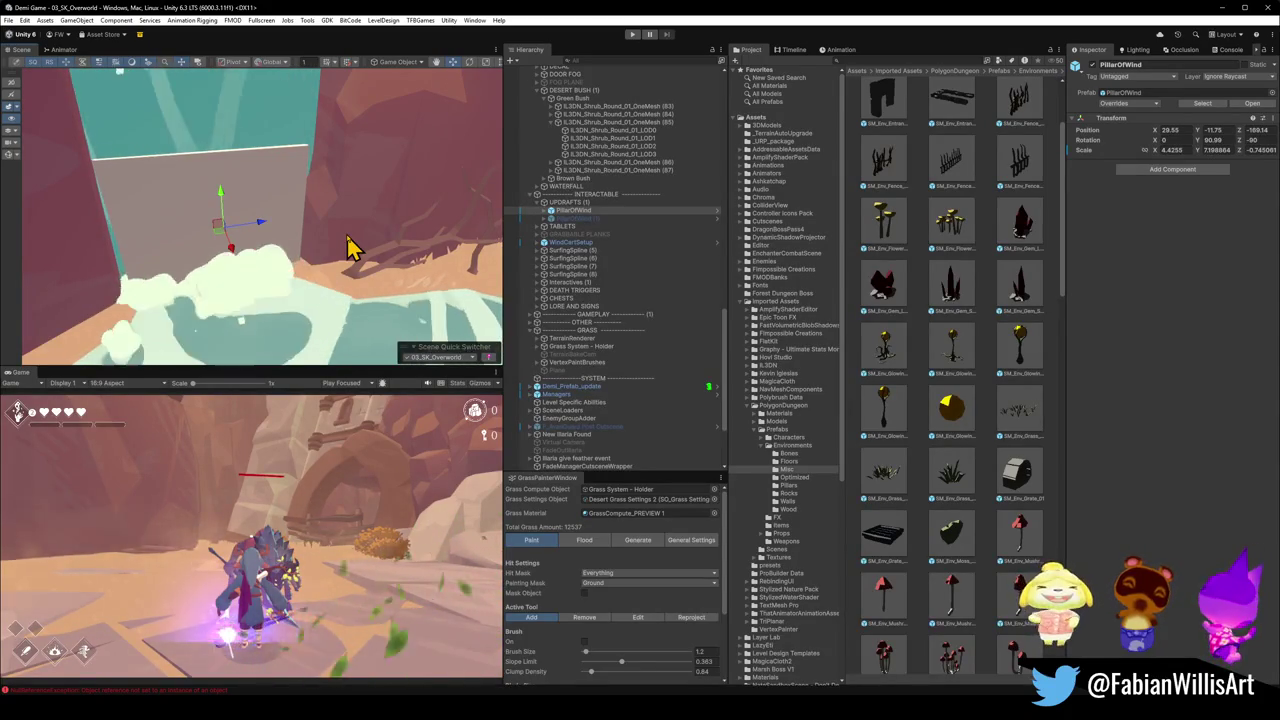
mouse_move(250, 278)
left_mouse_down()
mouse_move(297, 243)
mouse_move(409, 249)
mouse_move(286, 249)
mouse_move(378, 253)
mouse_move(278, 290)
mouse_move(337, 246)
mouse_move(227, 217)
mouse_move(249, 183)
mouse_move(193, 148)
mouse_move(280, 220)
mouse_move(229, 234)
mouse_move(272, 225)
mouse_move(298, 294)
left_mouse_up()
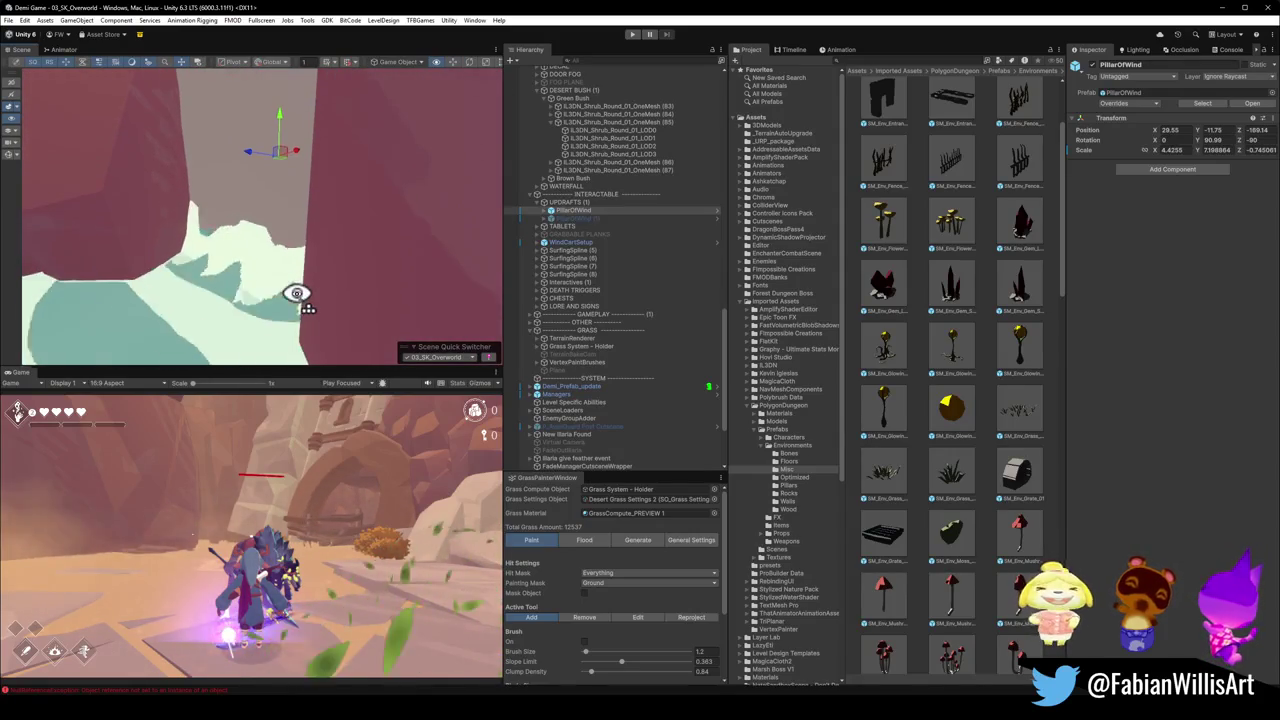
mouse_move(287, 224)
left_mouse_down()
mouse_move(225, 270)
mouse_move(209, 257)
mouse_move(334, 229)
mouse_move(374, 200)
mouse_move(391, 165)
mouse_move(294, 271)
mouse_move(249, 224)
mouse_move(237, 186)
mouse_move(171, 183)
mouse_move(314, 317)
mouse_move(309, 271)
mouse_move(274, 251)
mouse_move(279, 158)
left_mouse_up()
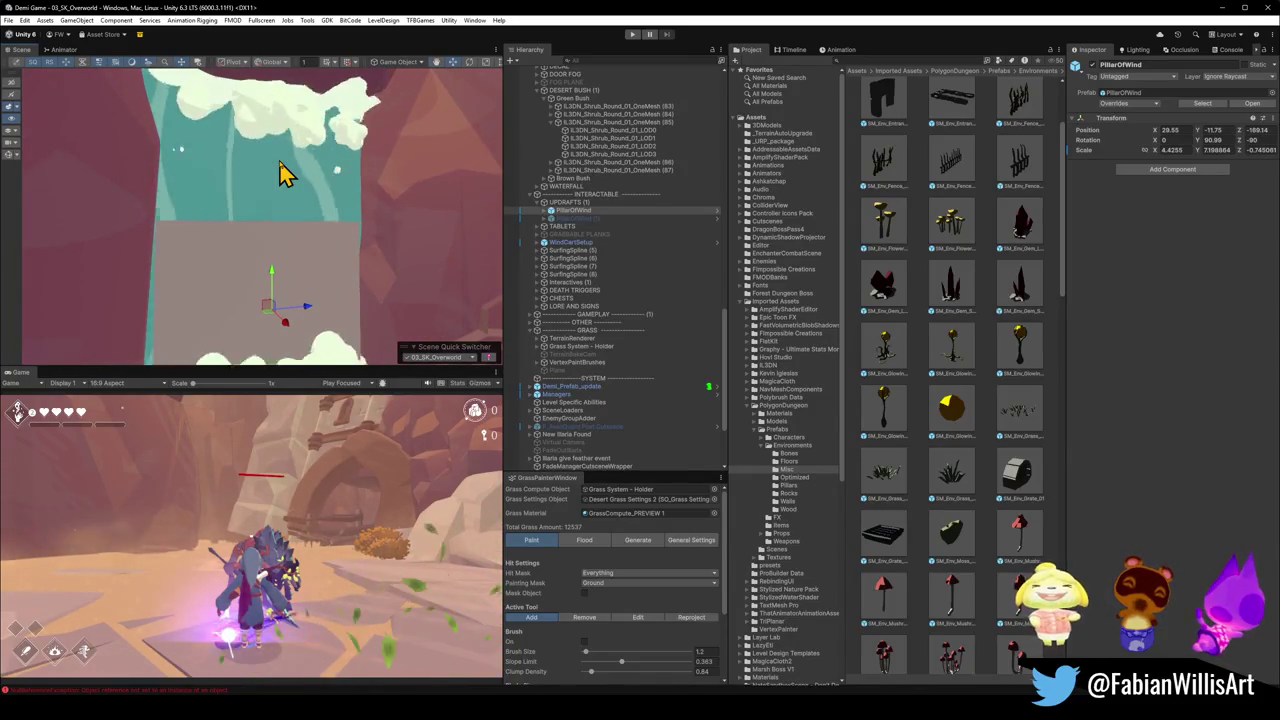
- Inspect PillarOfWind's Collider and PillarInteractive children, then reselect PillarOfWind
left_click(333, 256)
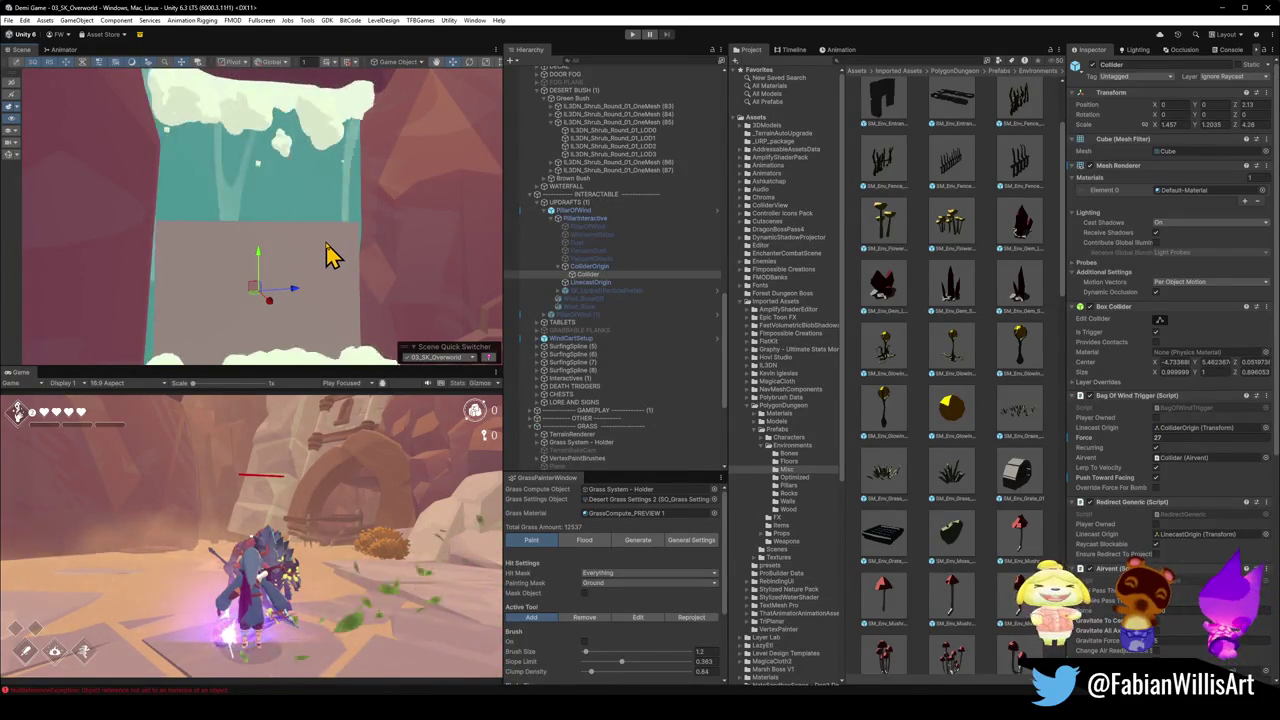
left_click_drag(333, 256, 326, 300)
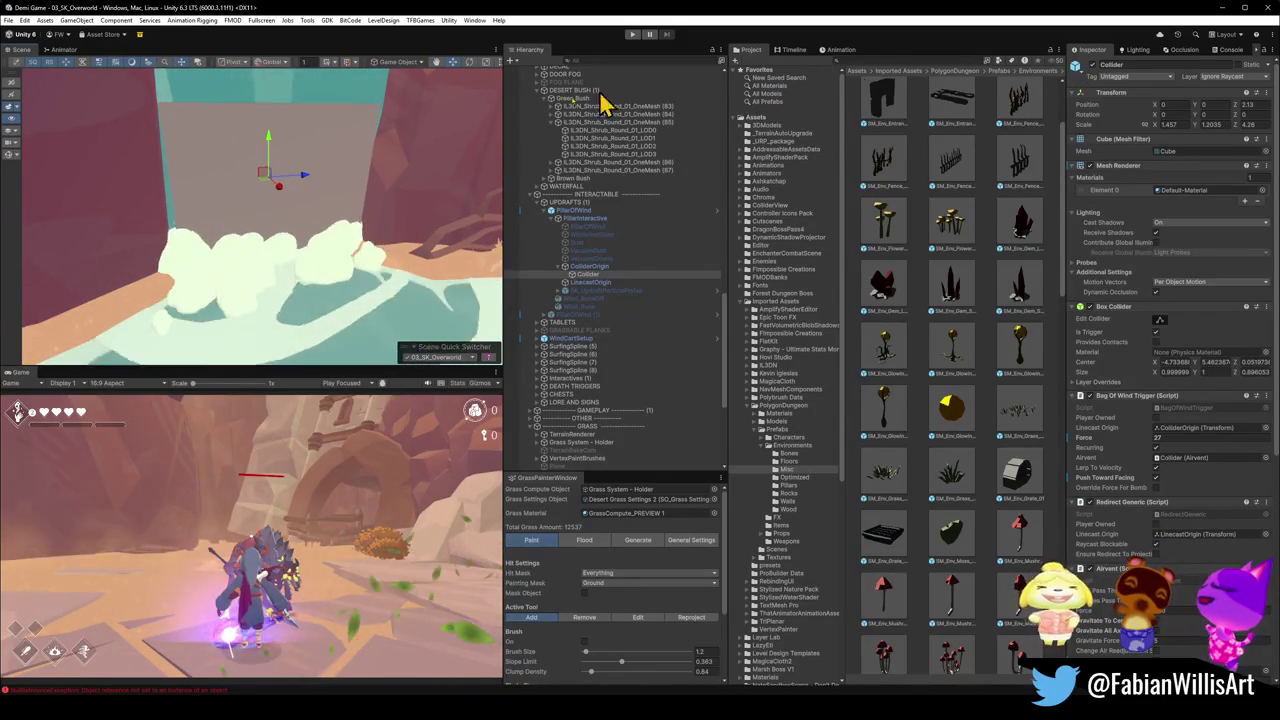
key("f")
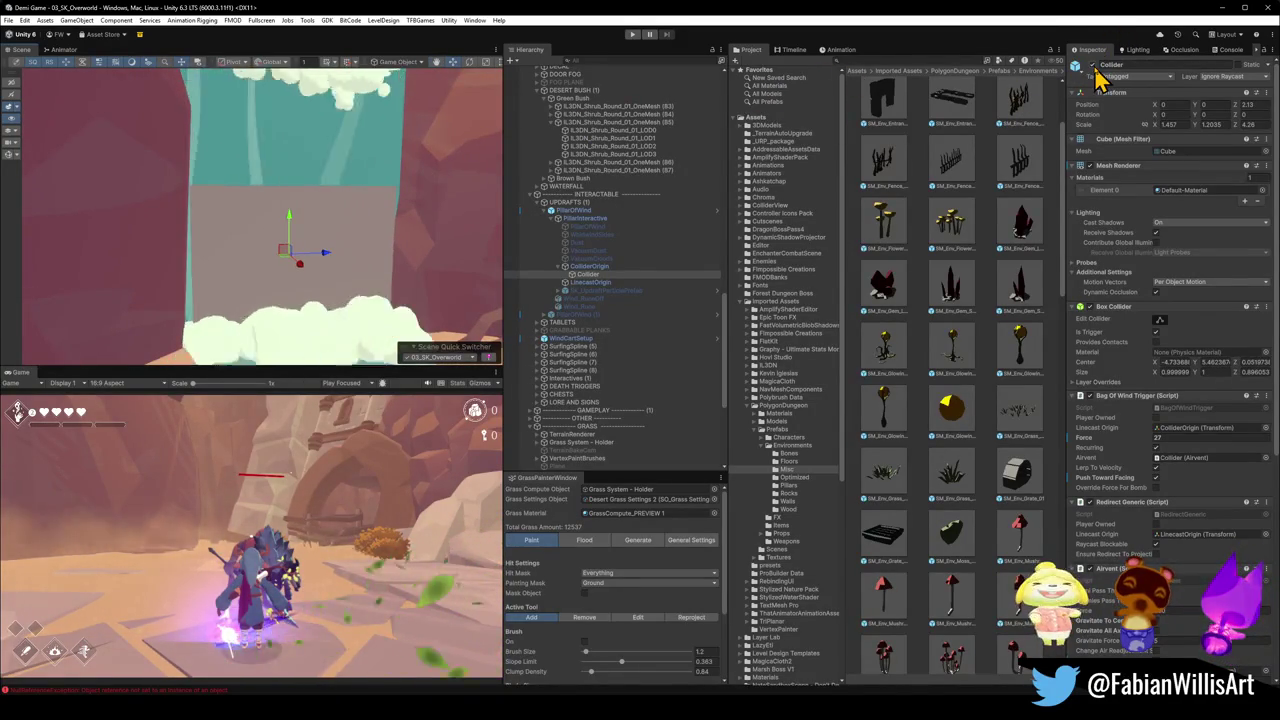
left_click(590, 218)
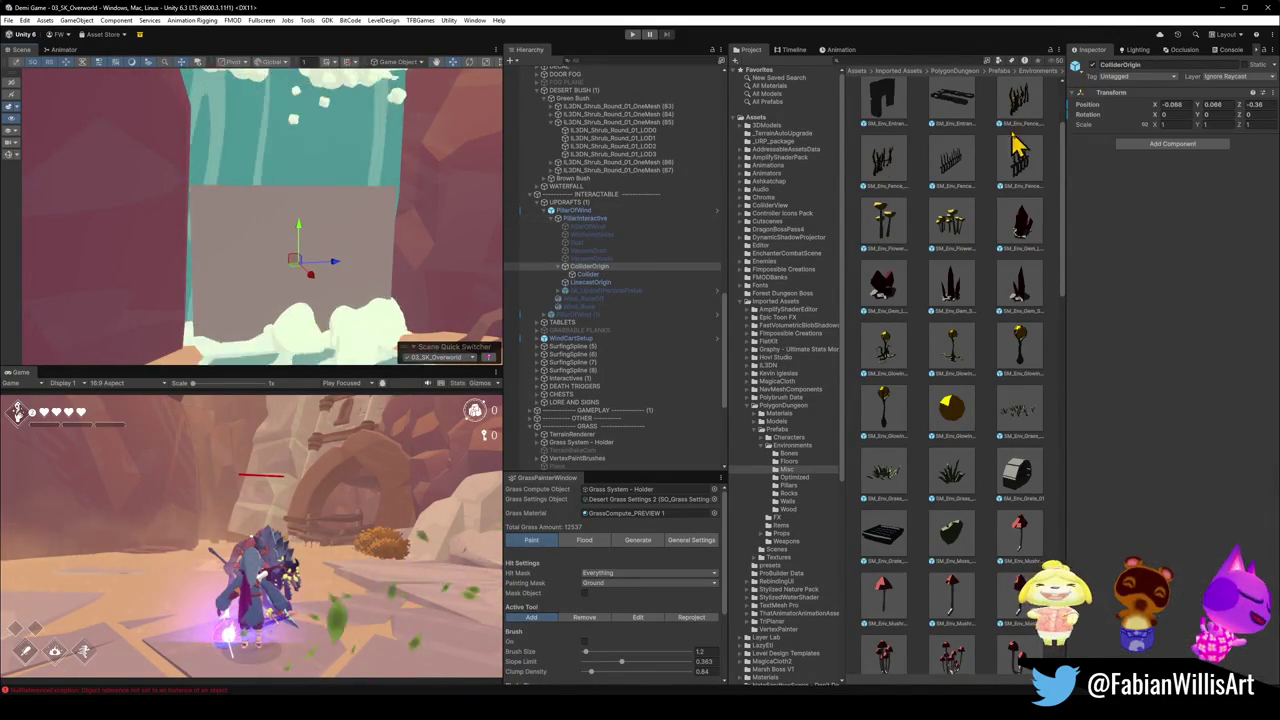
key("Up")
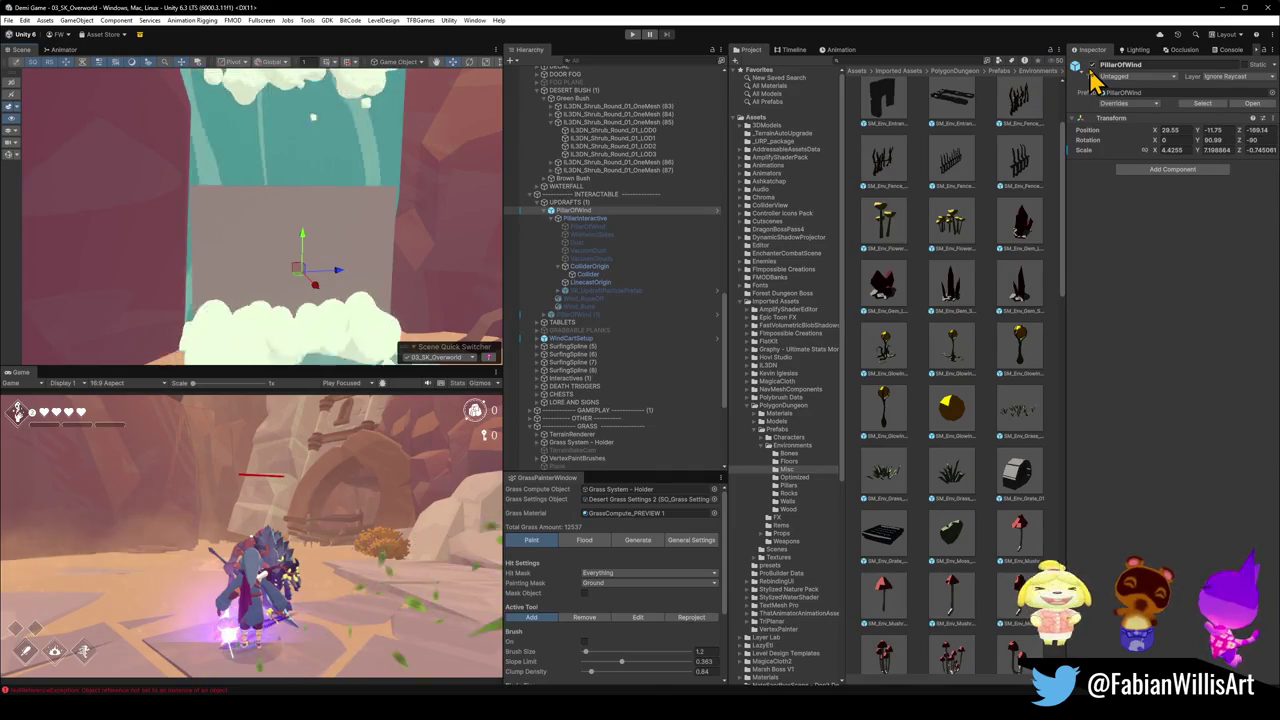
left_click_drag(314, 289, 293, 283)
mouse_move(280, 215)
left_mouse_down()
mouse_move(366, 289)
mouse_move(414, 289)
mouse_move(280, 205)
mouse_move(331, 236)
mouse_move(311, 191)
mouse_move(340, 196)
mouse_move(205, 178)
left_mouse_up()
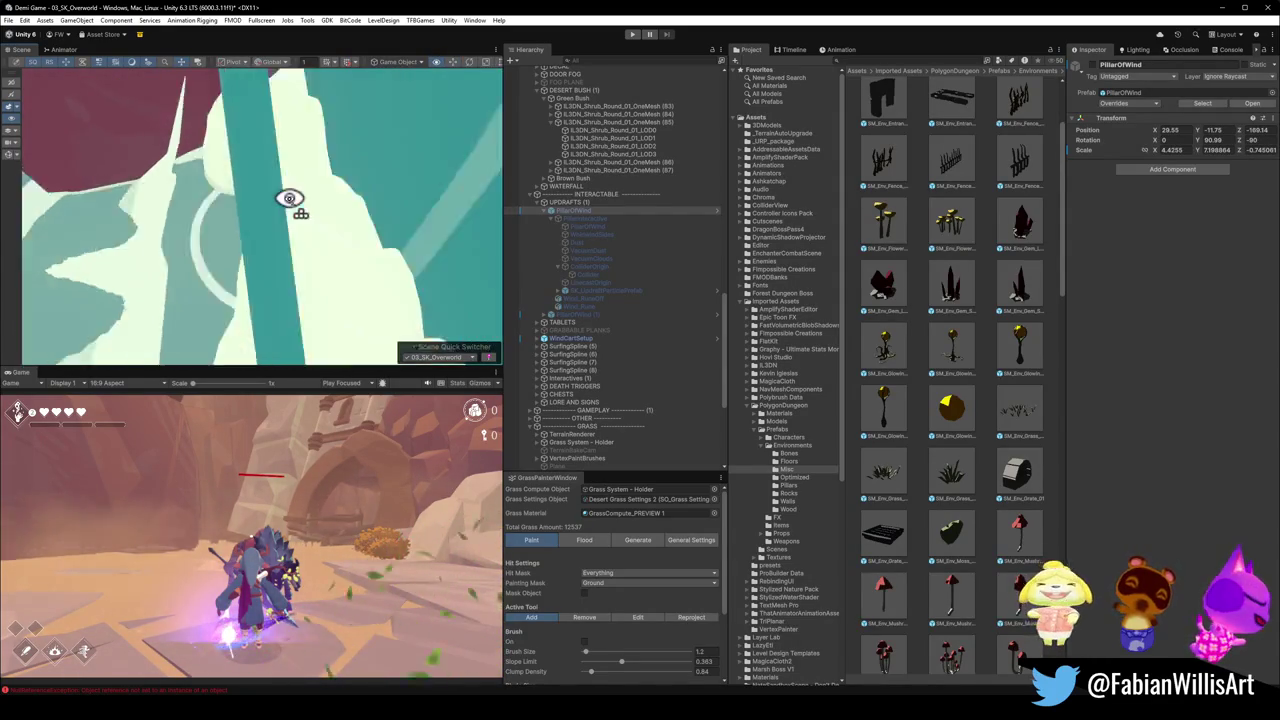
- Select the Water Ripple Mesh and orbit around the maroon cliff and waterfall foam
left_click_drag(289, 198, 230, 195)
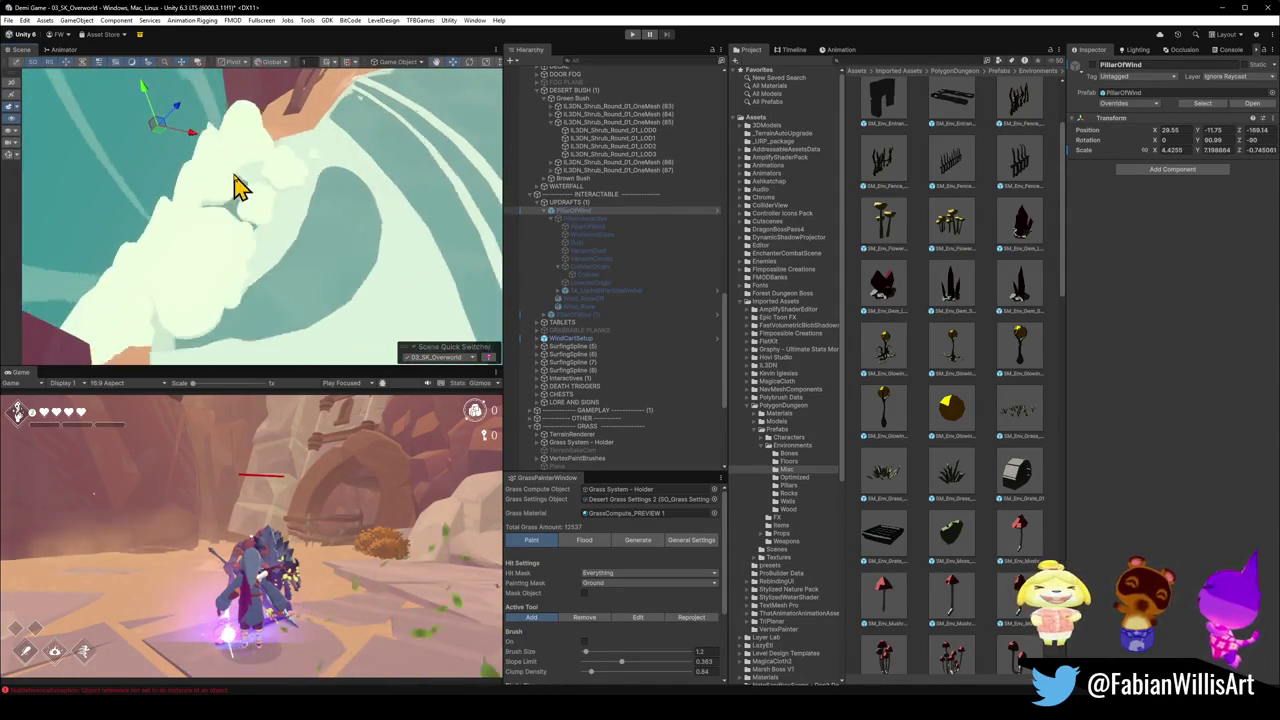
left_click(237, 188)
mouse_move(264, 207)
left_mouse_down()
mouse_move(289, 204)
mouse_move(219, 38)
left_mouse_up()
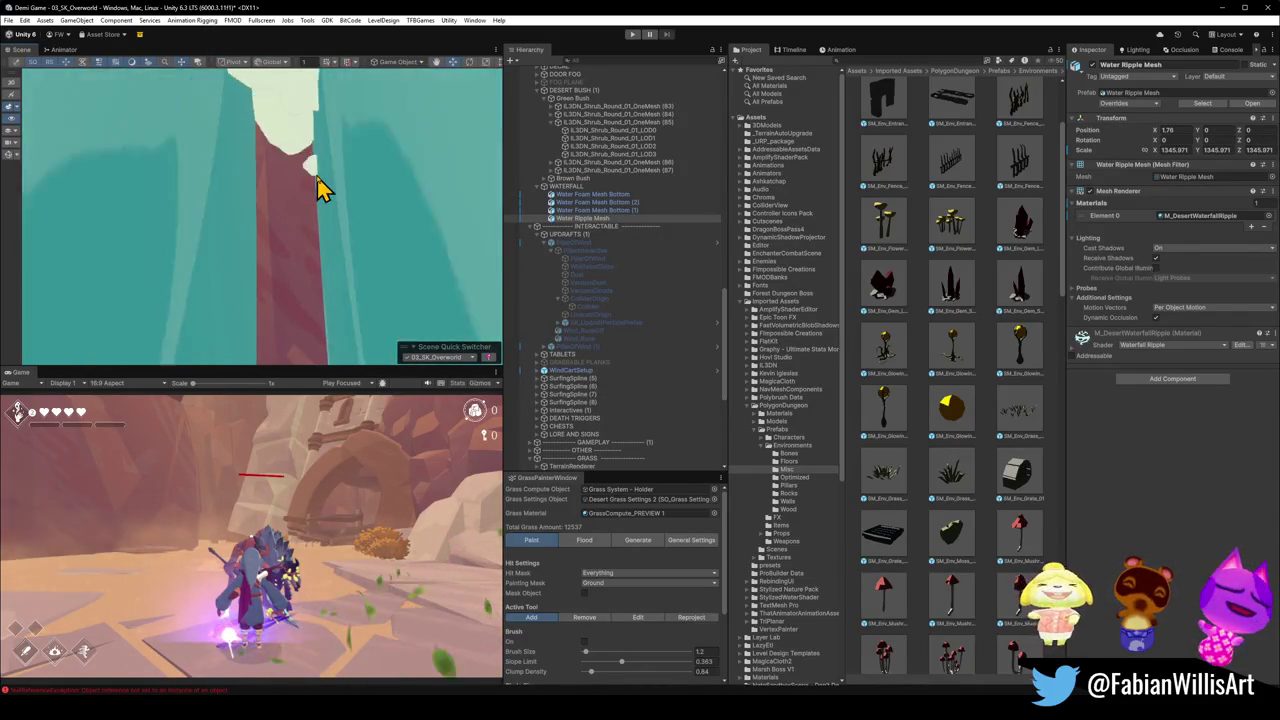
mouse_move(320, 186)
left_mouse_down()
mouse_move(289, 271)
mouse_move(177, 223)
mouse_move(336, 228)
mouse_move(280, 149)
mouse_move(320, 263)
left_mouse_up()
mouse_move(293, 318)
left_mouse_down()
mouse_move(340, 277)
mouse_move(174, 307)
mouse_move(320, 286)
mouse_move(224, 283)
left_mouse_up()
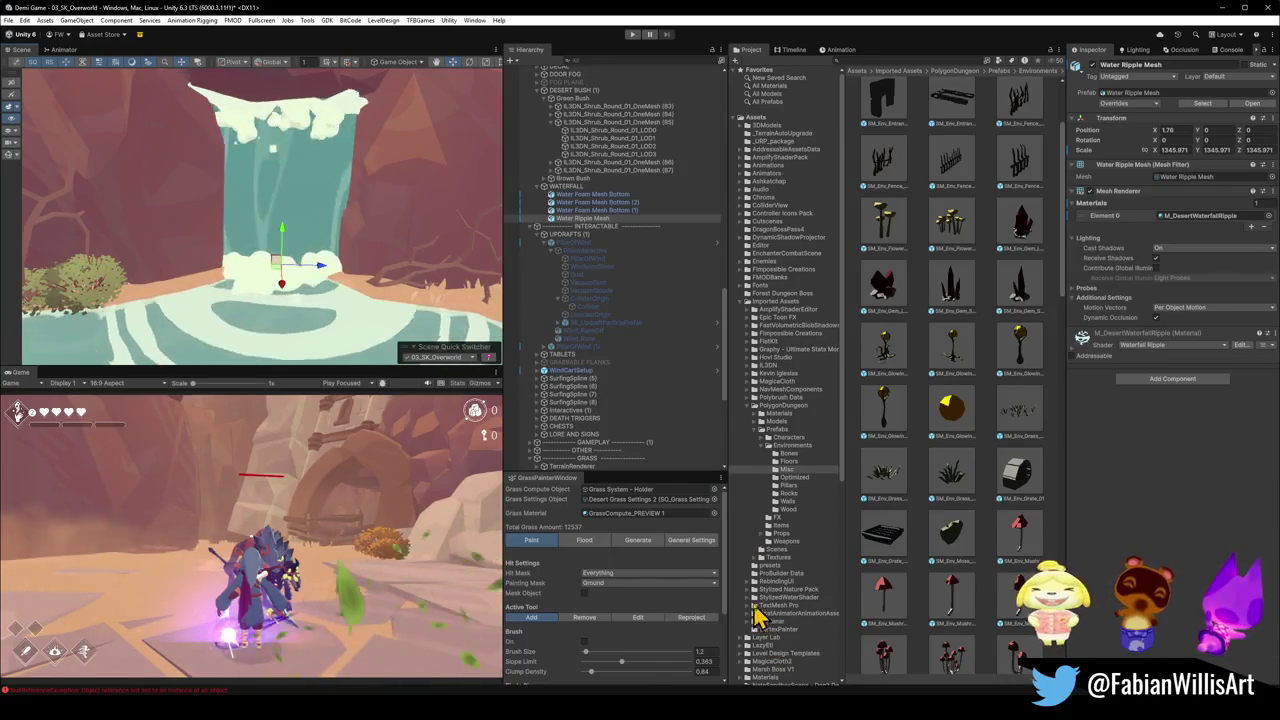
- Switch to the SK OVERWORLD Blender file and isolate Plane.016 in local view
mouse_move(651, 682)
left_click(675, 660)
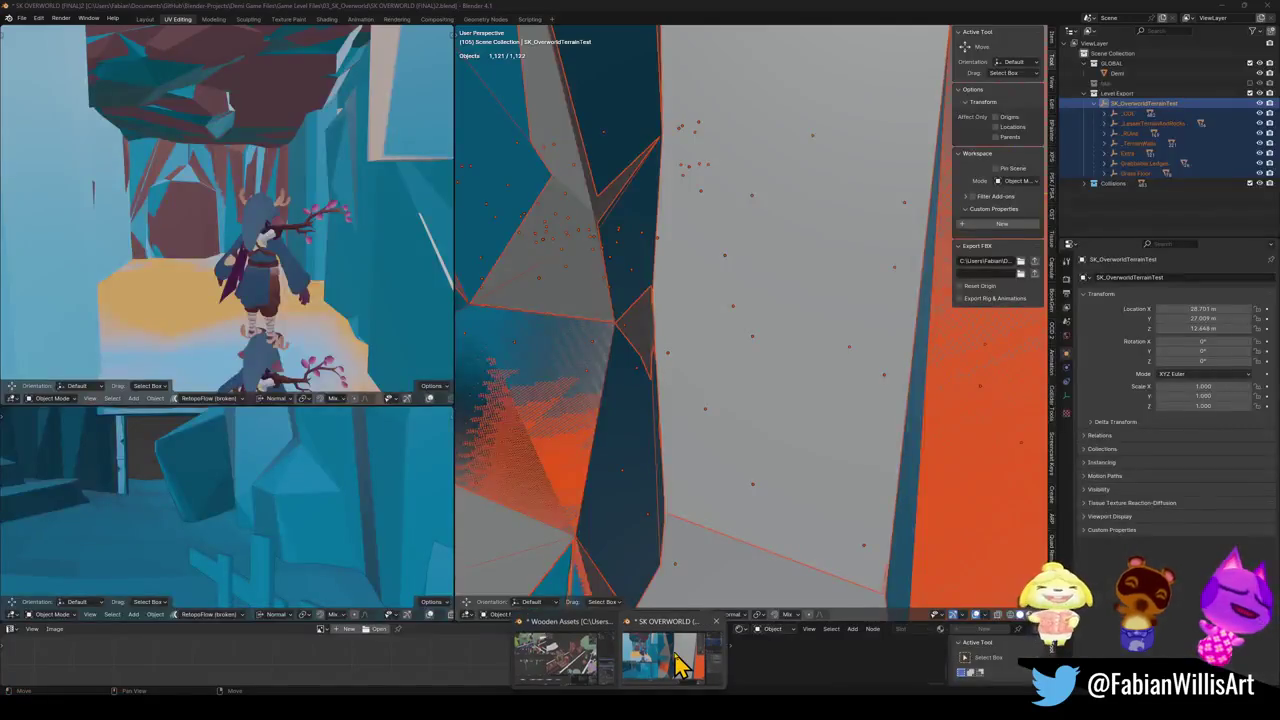
left_click(677, 657)
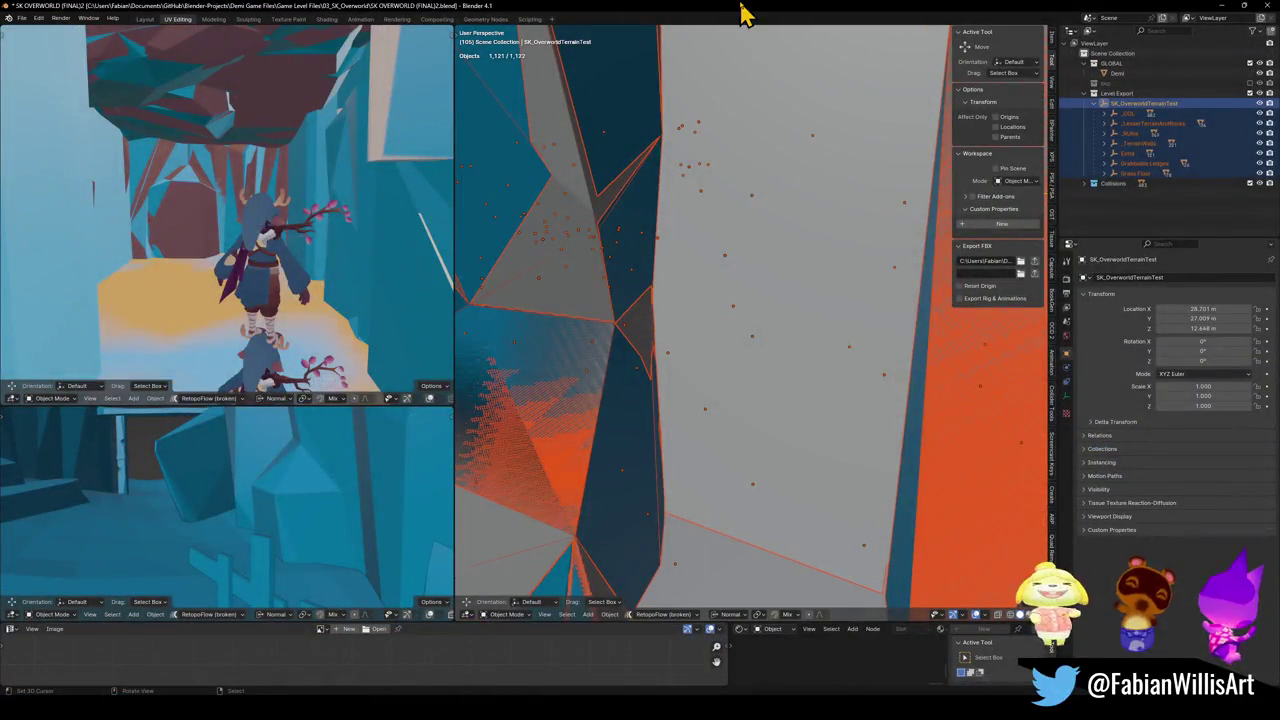
left_click(766, 254)
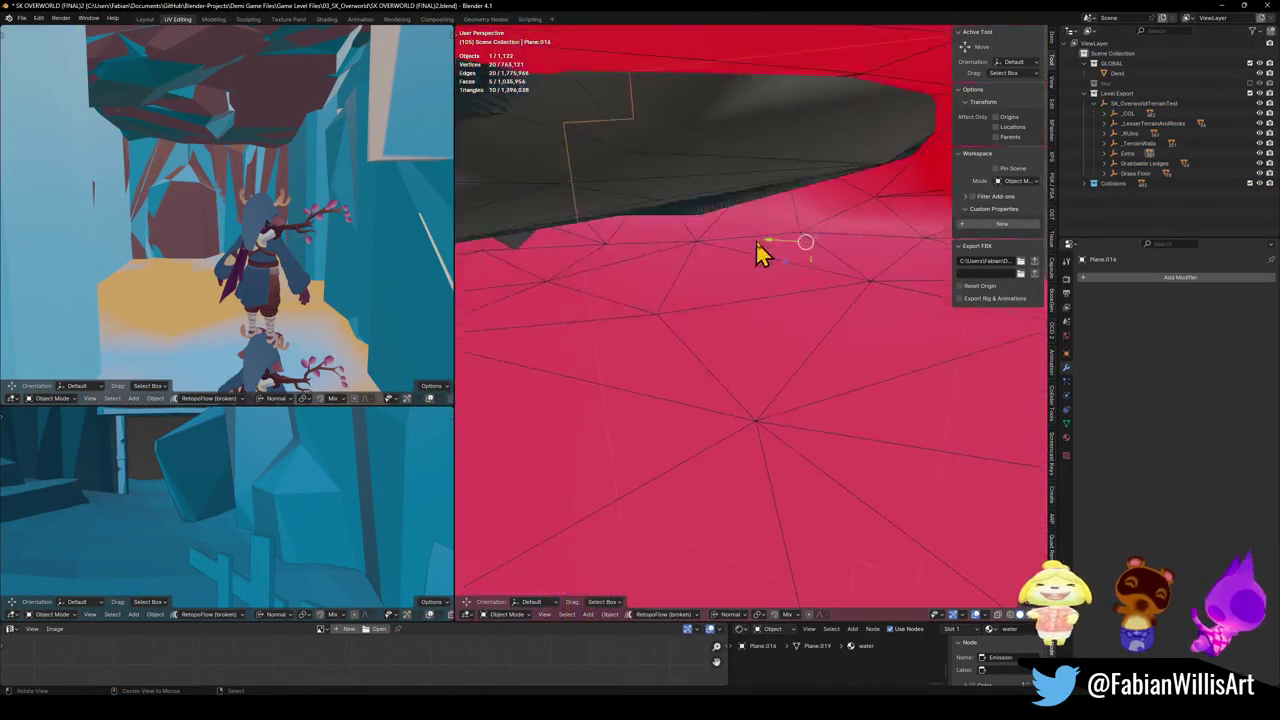
key("slash")
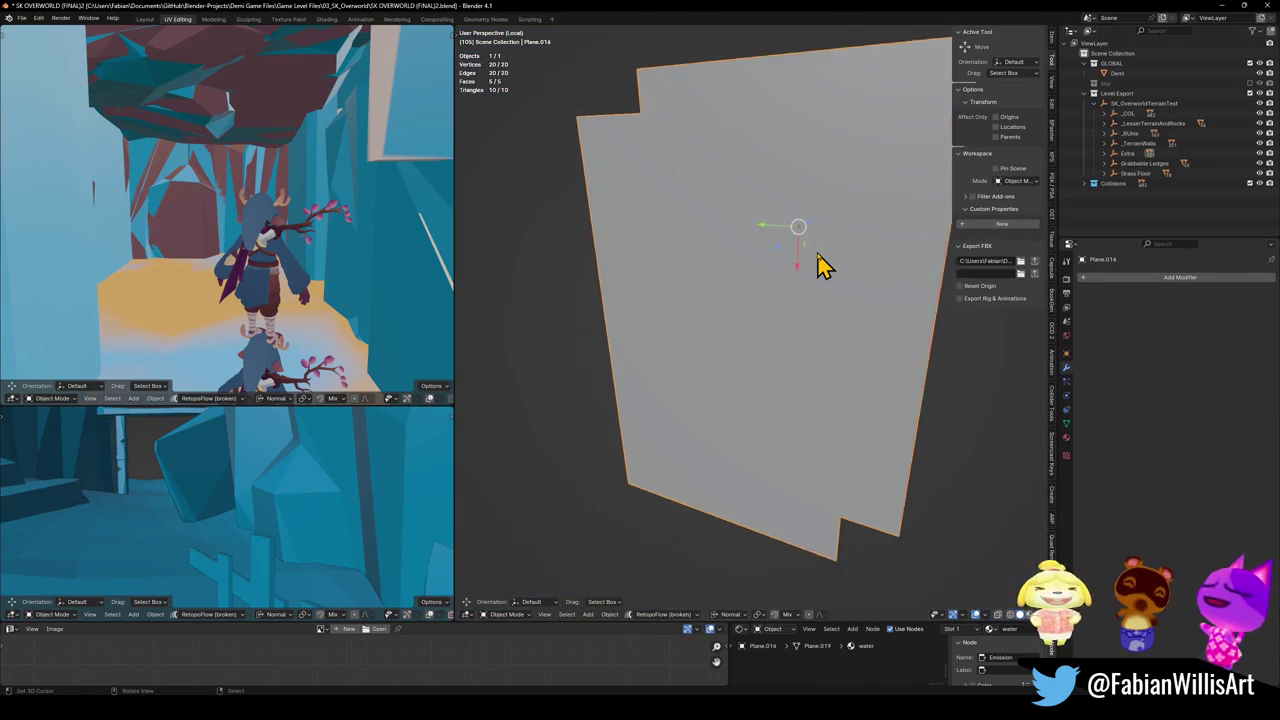
mouse_move(809, 254)
left_mouse_down()
mouse_move(740, 243)
mouse_move(756, 263)
left_mouse_up()
- In Edit Mode, delete Plane.016's unwanted faces so only two remain
key("Tab")
key("alt+a")
left_click(777, 246)
key("x")
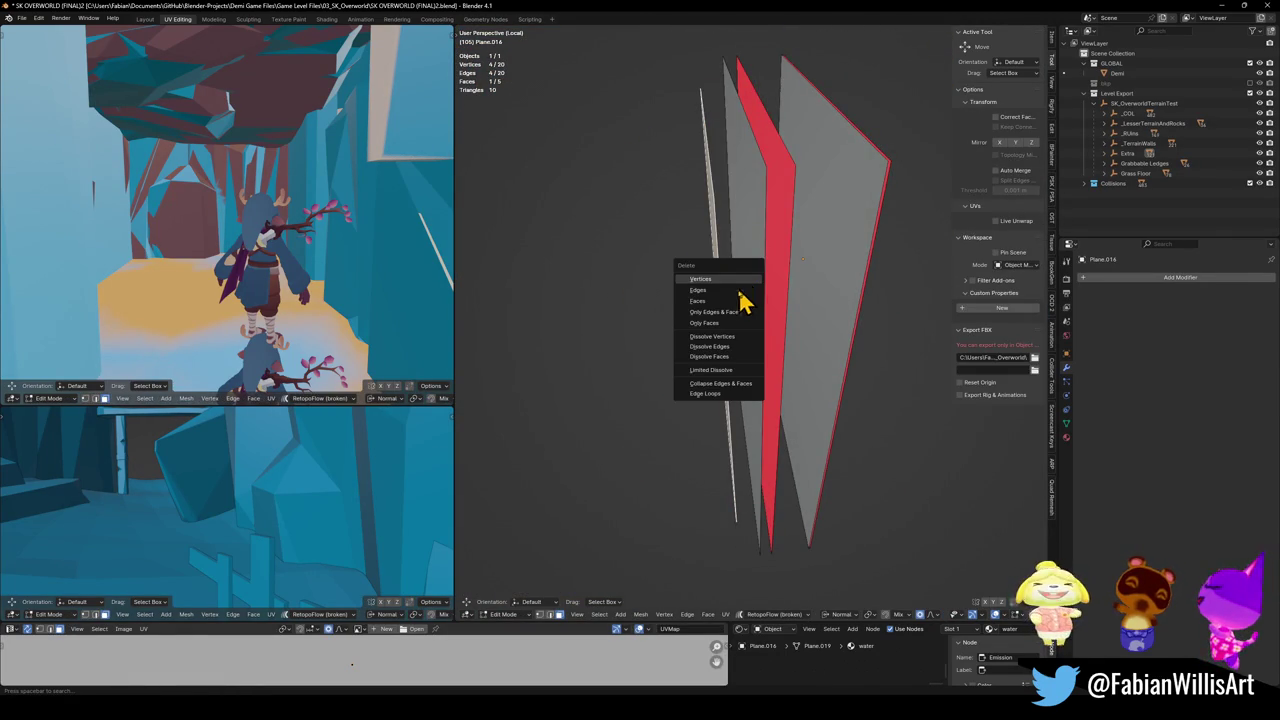
left_click(742, 301)
left_click(760, 284)
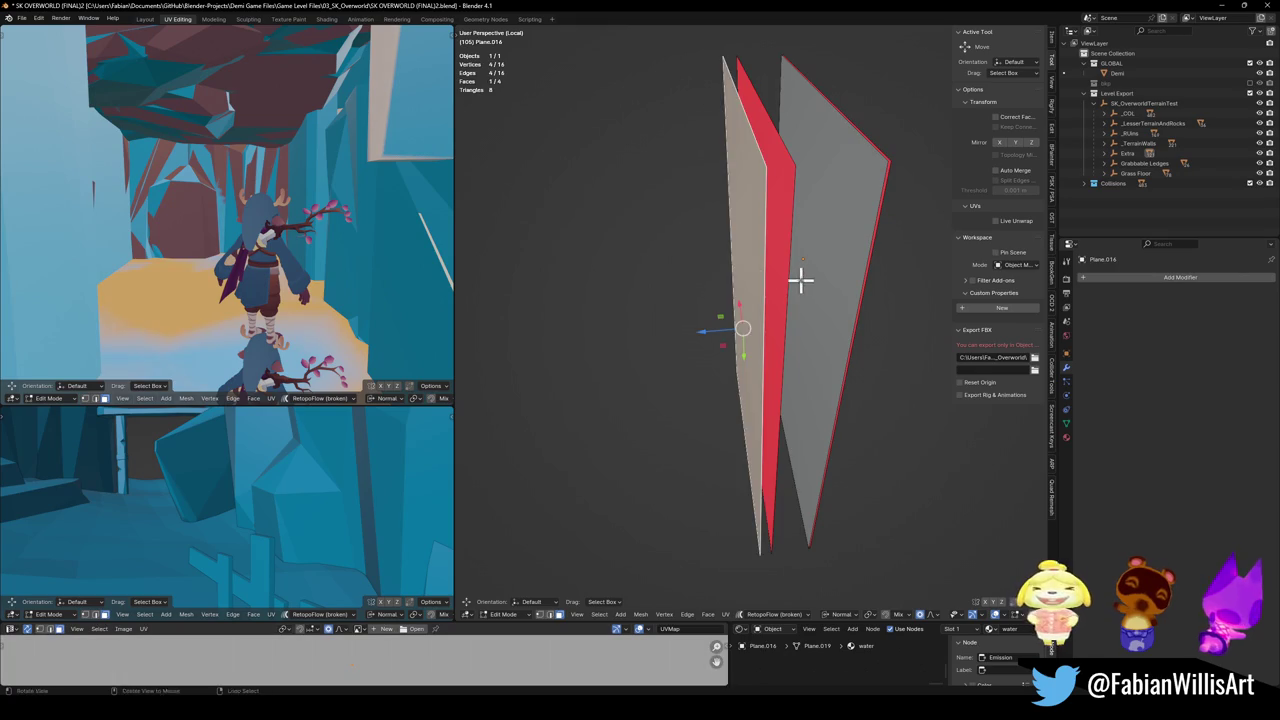
mouse_move(800, 277)
left_mouse_down()
mouse_move(737, 283)
mouse_move(837, 277)
mouse_move(731, 270)
mouse_move(789, 337)
mouse_move(814, 323)
mouse_move(768, 365)
mouse_move(860, 354)
mouse_move(871, 329)
mouse_move(742, 347)
mouse_move(771, 329)
left_mouse_up()
left_click(766, 277, "shift")
key("x")
left_click(781, 279)
- Return to the full scene in Object Mode and select the SK_OverworldTerrainTest collection
key("slash")
key("Tab")
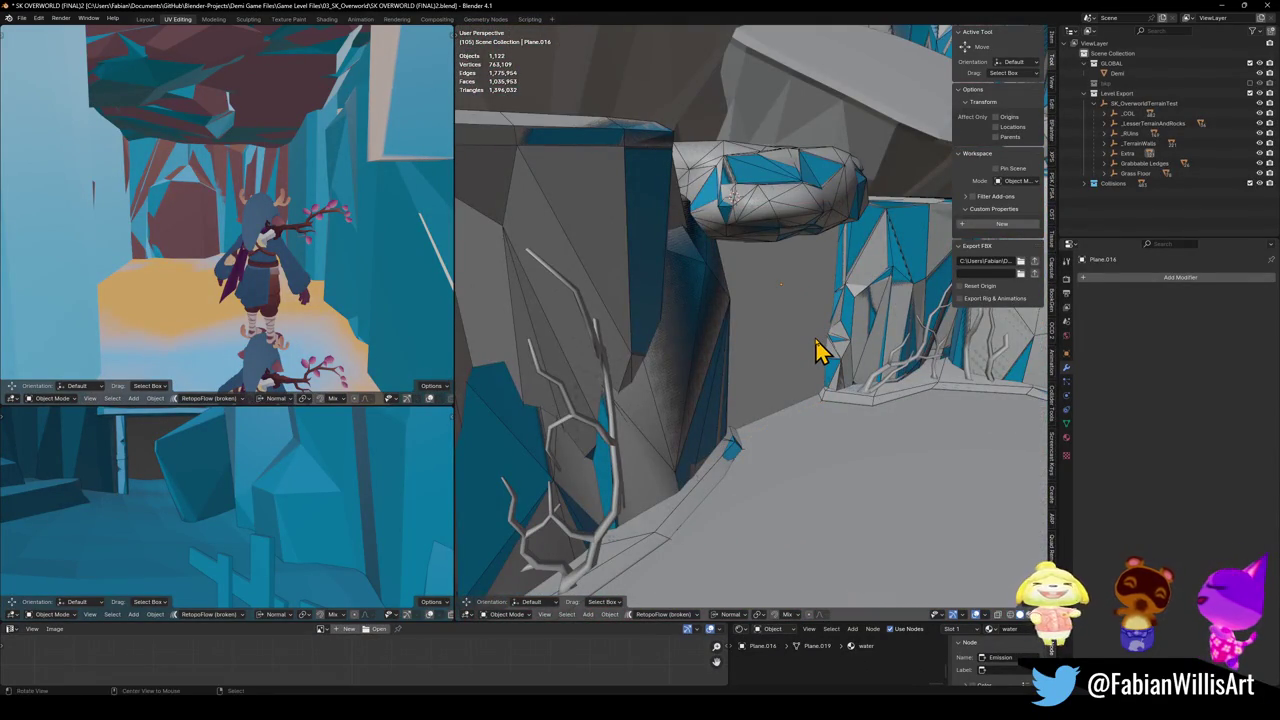
left_click(1138, 104)
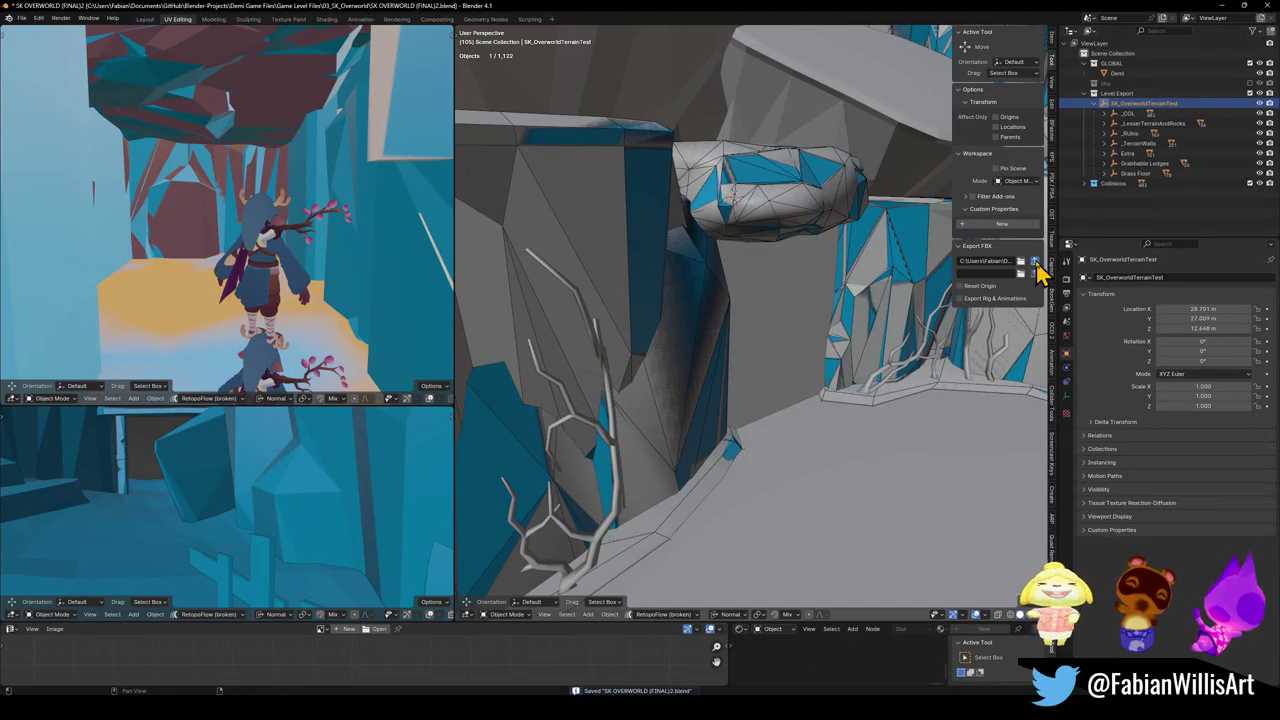
- Select all SK_OverworldTerrainTest pieces in Blender, then return to Unity so the FBX reimports
key("a")
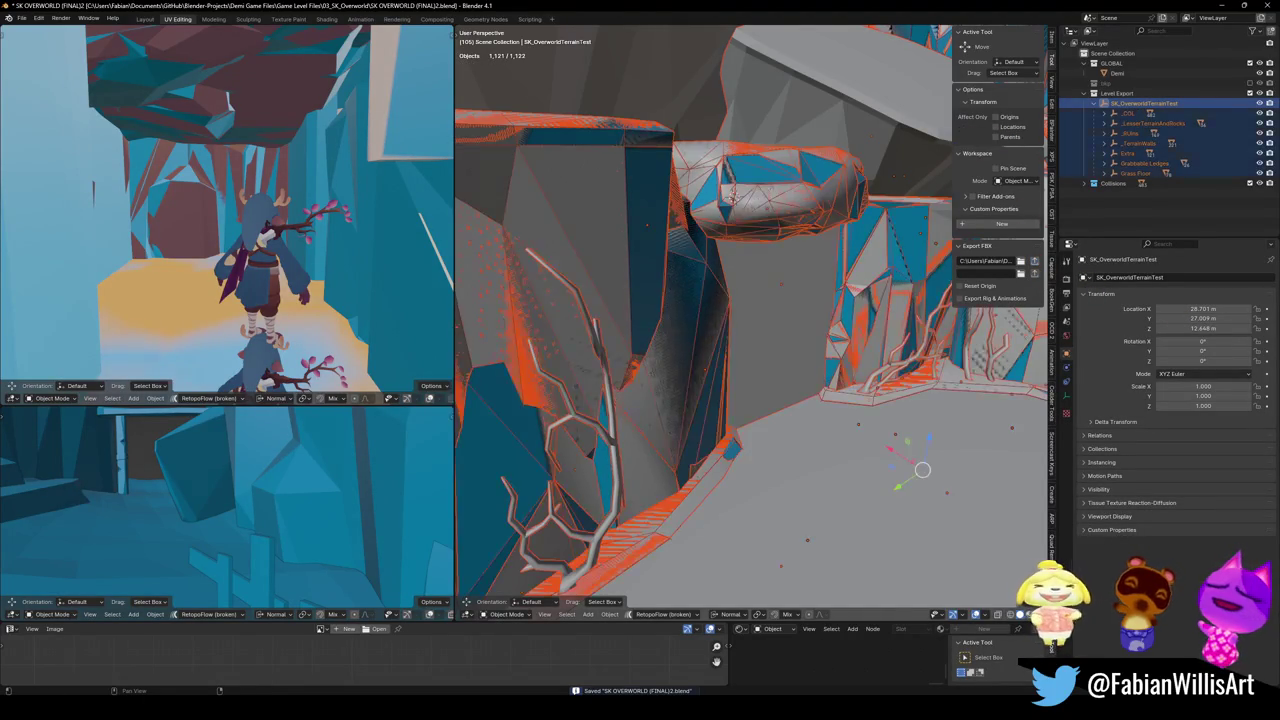
mouse_move(724, 515)
left_mouse_down()
mouse_move(754, 466)
mouse_move(735, 537)
left_mouse_up()
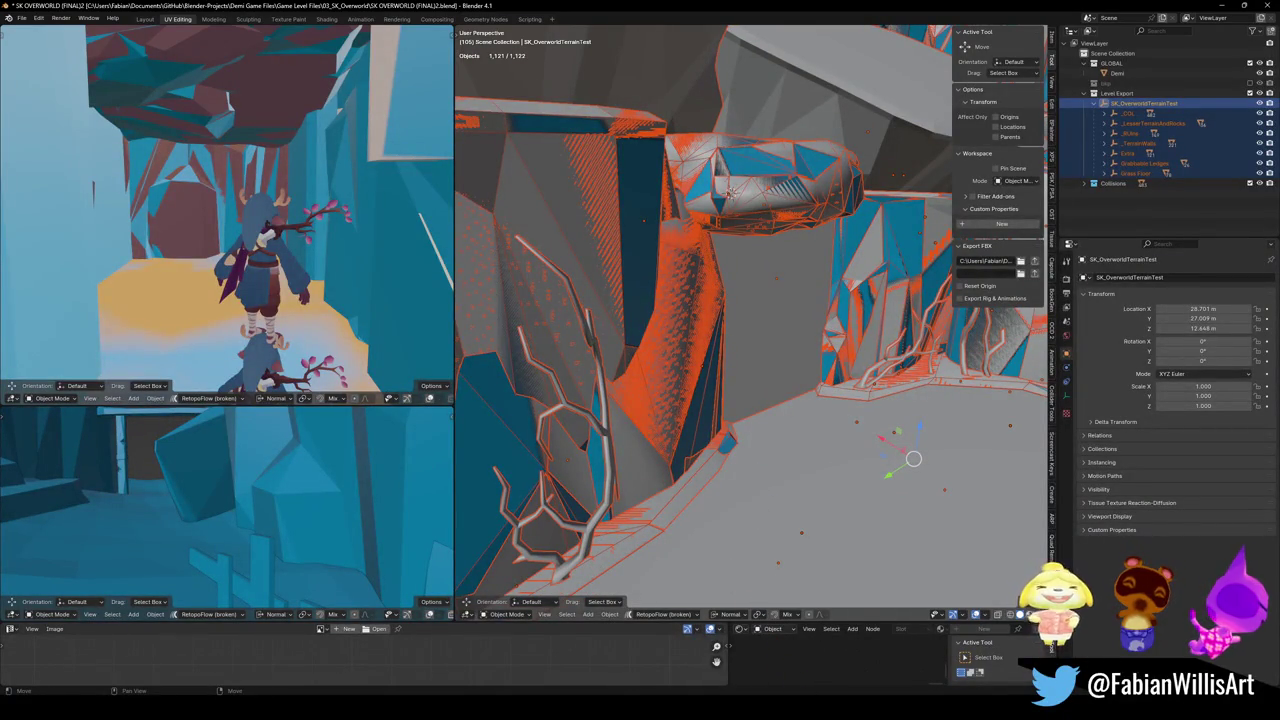
mouse_move(790, 700)
left_click(790, 660)
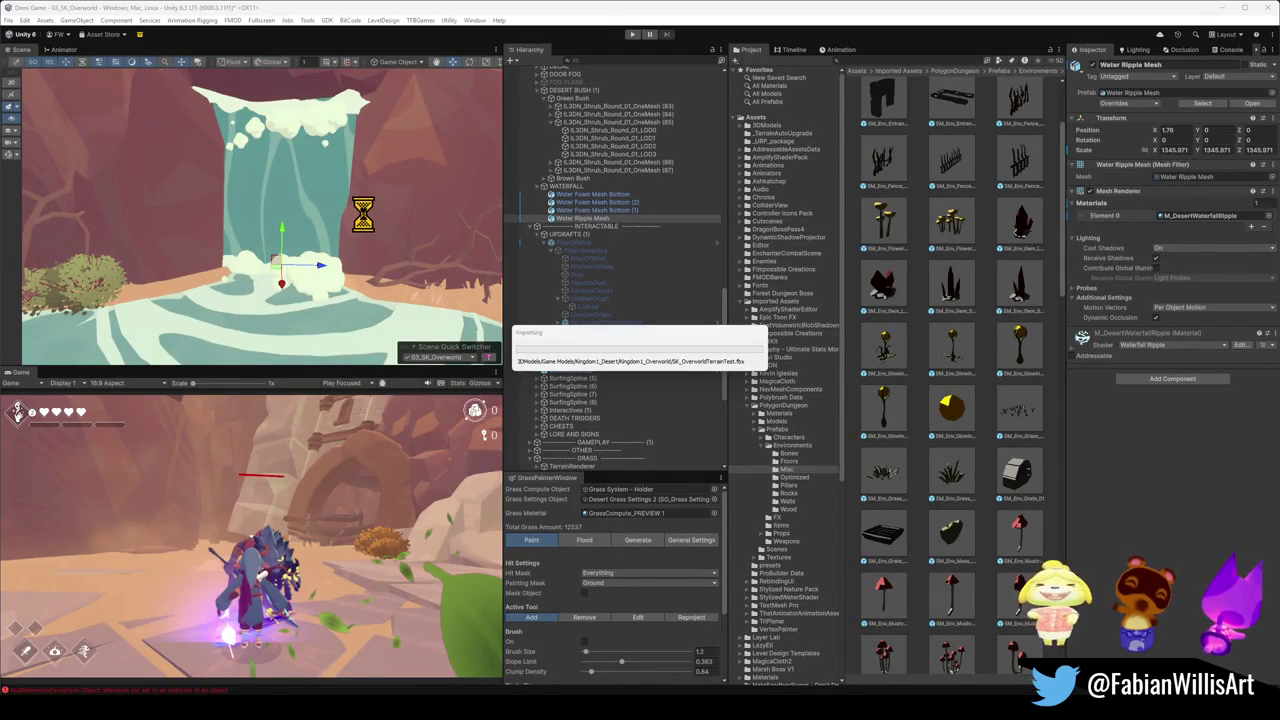
- Delete Water Foam Mesh Bottom (2) at the waterfall base and select the SK_OverworldTerrainTest terrain
mouse_move(306, 210)
left_mouse_down()
mouse_move(354, 189)
mouse_move(357, 206)
mouse_move(234, 214)
mouse_move(390, 232)
mouse_move(360, 229)
mouse_move(354, 289)
left_mouse_up()
left_click(354, 289)
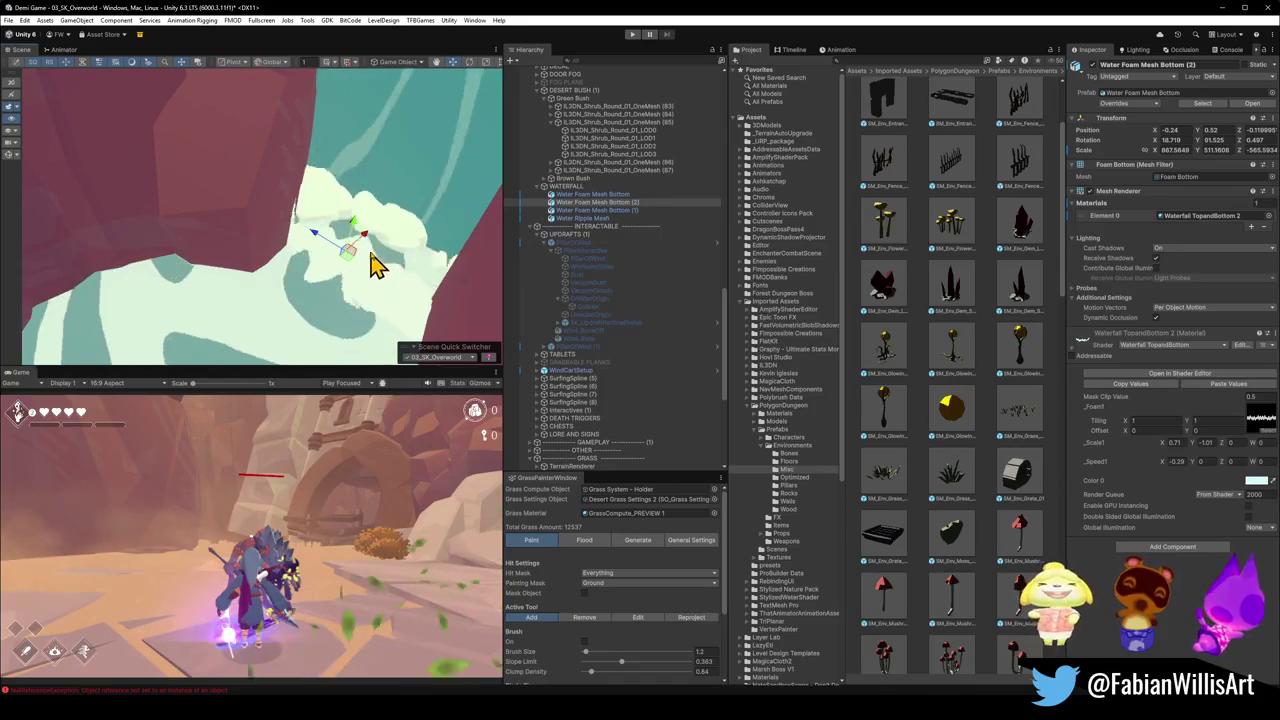
key("Delete")
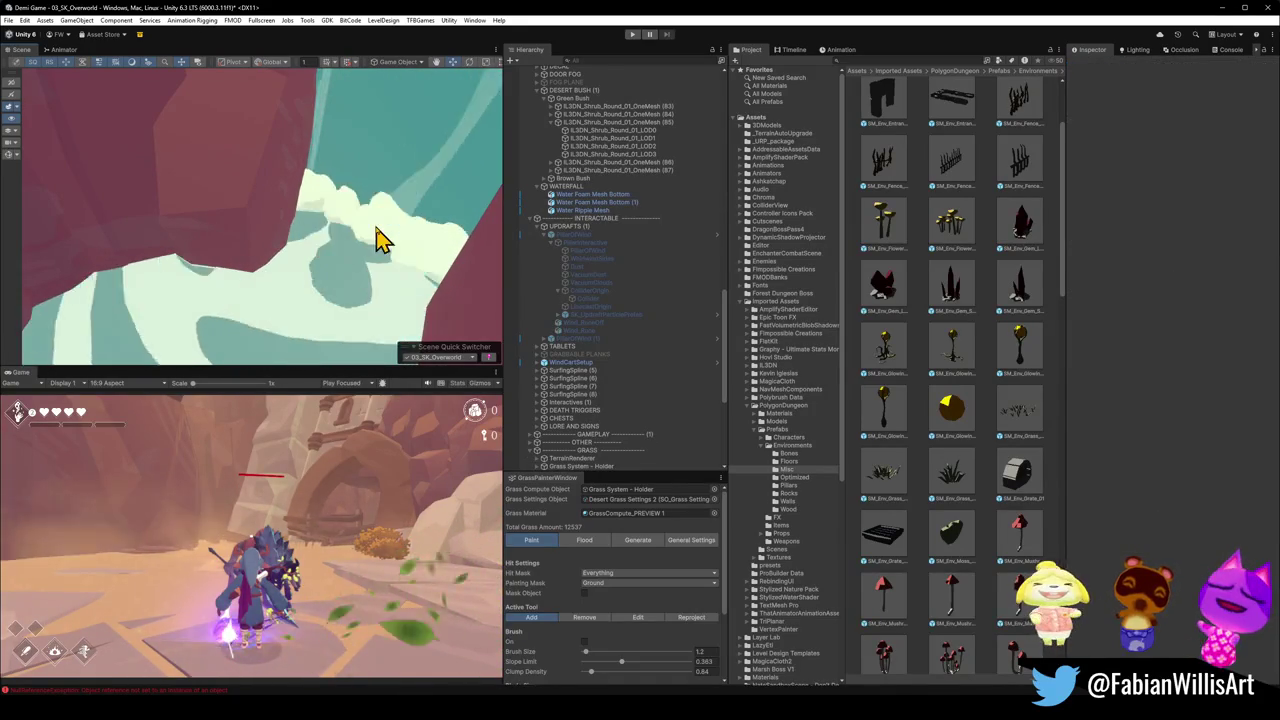
left_click(375, 238)
- Check the Water Ripple and Foam meshes, then select the Sand Dust Ground (12) particle effect
mouse_move(388, 222)
left_mouse_down()
mouse_move(320, 163)
mouse_move(223, 200)
mouse_move(223, 280)
mouse_move(320, 214)
mouse_move(291, 217)
mouse_move(222, 292)
mouse_move(314, 291)
mouse_move(230, 325)
mouse_move(251, 300)
mouse_move(257, 320)
mouse_move(214, 314)
mouse_move(214, 294)
left_mouse_up()
left_click(230, 325)
left_click(215, 310)
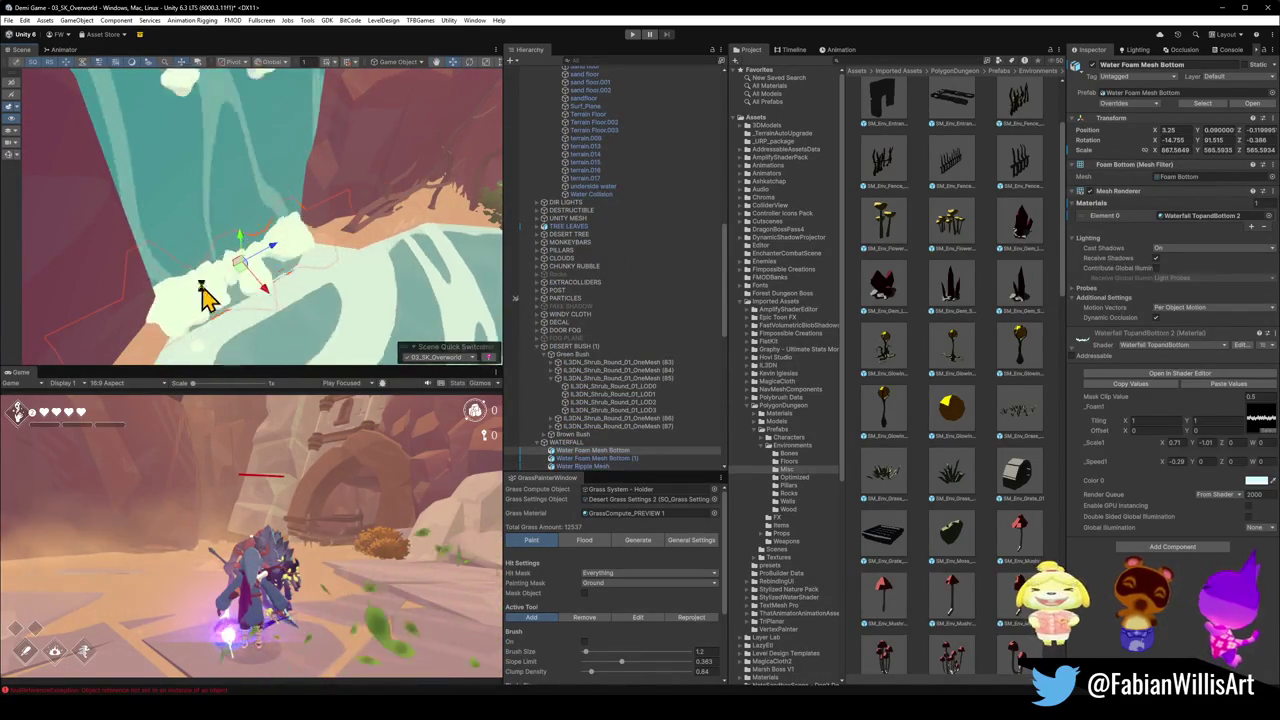
left_click(200, 314)
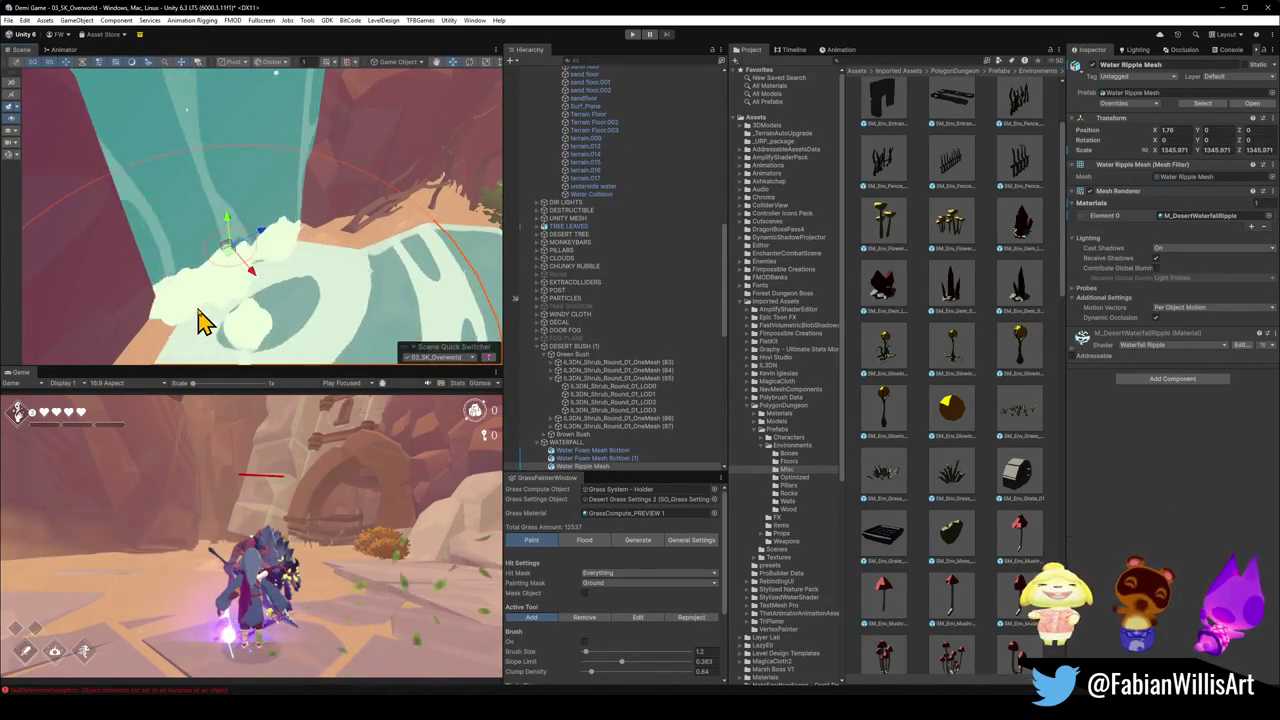
mouse_move(363, 277)
left_mouse_down()
mouse_move(277, 211)
mouse_move(314, 289)
left_mouse_up()
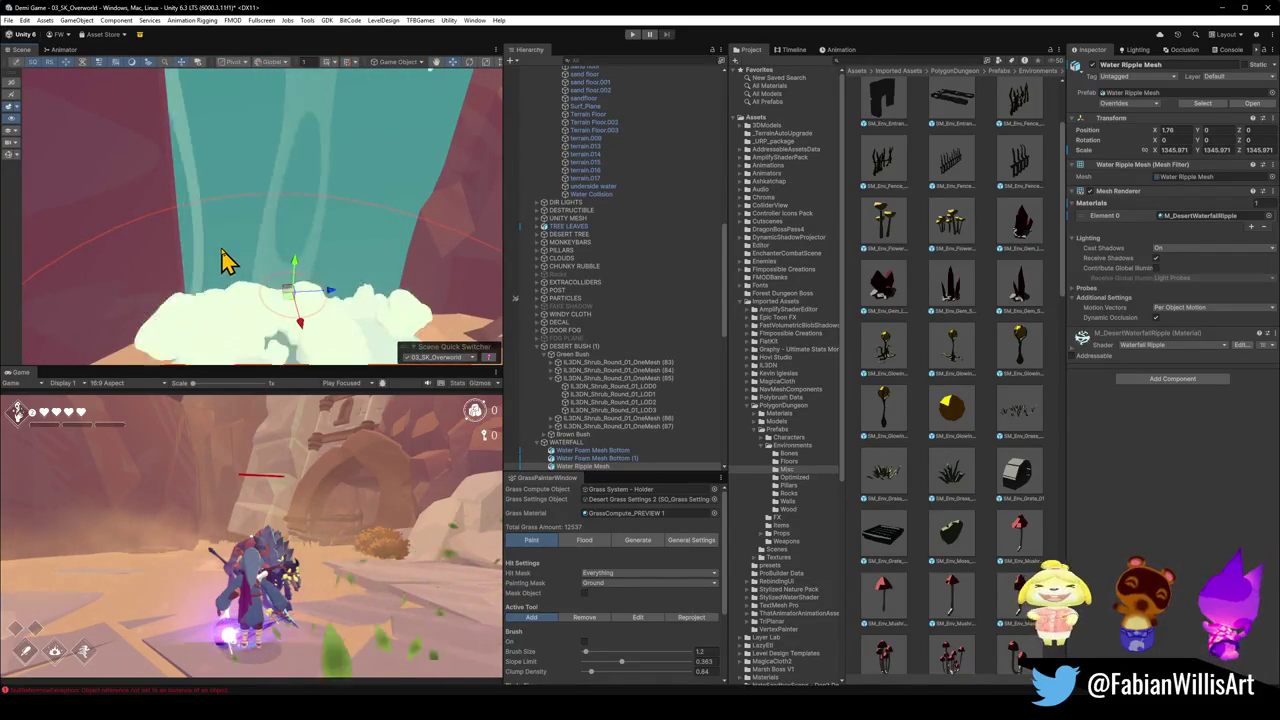
mouse_move(229, 263)
left_mouse_down()
mouse_move(257, 286)
mouse_move(357, 271)
mouse_move(329, 286)
left_mouse_up()
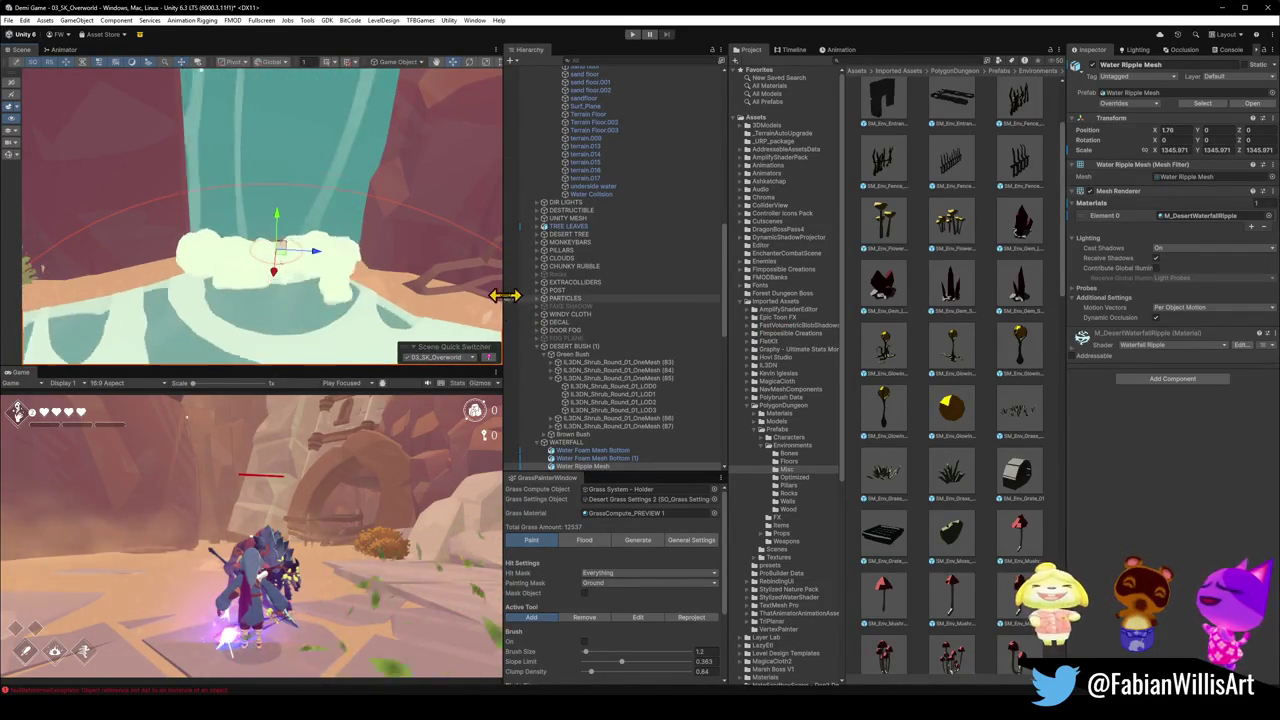
left_click(314, 286)
mouse_move(314, 286)
left_mouse_down()
mouse_move(343, 251)
mouse_move(190, 237)
mouse_move(251, 257)
mouse_move(239, 286)
left_mouse_up()
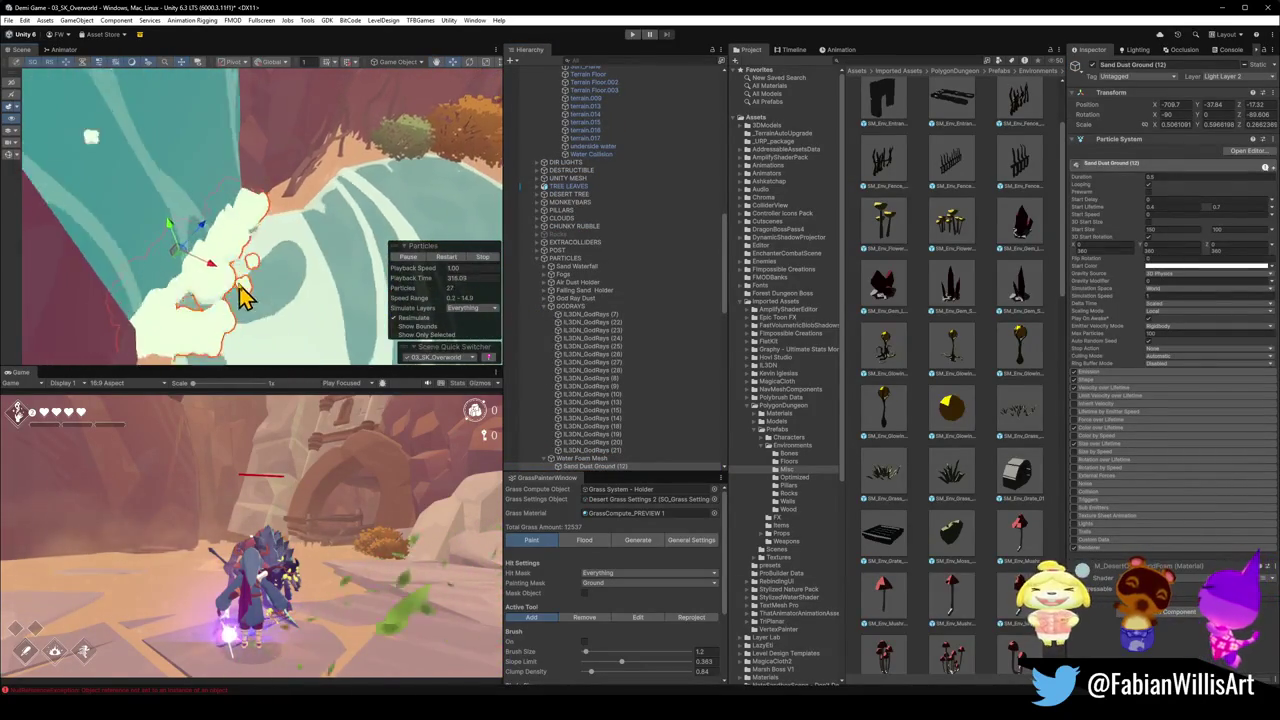
- Duplicate Sand Dust Ground (12) into Sand Dust Ground (14) at the waterfall base, then minimise Unity
key("ctrl+d")
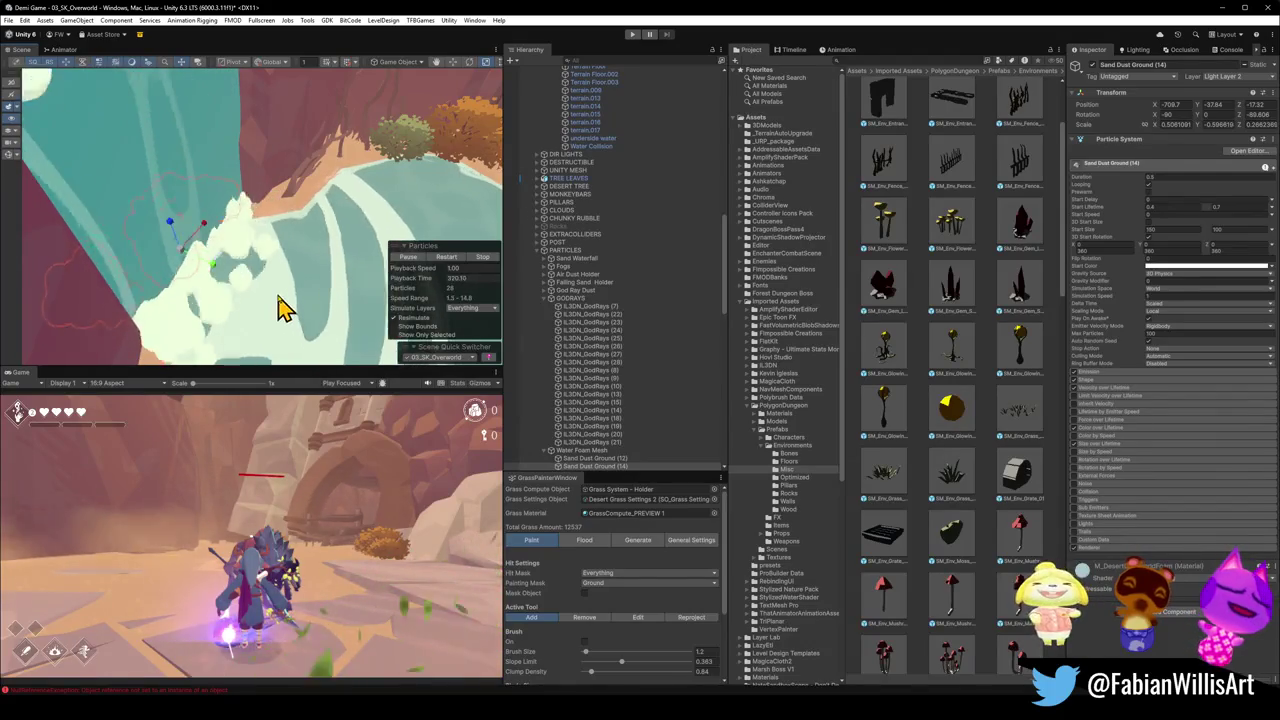
left_click(218, 275)
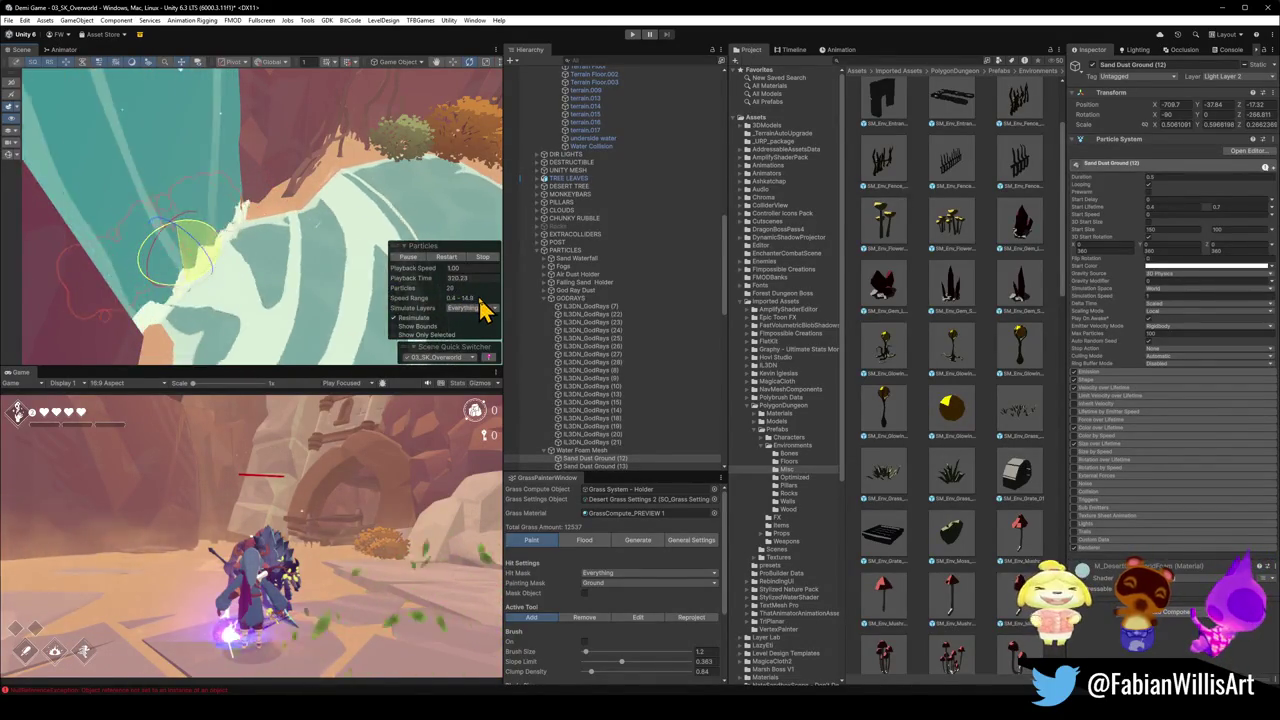
left_click(214, 290)
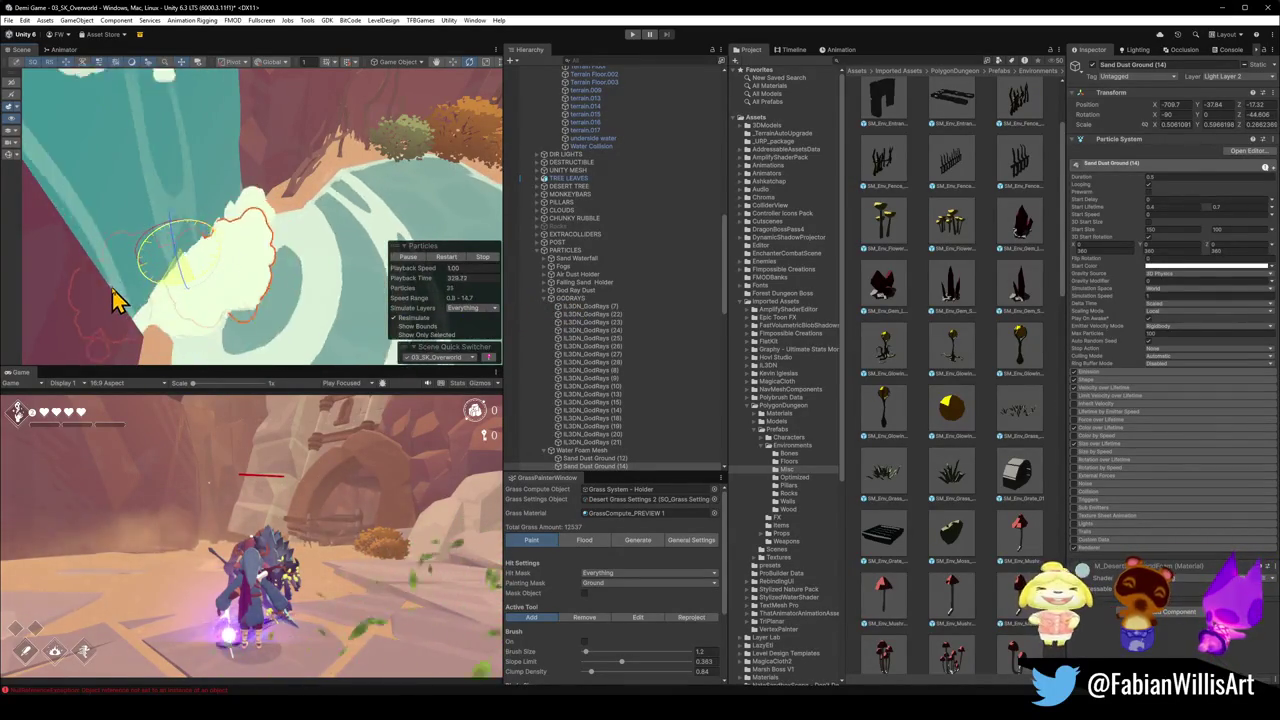
mouse_move(113, 300)
left_mouse_down()
mouse_move(400, 251)
mouse_move(423, 229)
mouse_move(352, 198)
mouse_move(289, 229)
mouse_move(291, 257)
mouse_move(323, 238)
mouse_move(306, 223)
mouse_move(291, 109)
mouse_move(334, 214)
mouse_move(300, 171)
mouse_move(320, 206)
mouse_move(197, 274)
mouse_move(343, 197)
mouse_move(300, 205)
left_mouse_up()
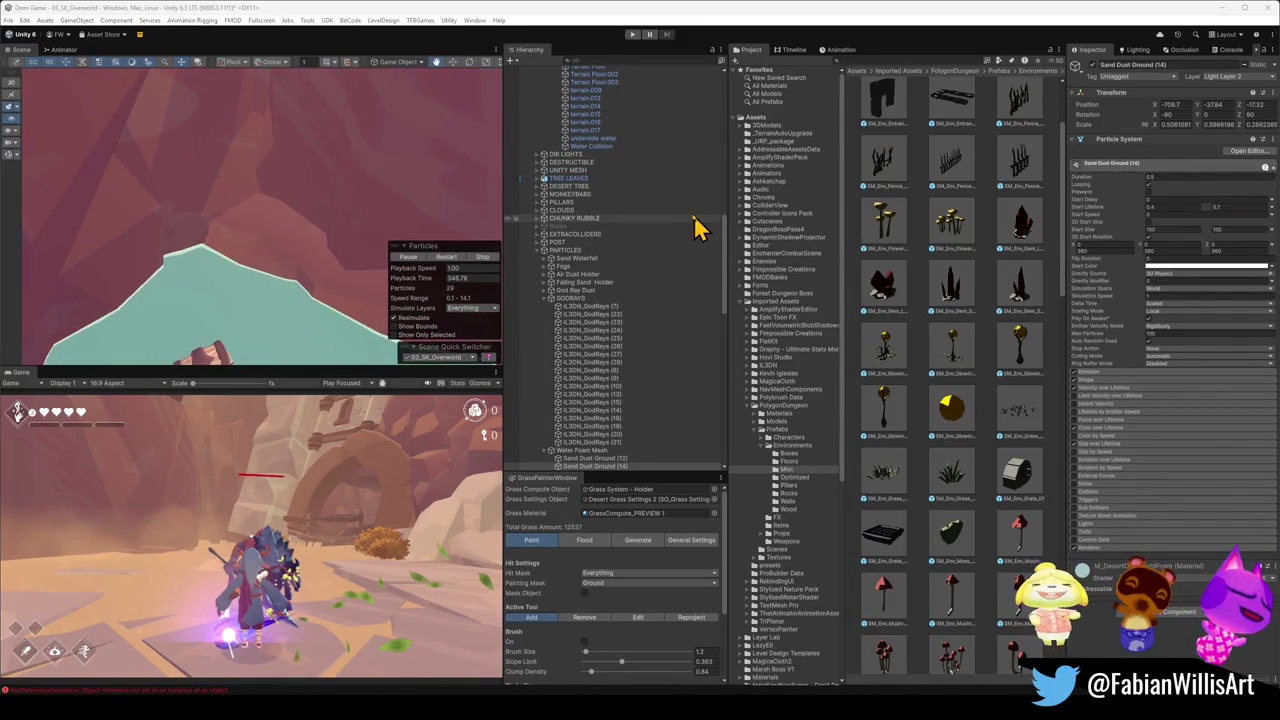
mouse_move(371, 243)
left_mouse_down()
mouse_move(283, 106)
mouse_move(295, 115)
left_mouse_up()
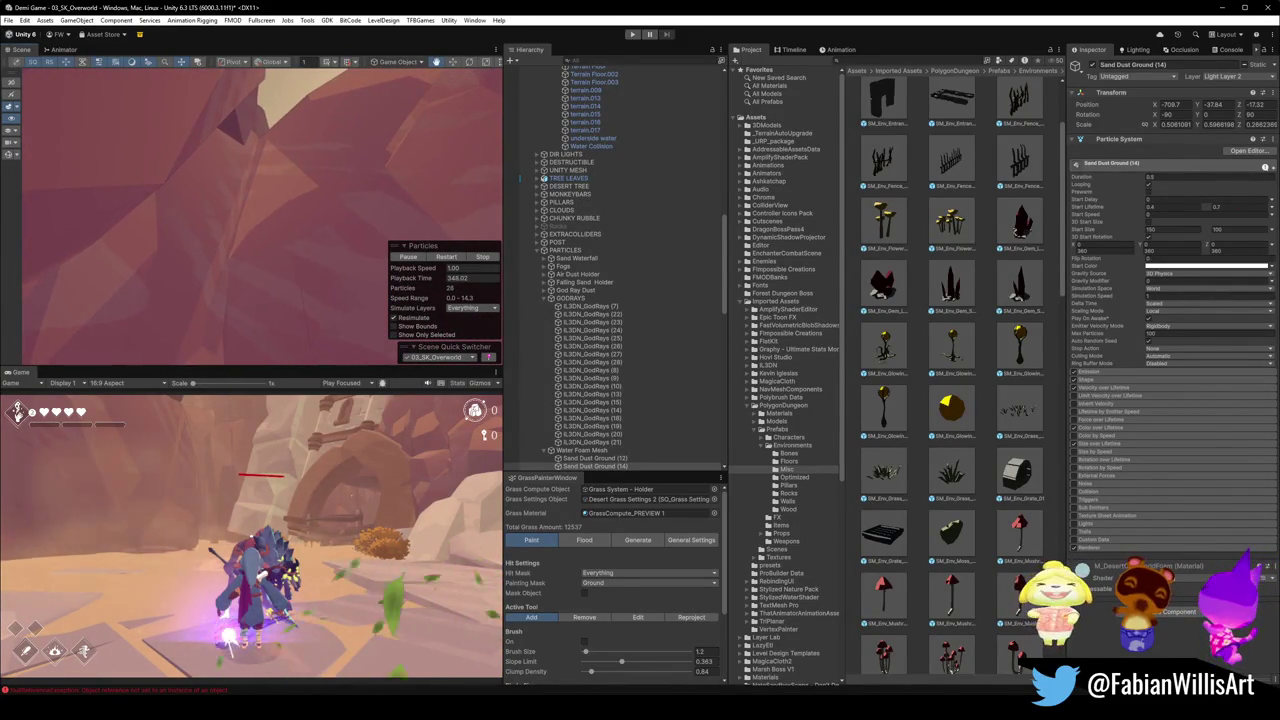
left_click(1215, 7)
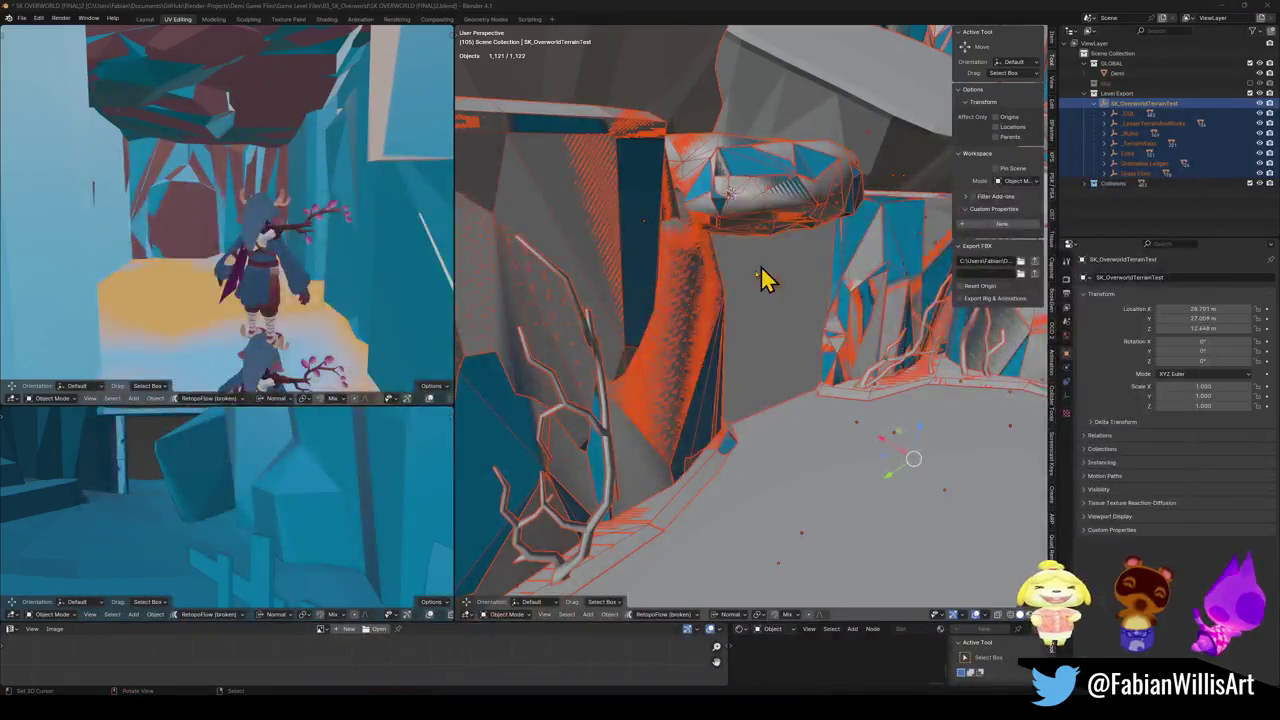
- Fly under the cave rock, rename the ceiling collision mesh to terraincol, and hide it
key("alt+a")
key("shift+grave")
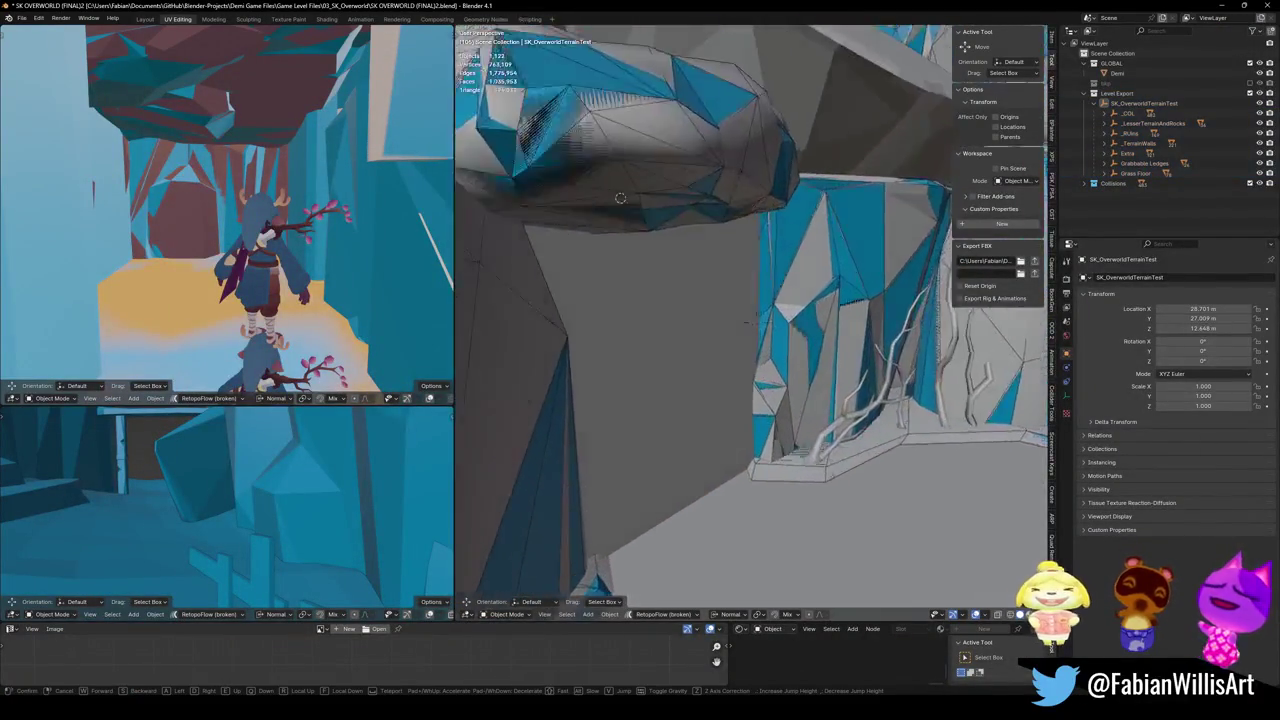
key("w")
left_click(779, 258)
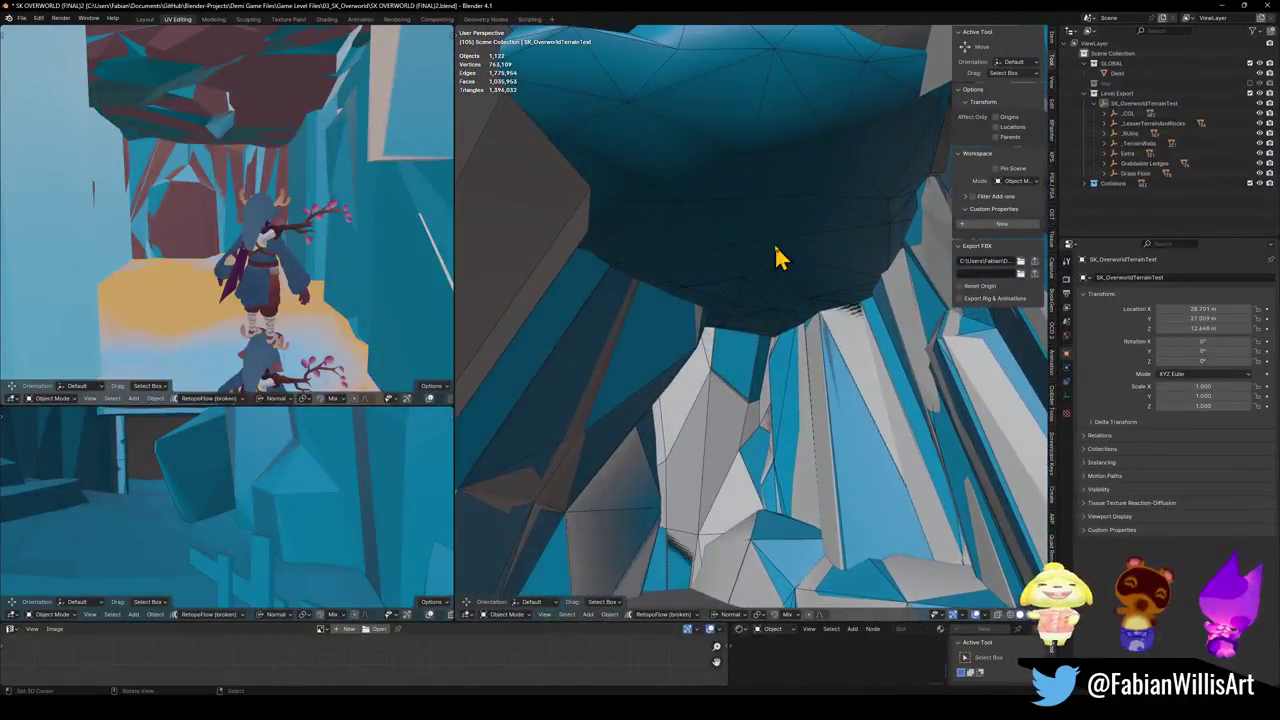
left_click(777, 218)
key("F2")
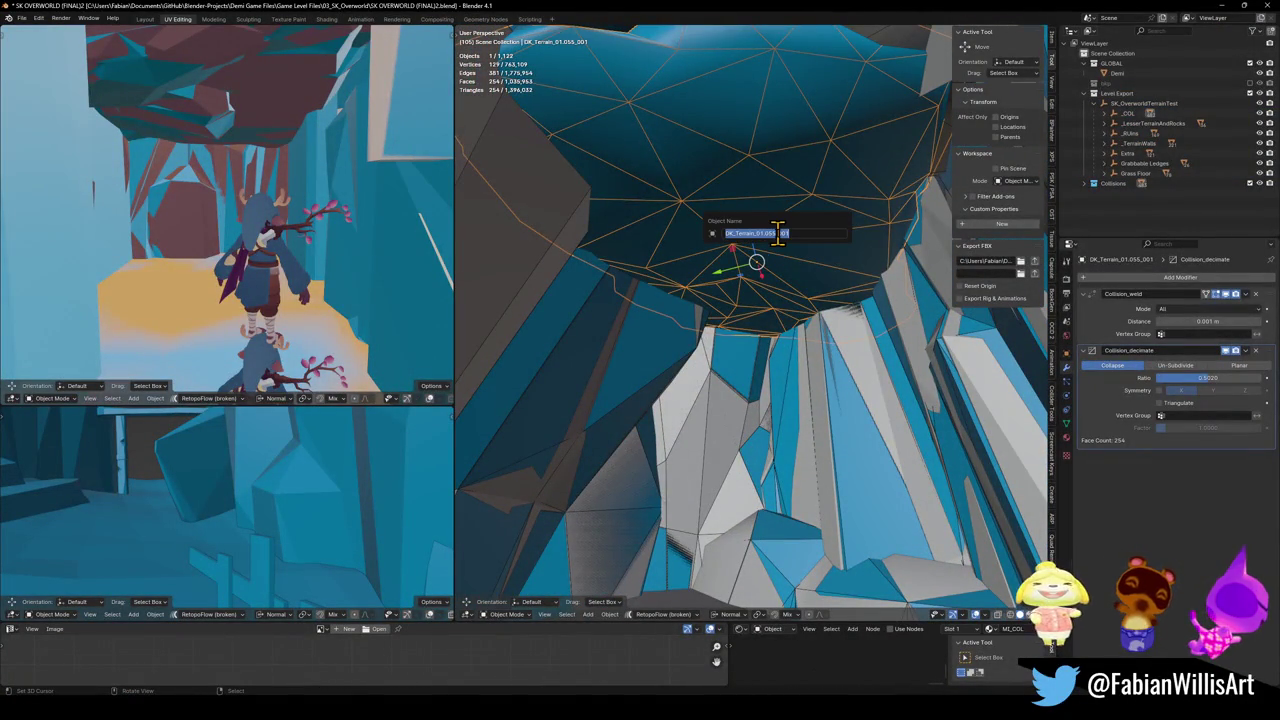
key("BackSpace")
type("te")
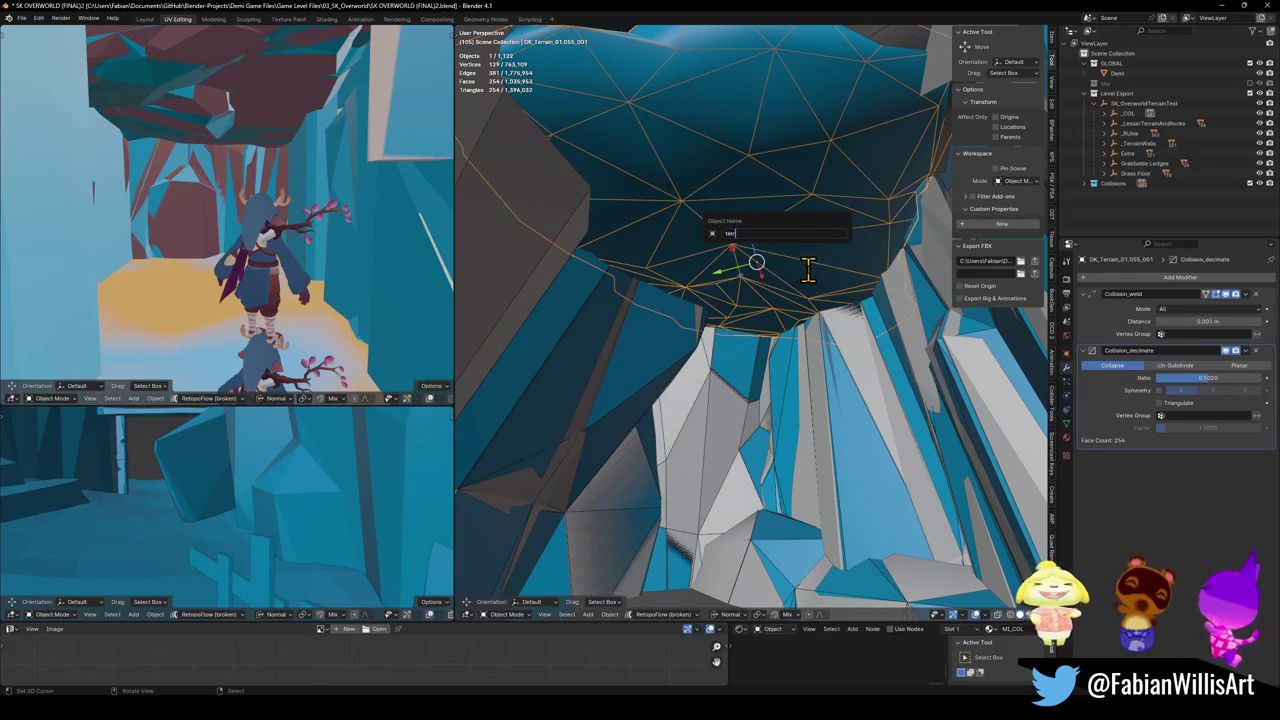
type("rain")
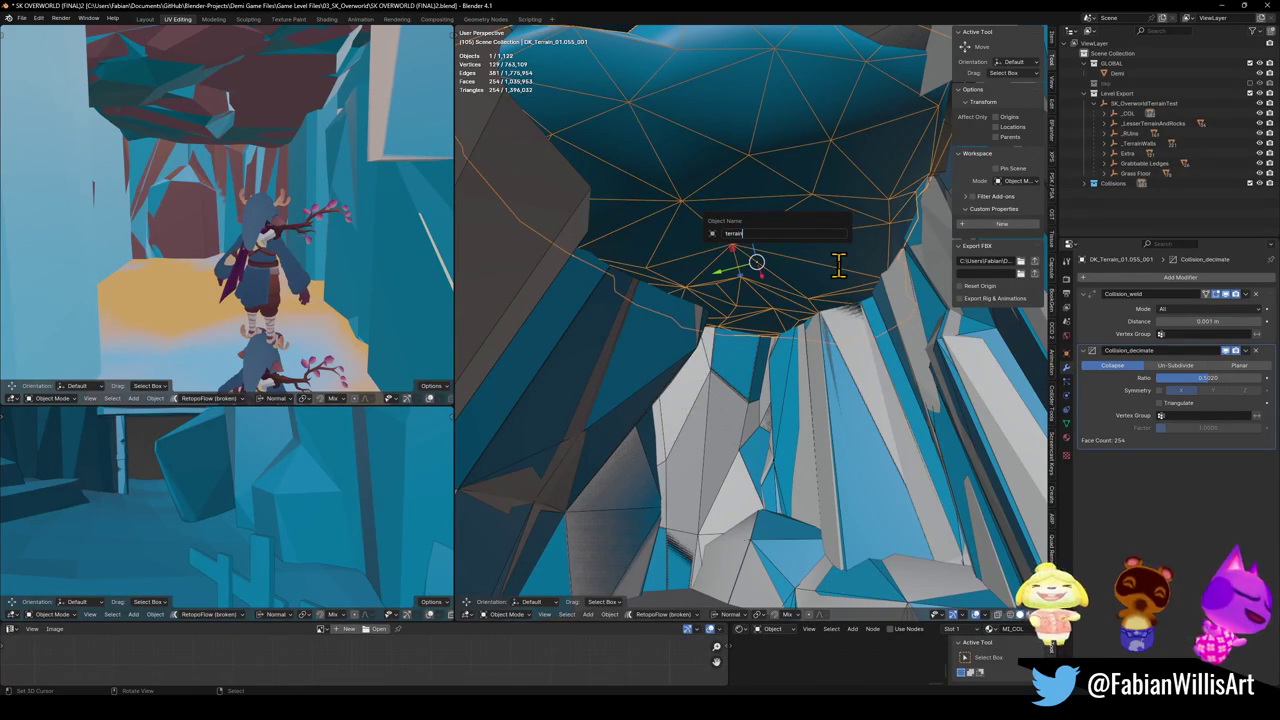
type("col")
key("Return")
key("h")
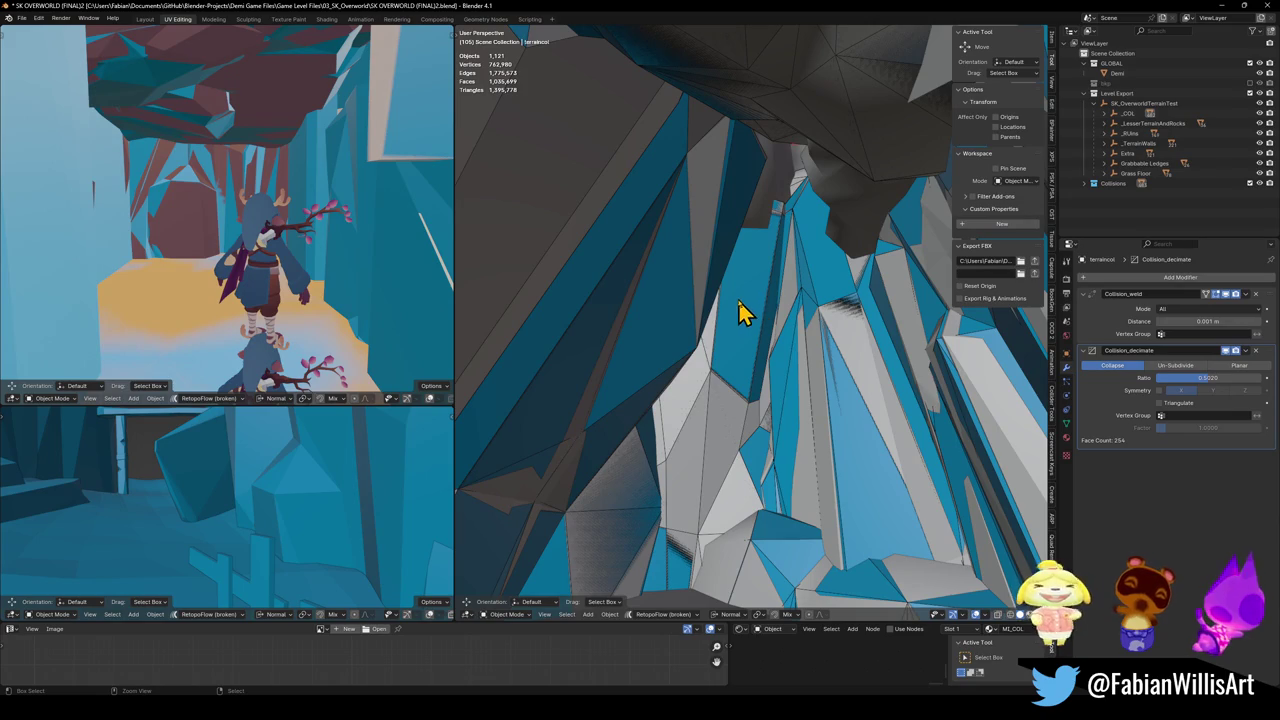
- Unhide the terraincol collision mesh and duplicate it in place
key("alt+h")
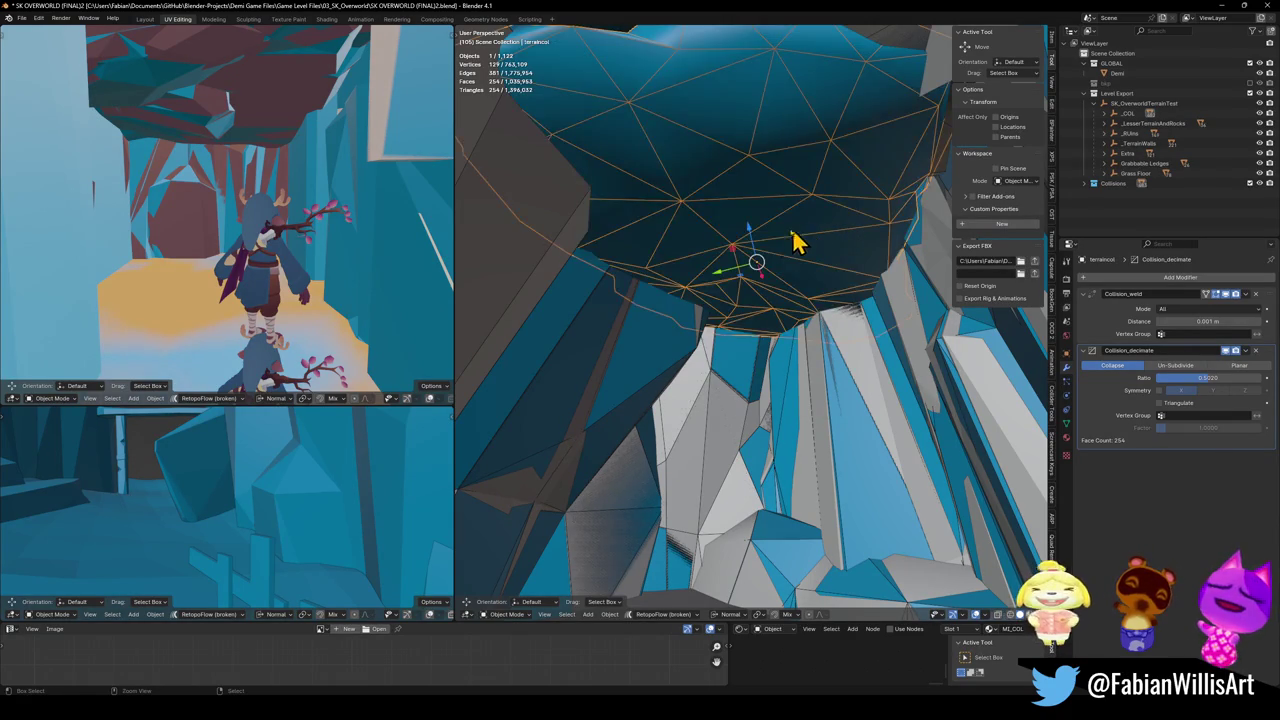
key("g")
right_click(777, 280)
key("shift+d")
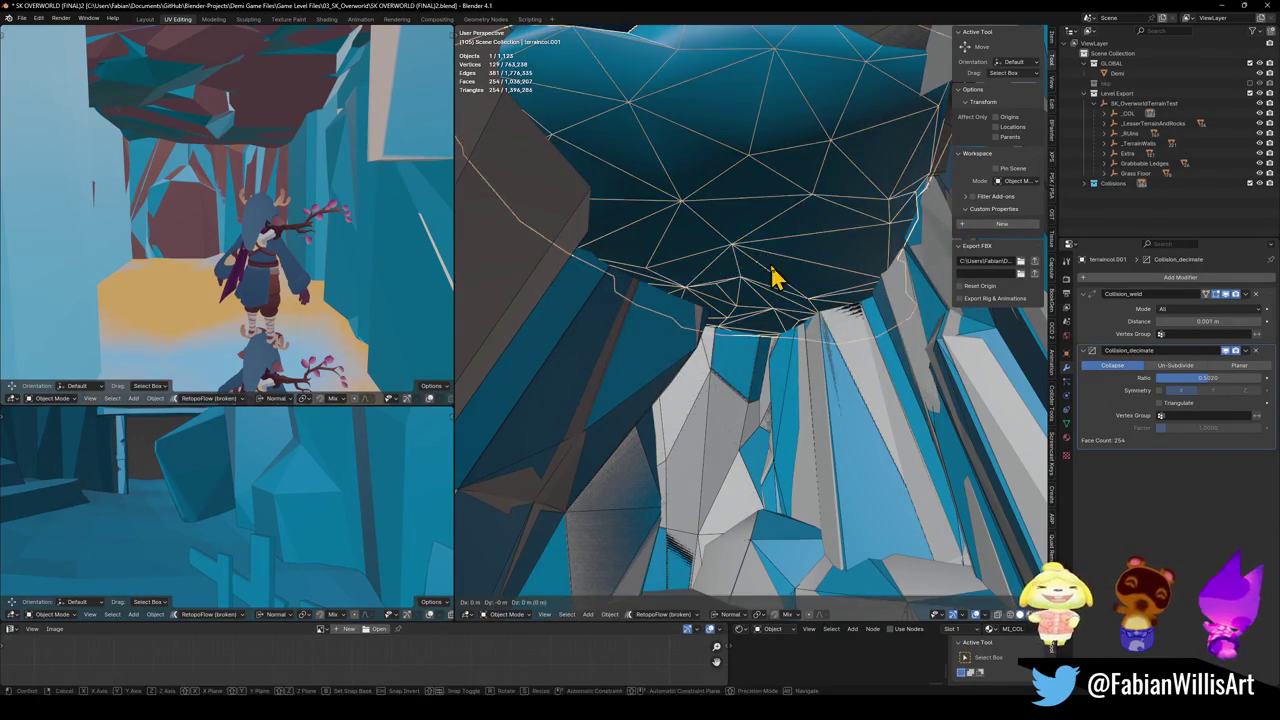
right_click(774, 277)
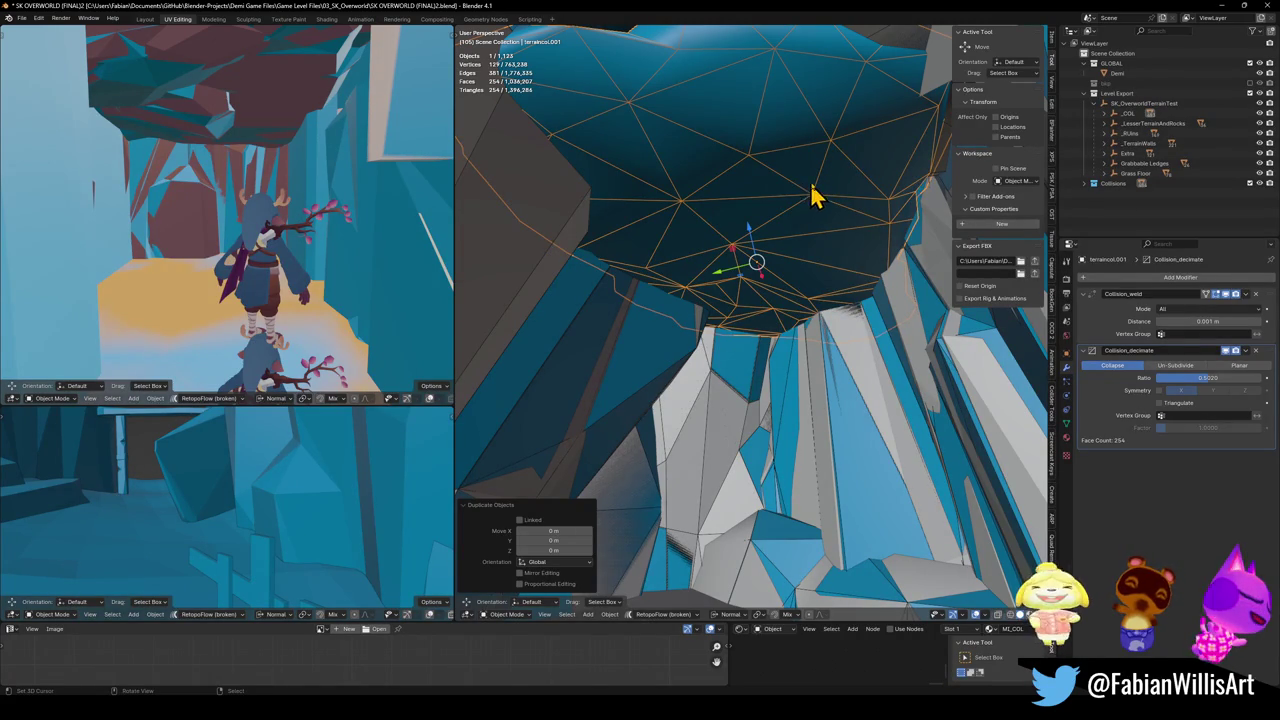
key("g")
right_click(762, 447)
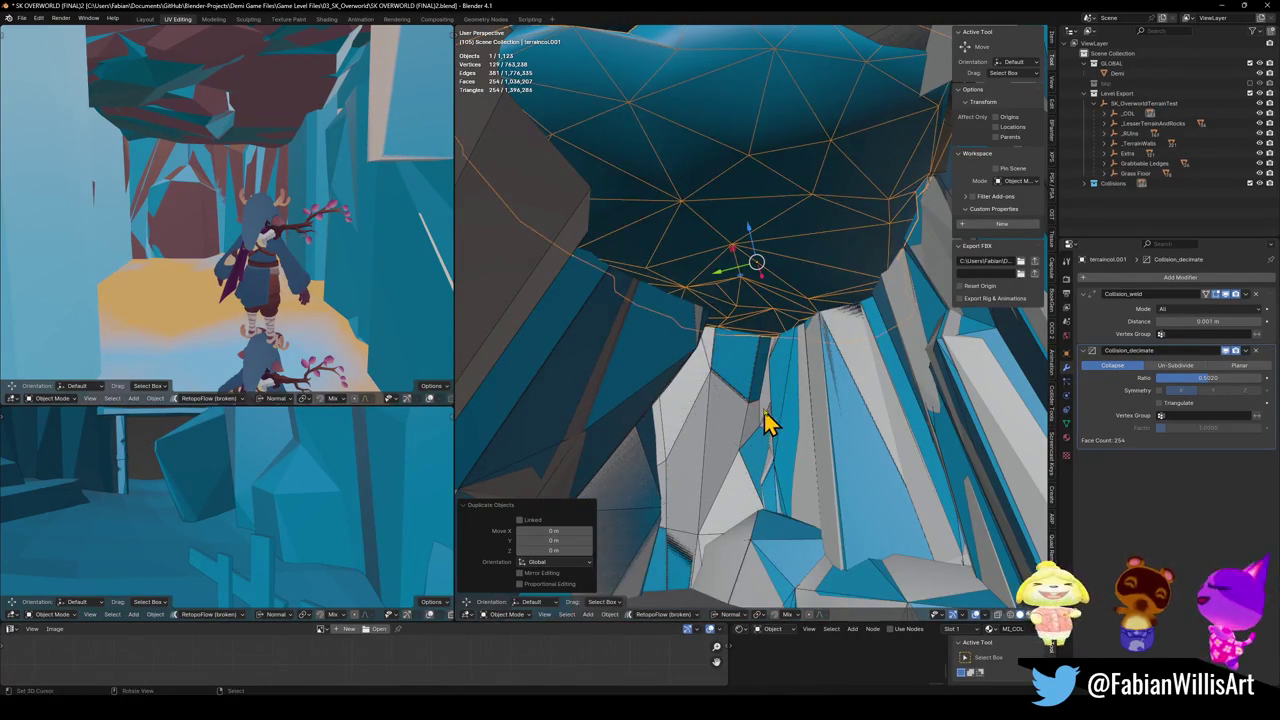
- Link rock DK_Terrain_03.147's material to the duplicate and hide the original terraincol mesh
left_click(557, 243, "shift")
key("ctrl+l")
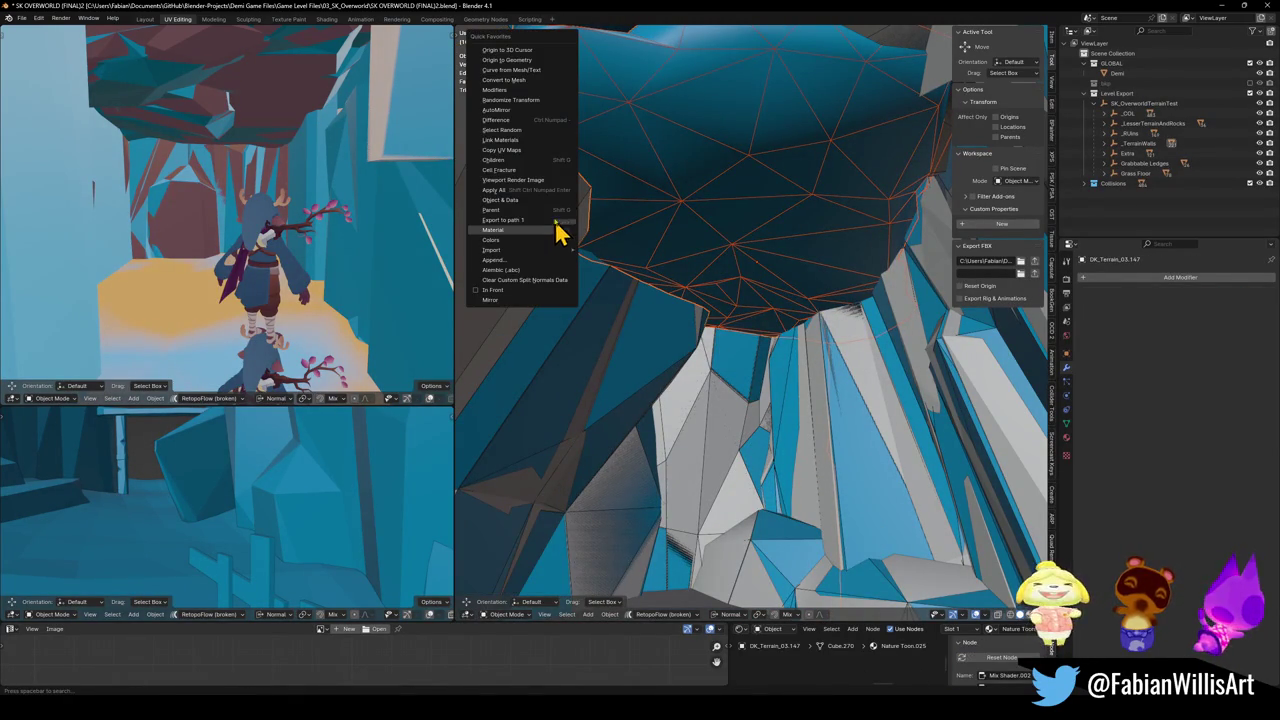
left_click(545, 165)
left_click(690, 215)
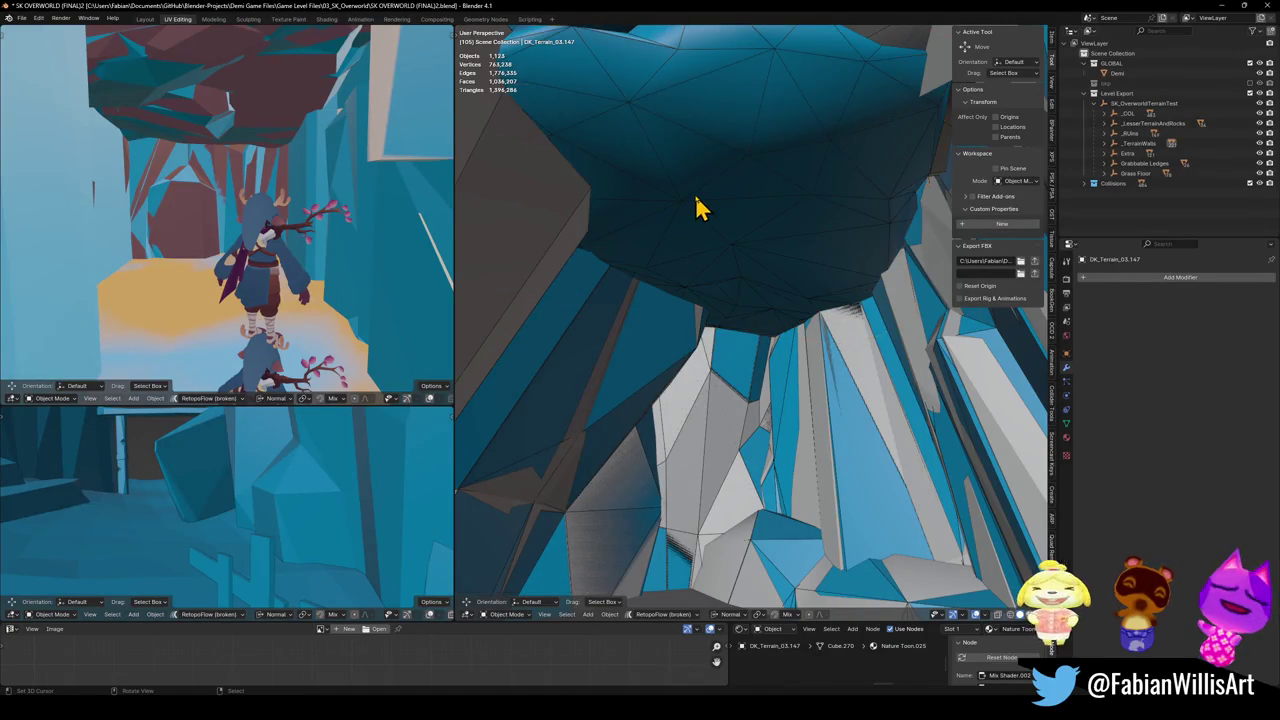
key("g")
right_click(725, 388)
key("h")
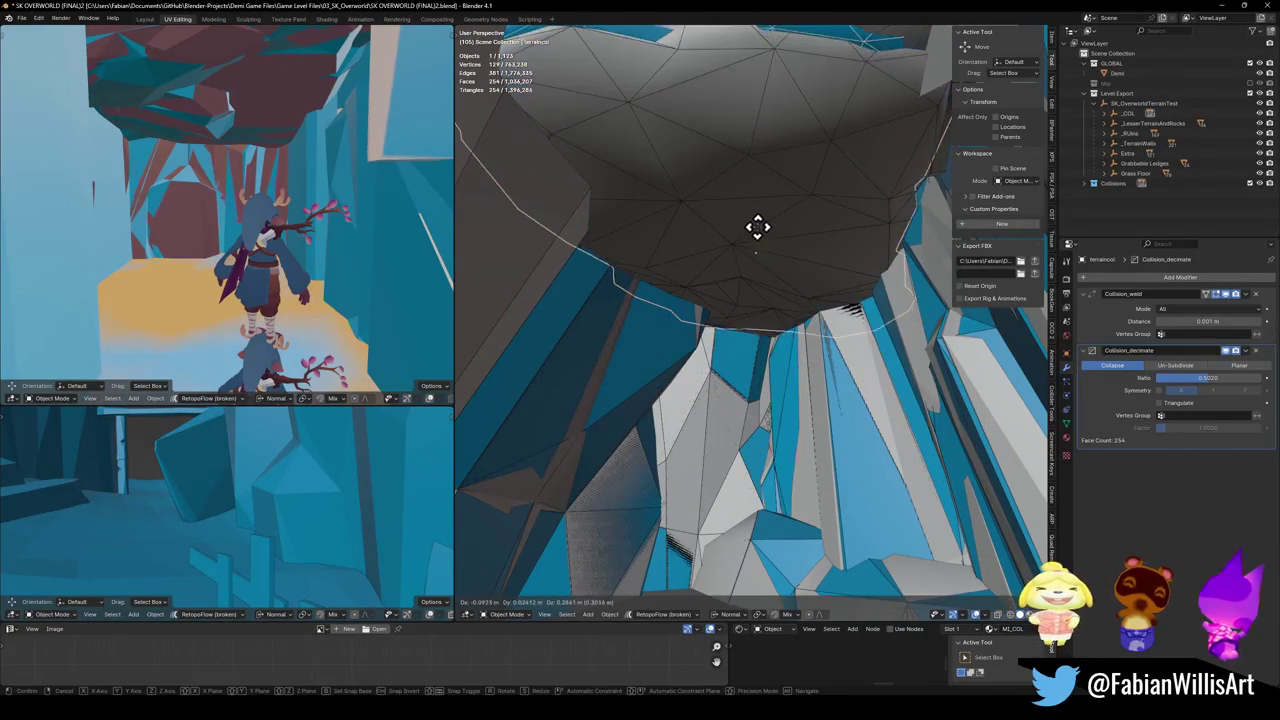
key("alt+h")
key("h")
key("alt+h")
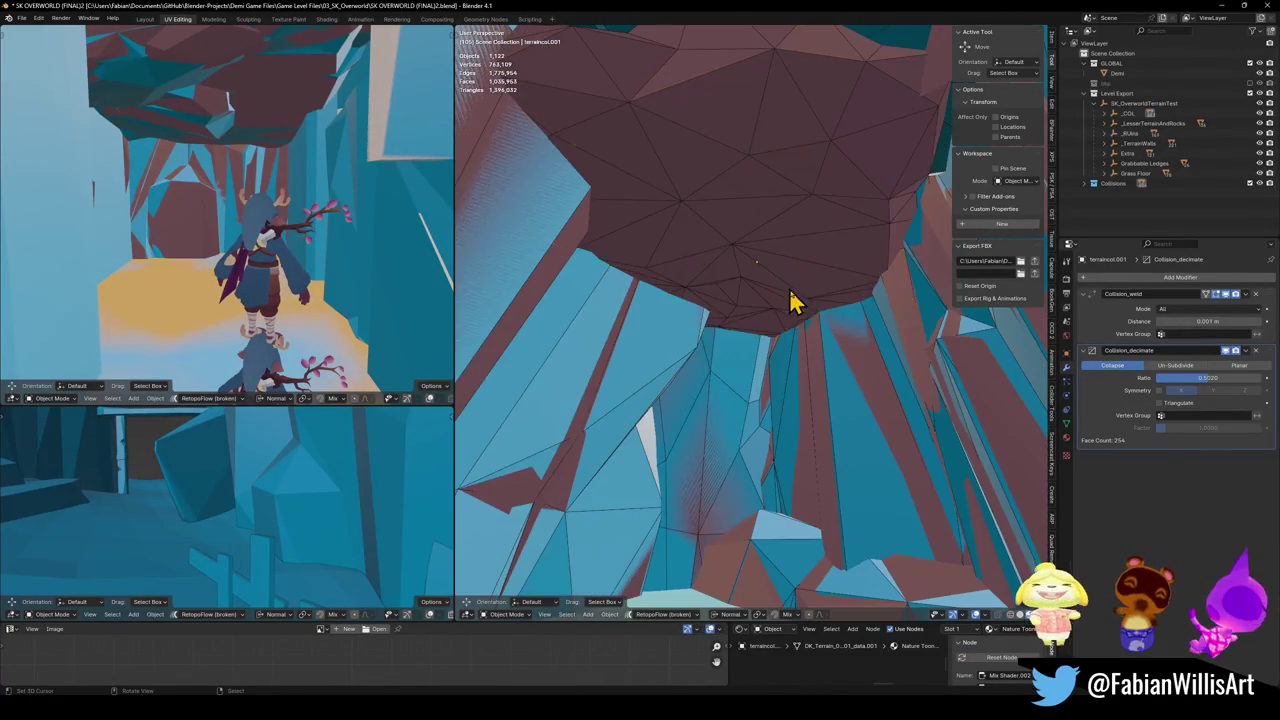
- Remove the duplicate's Collision_weld and Collision_decimate modifiers and save the blend file
left_click(780, 272)
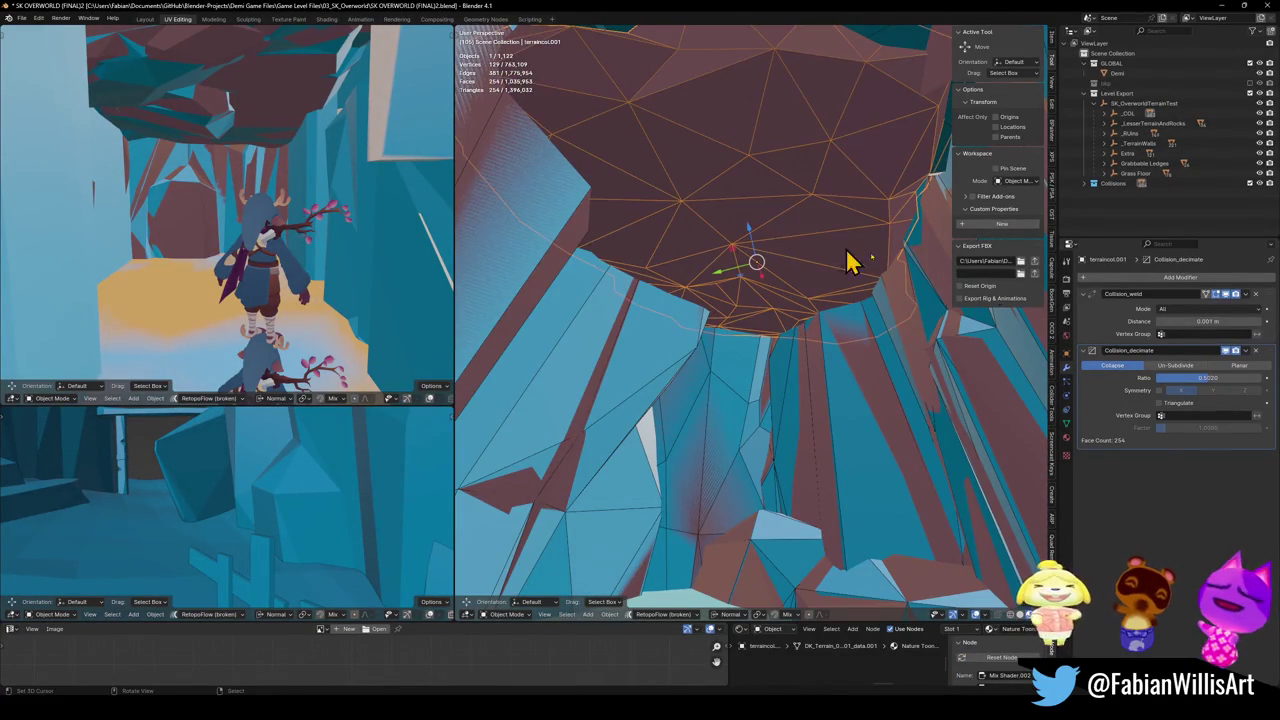
left_click(1256, 295)
left_click(1256, 295)
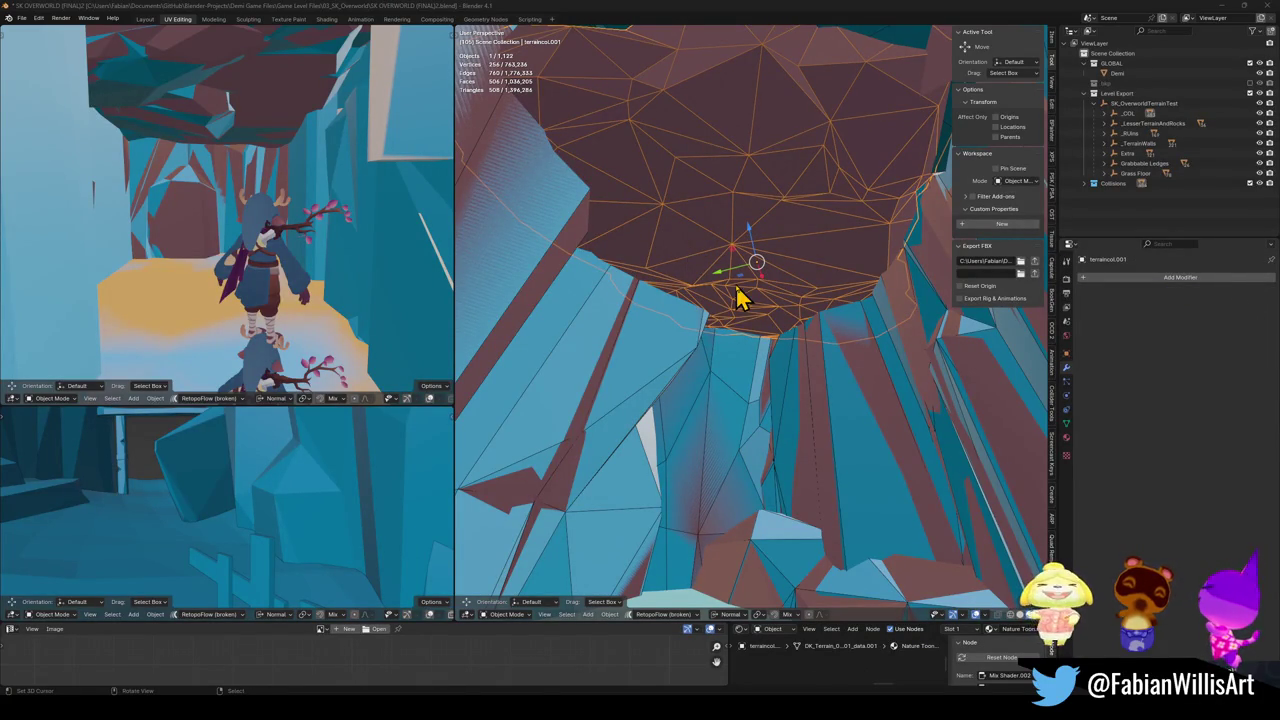
scroll(760, 292, "up", 2)
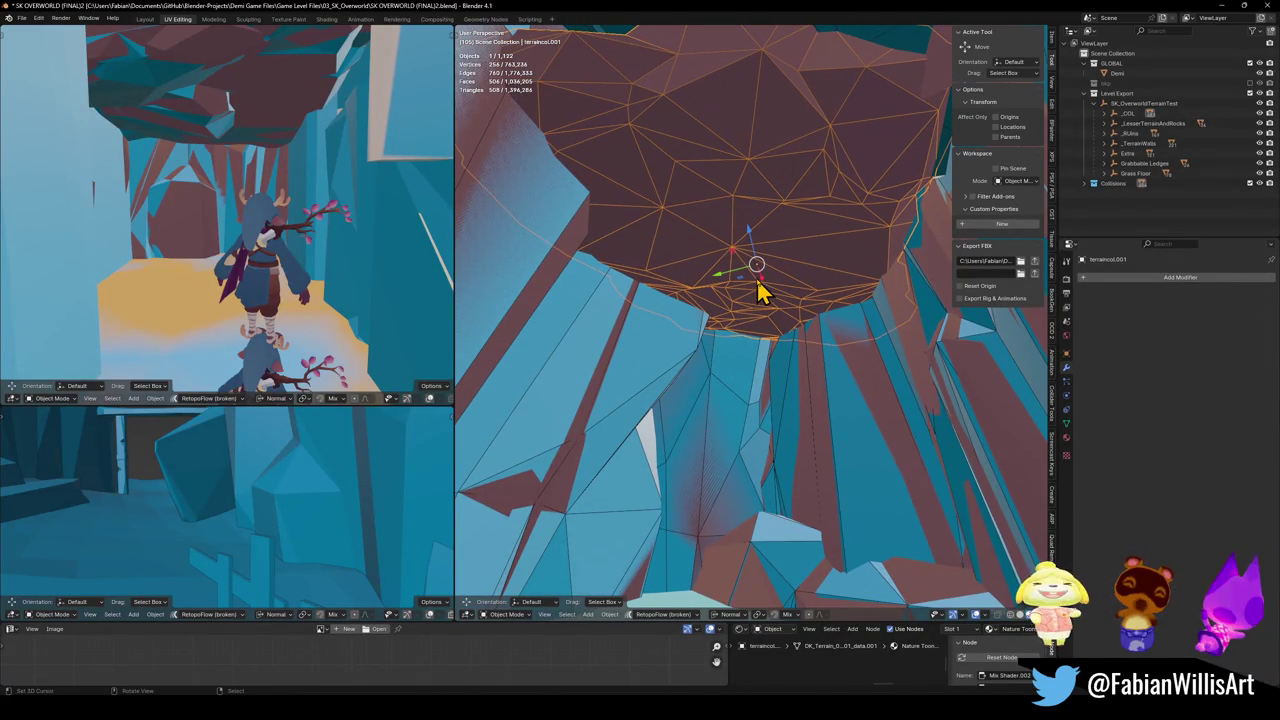
key("ctrl+s")
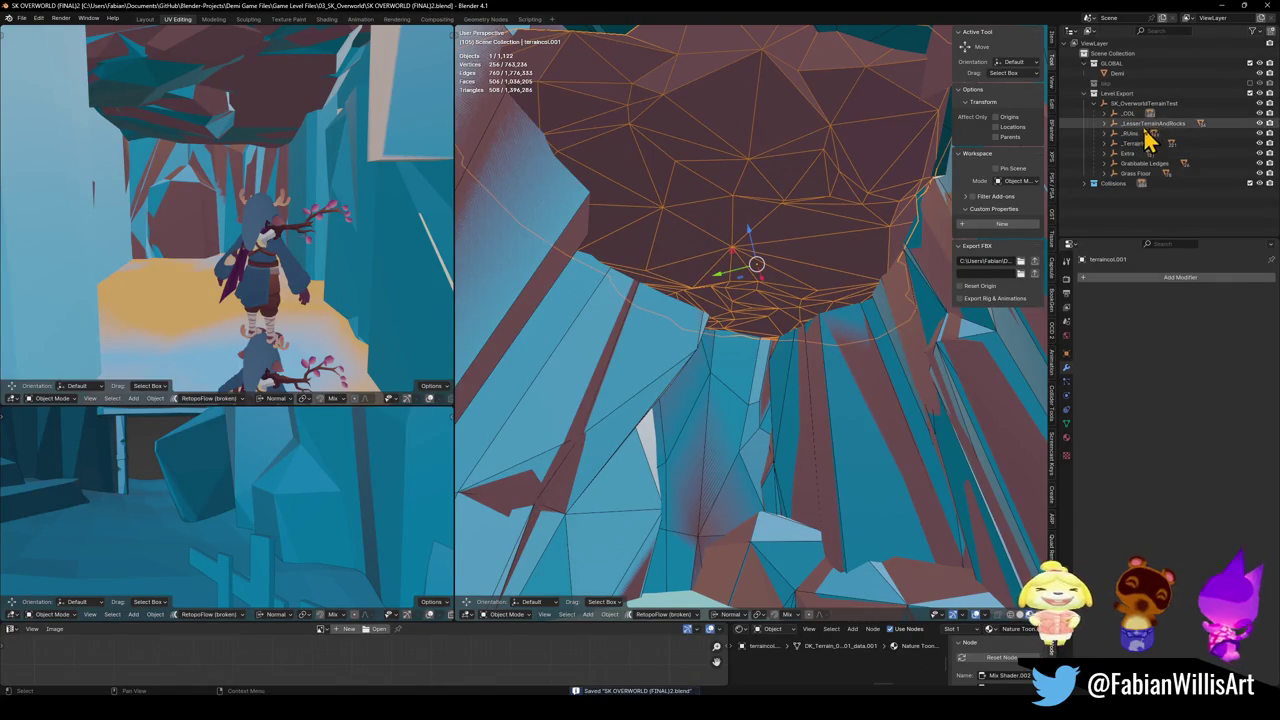
- Parent the ceiling copy to _LesserTerrainAndRocks with Keep Transform, deselect, and unhide terraincol
left_click(1146, 124, "ctrl")
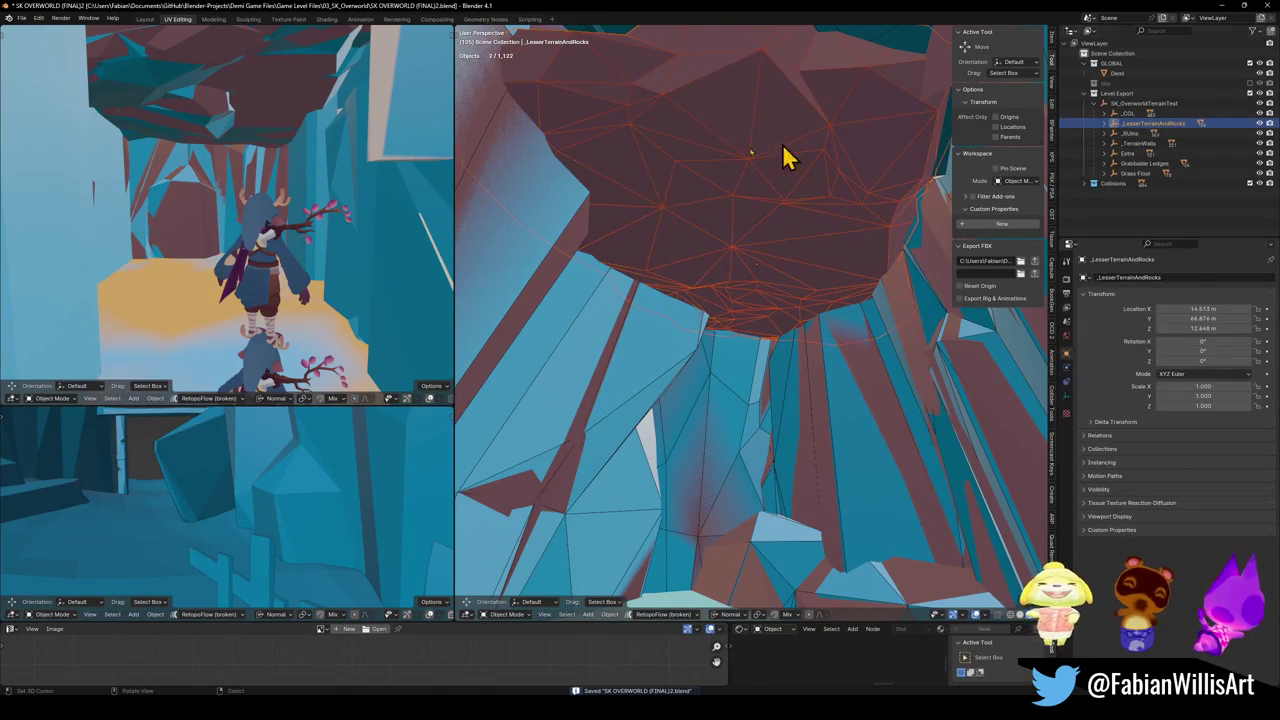
key("ctrl+p")
left_click(660, 168)
key("alt+a")
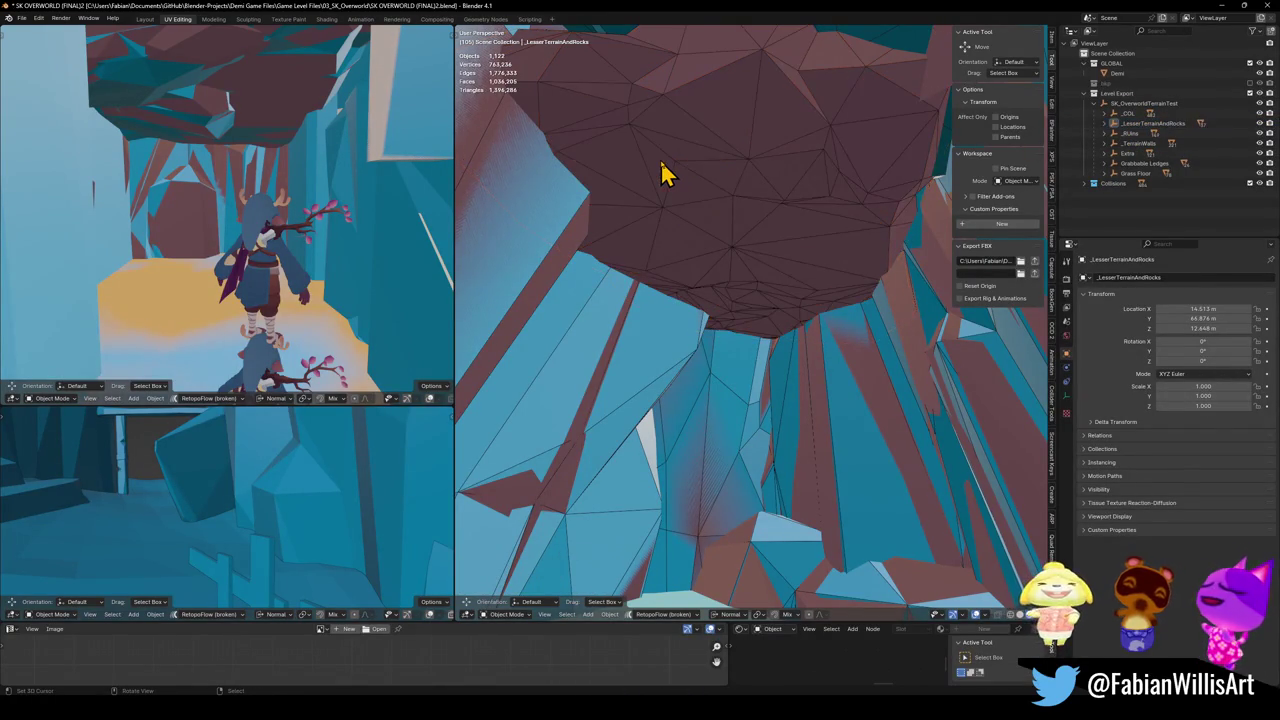
key("alt+h")
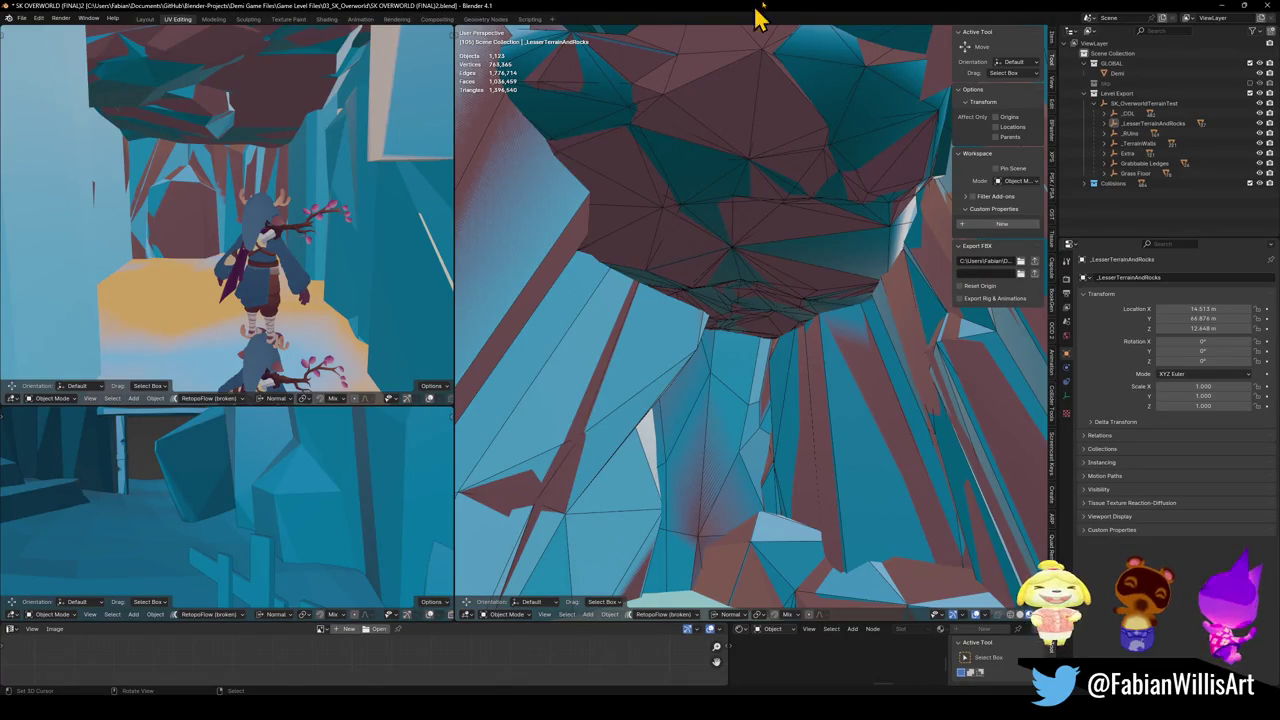
- Walk through the cave to inspect the terrain and ceiling, saving SK OVERWORLD (FINAL)2.blend
key("shift+grave")
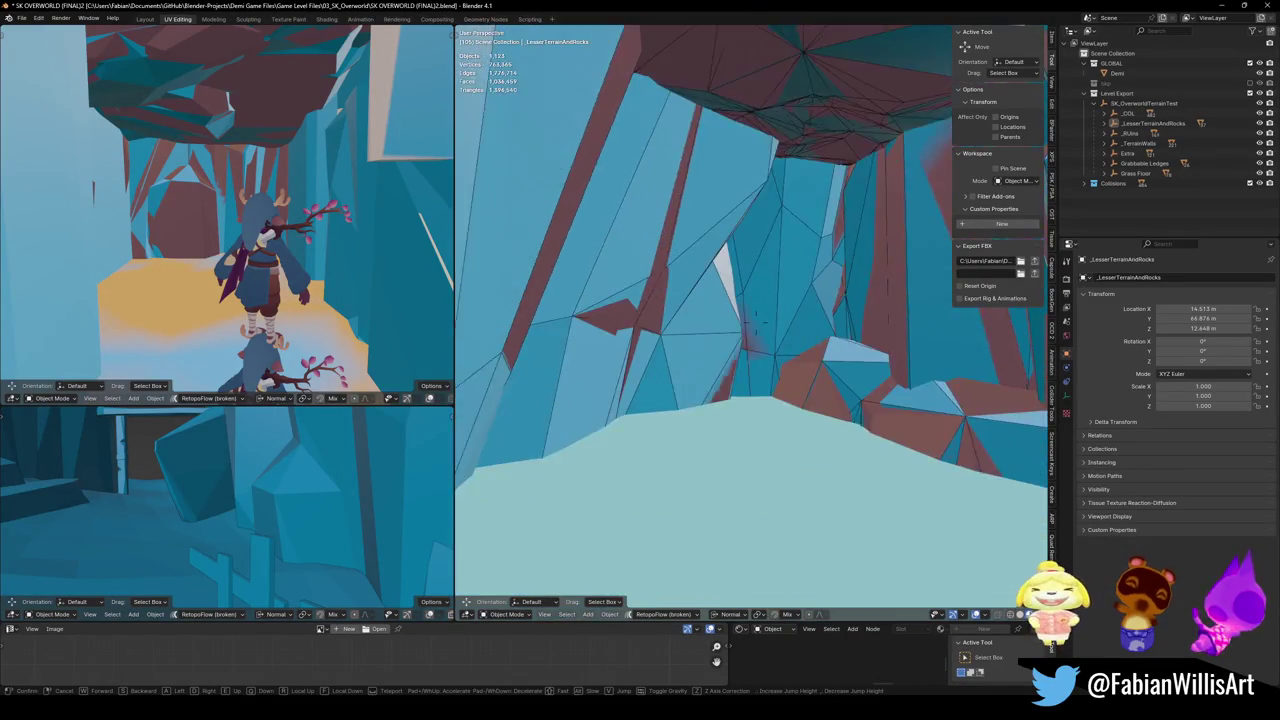
left_click(757, 318)
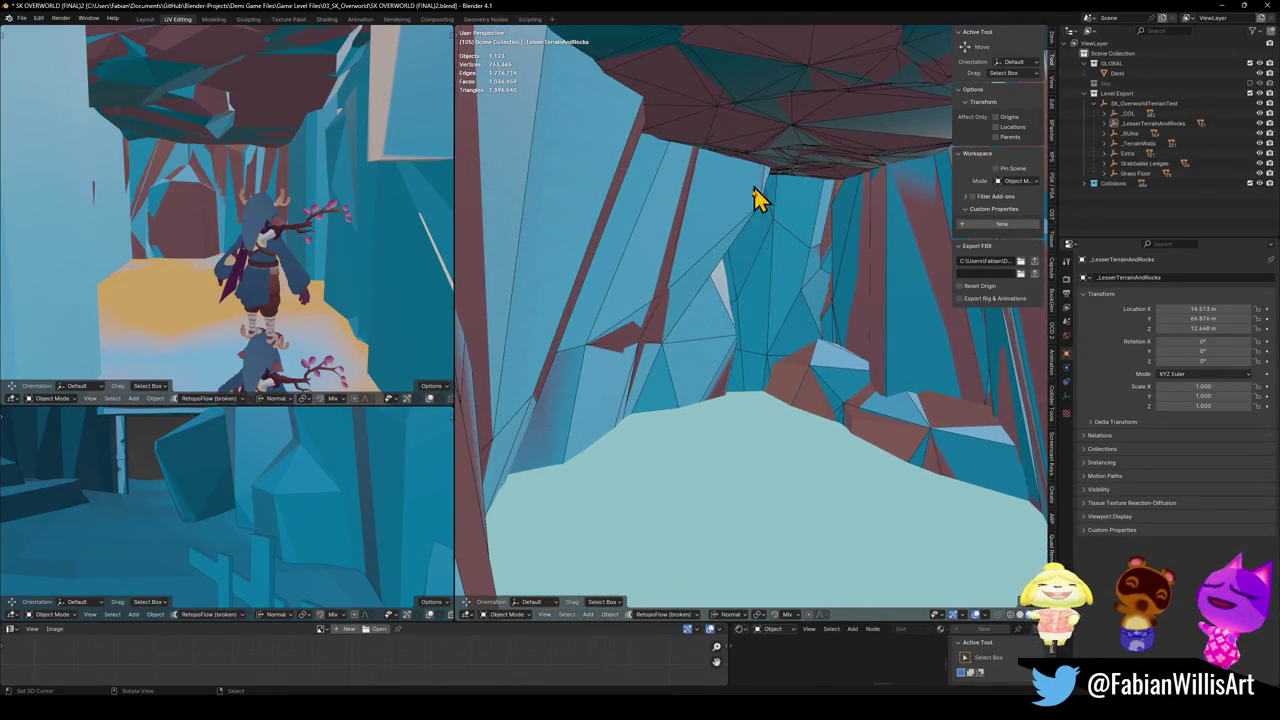
key("ctrl+s")
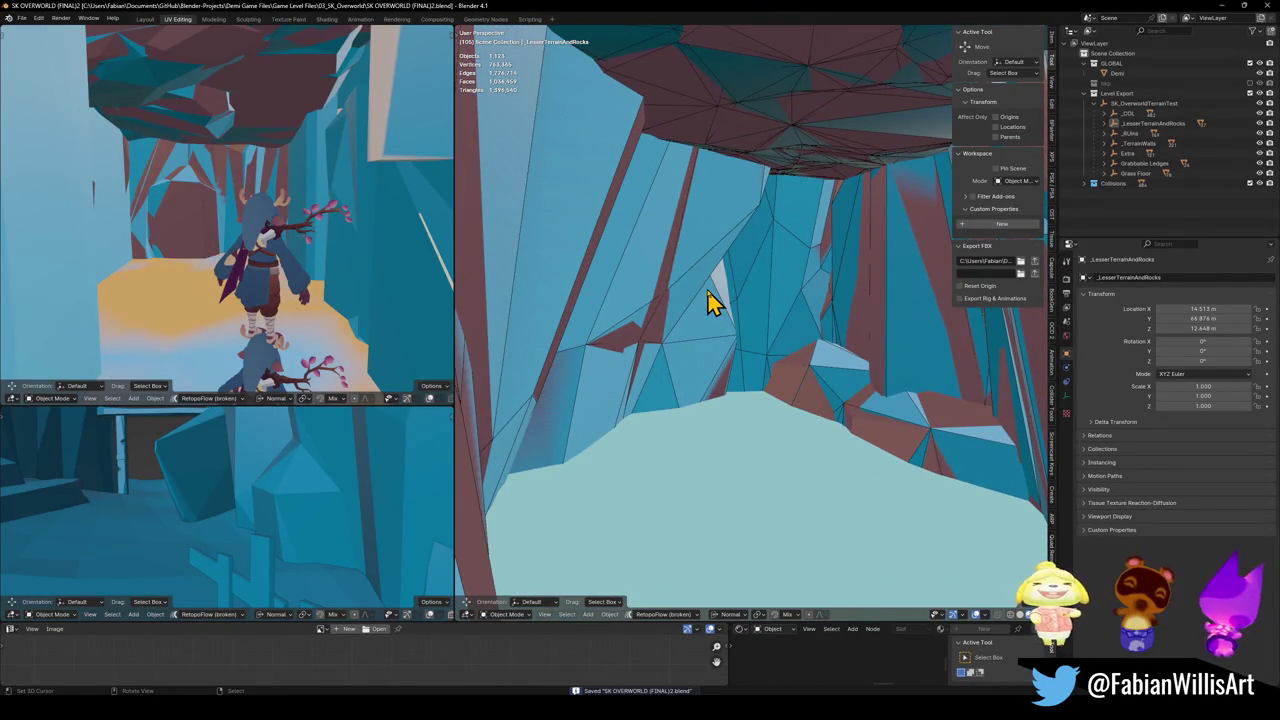
key("shift+grave")
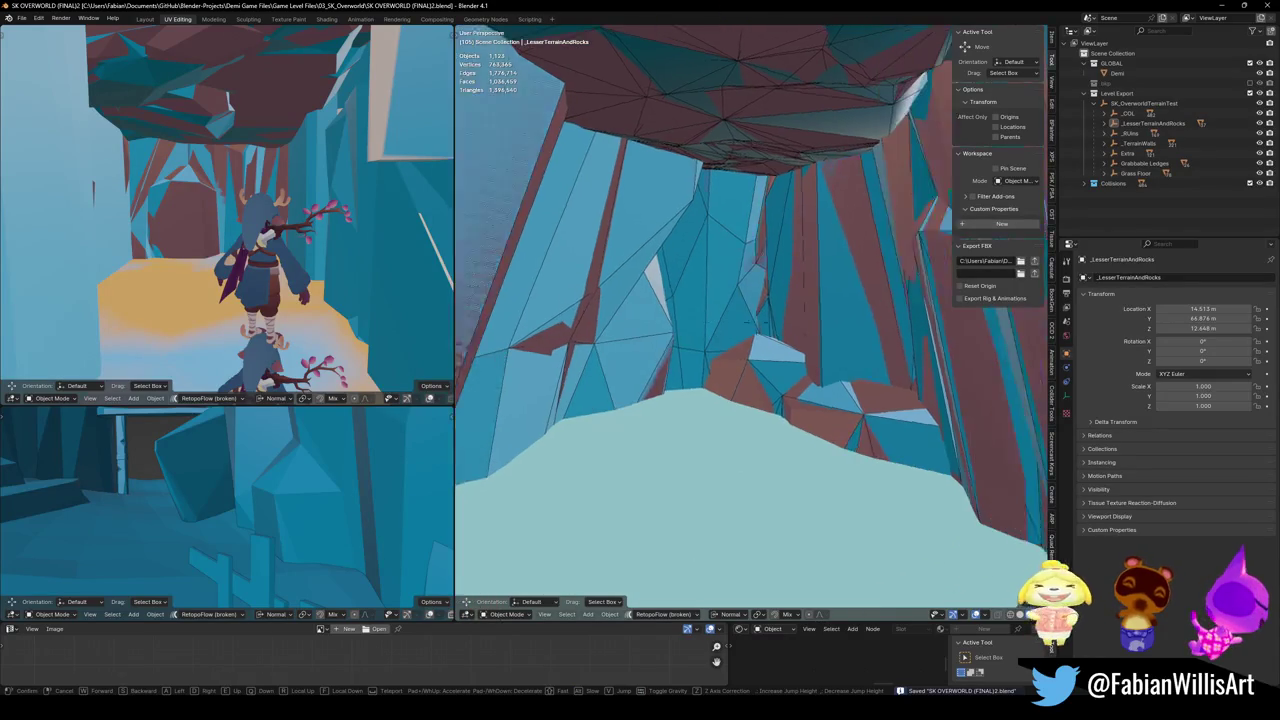
key("w")
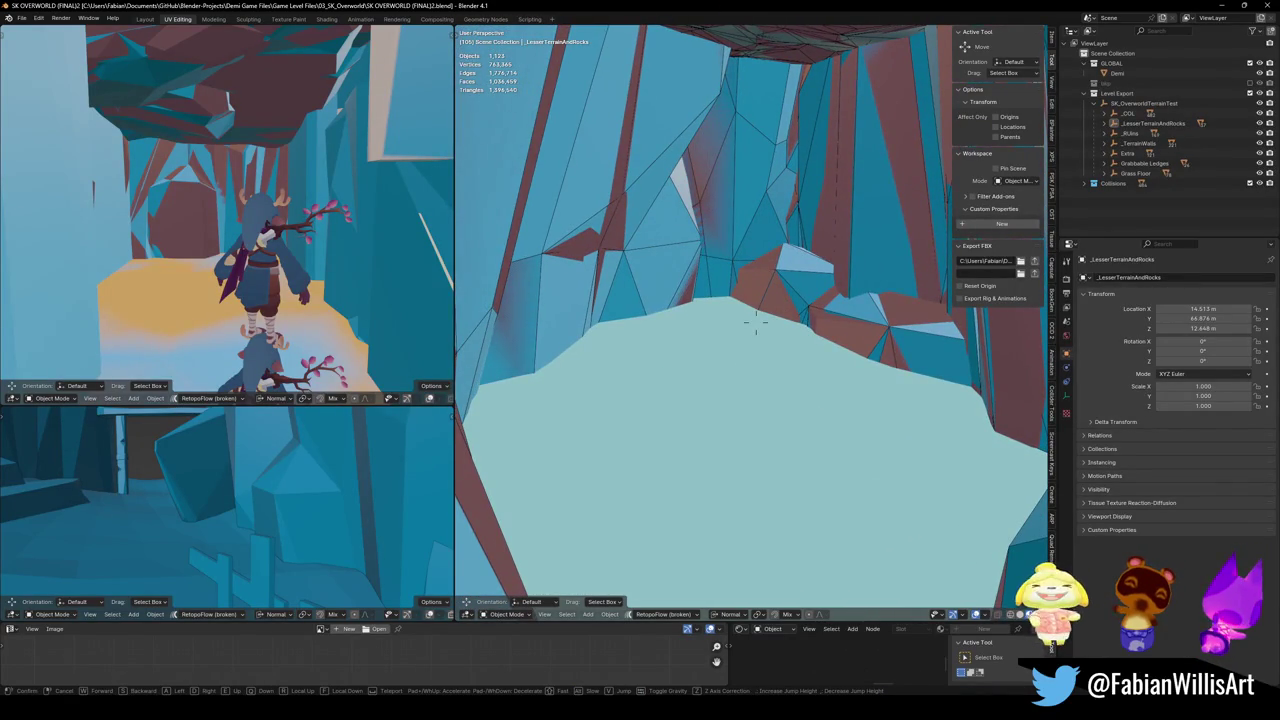
left_click(756, 322)
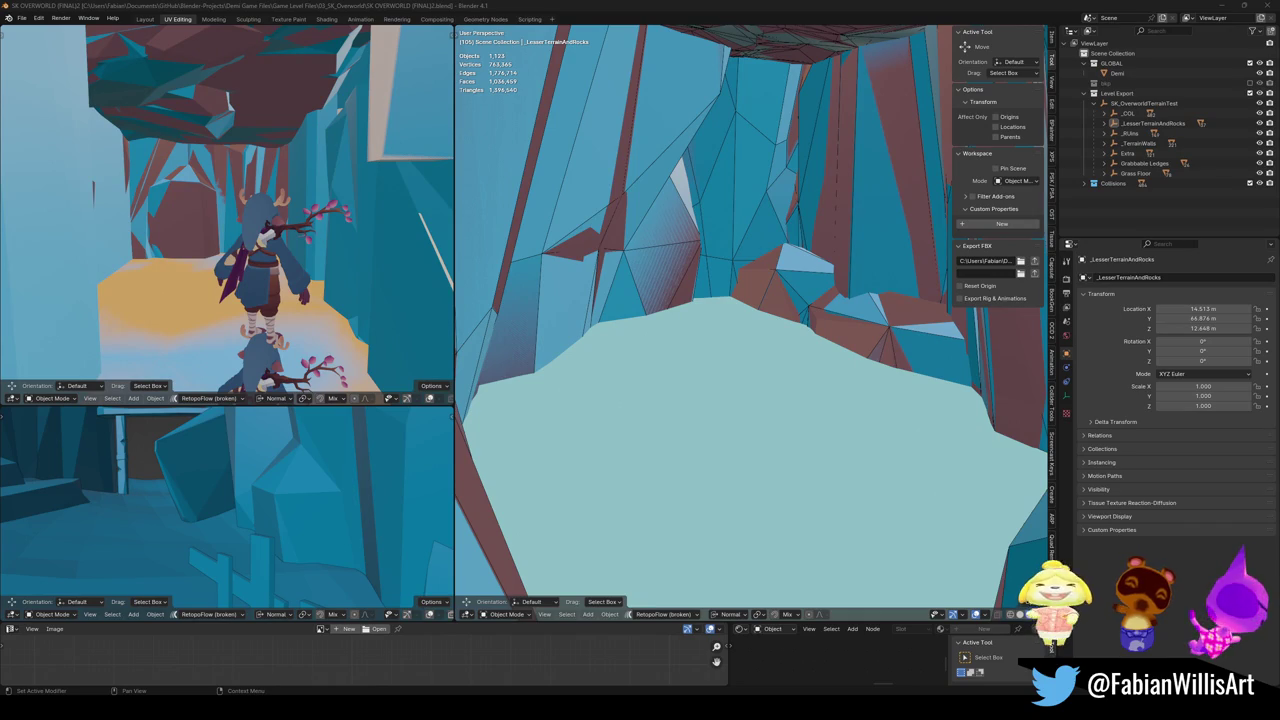
left_click_drag(766, 306, 763, 303)
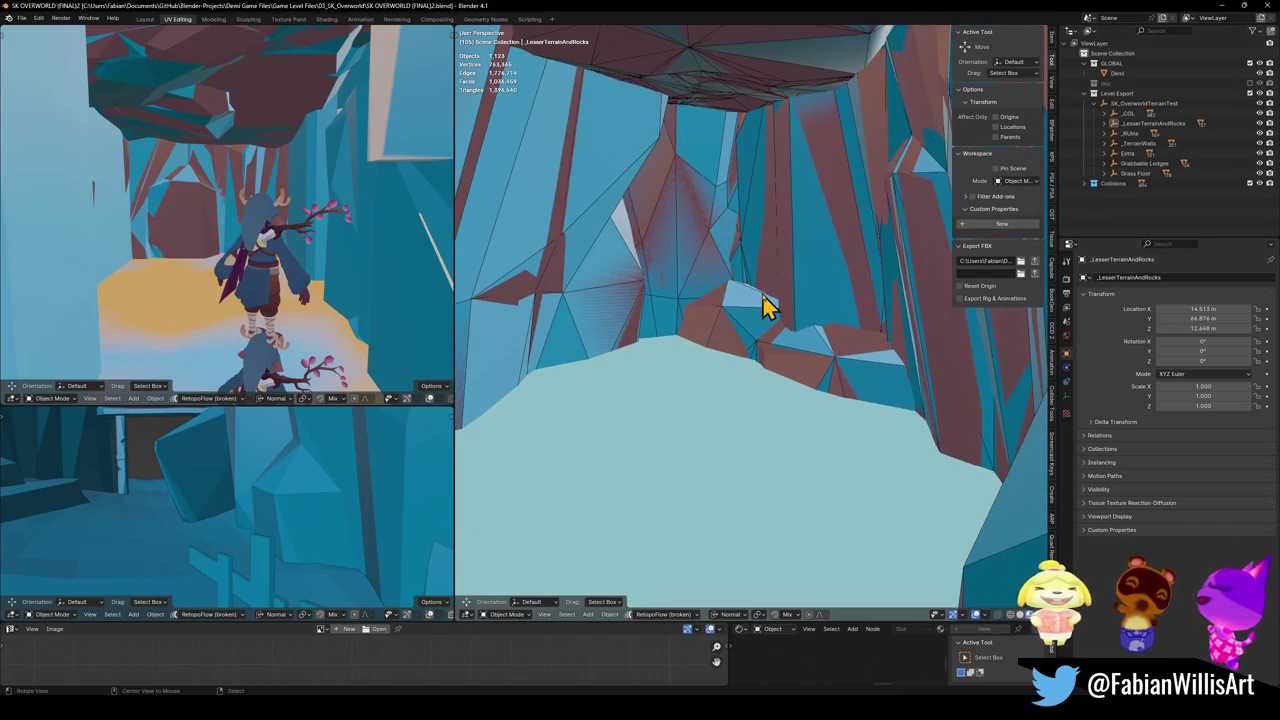
key("ctrl+s")
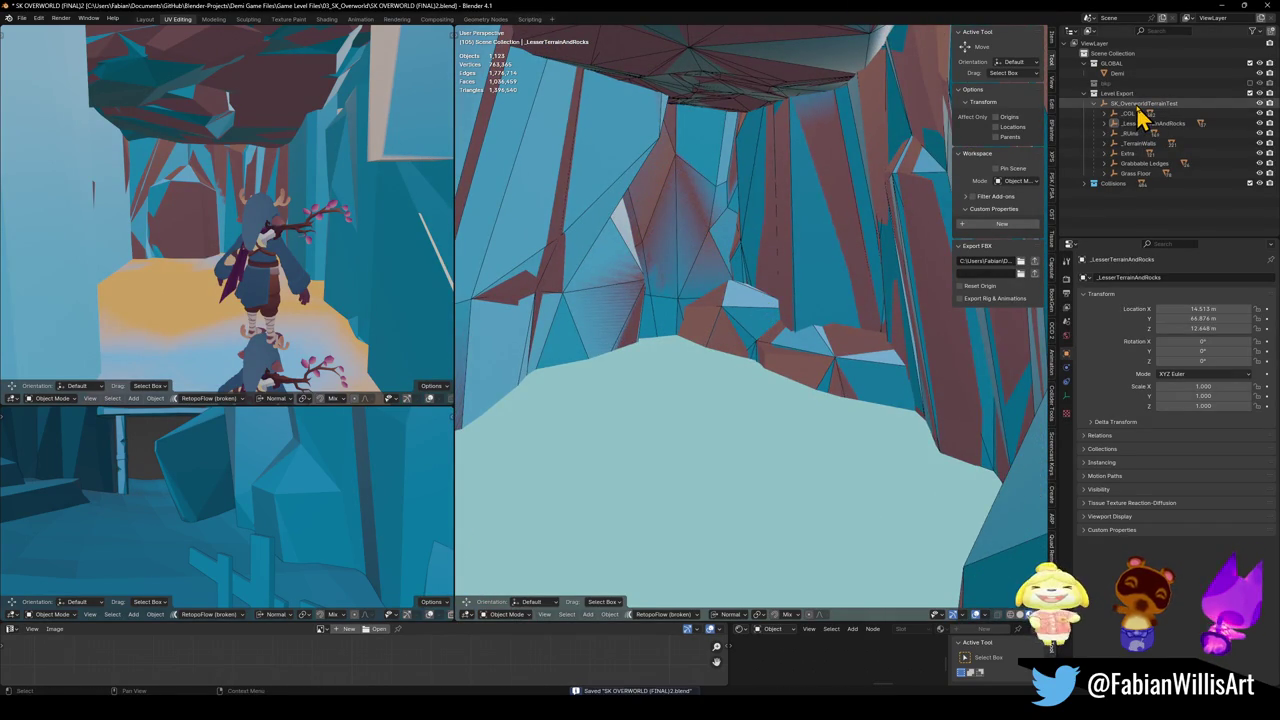
- Select and review the SK_OverworldTerrainTest collection in Blender, then select the terrain object in Unity
left_click(1140, 104)
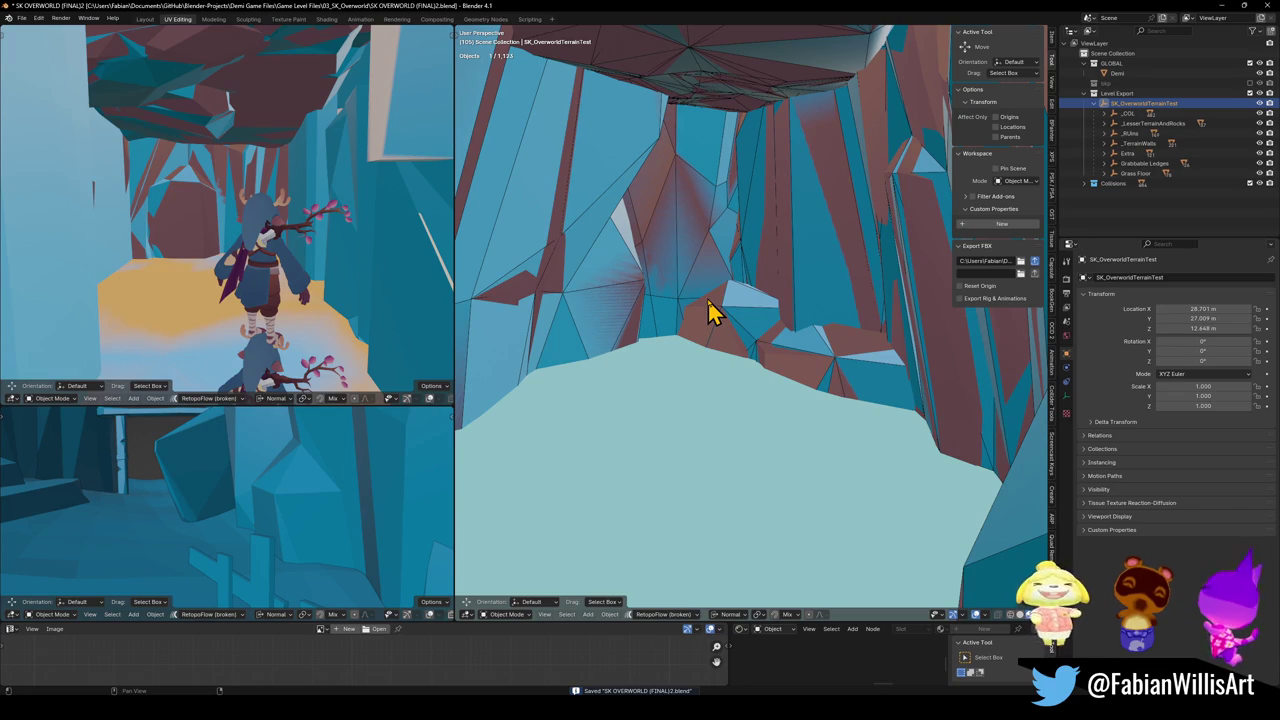
key("a")
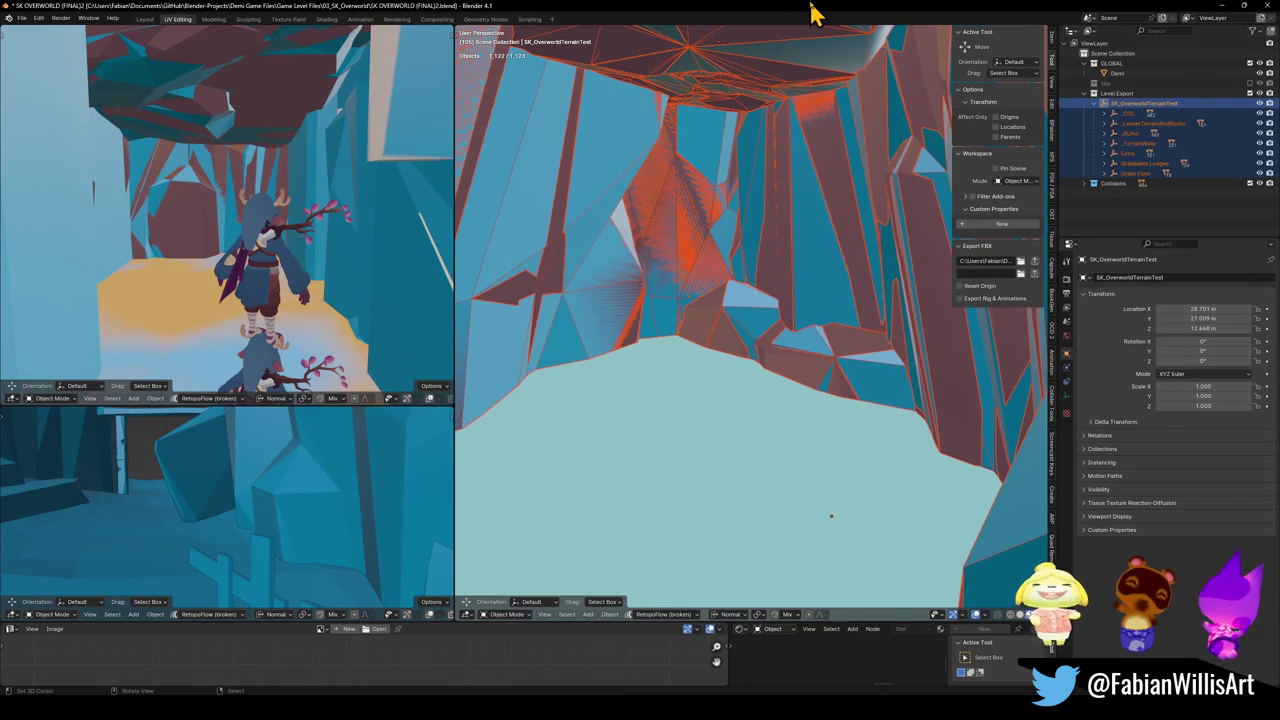
key("alt+a")
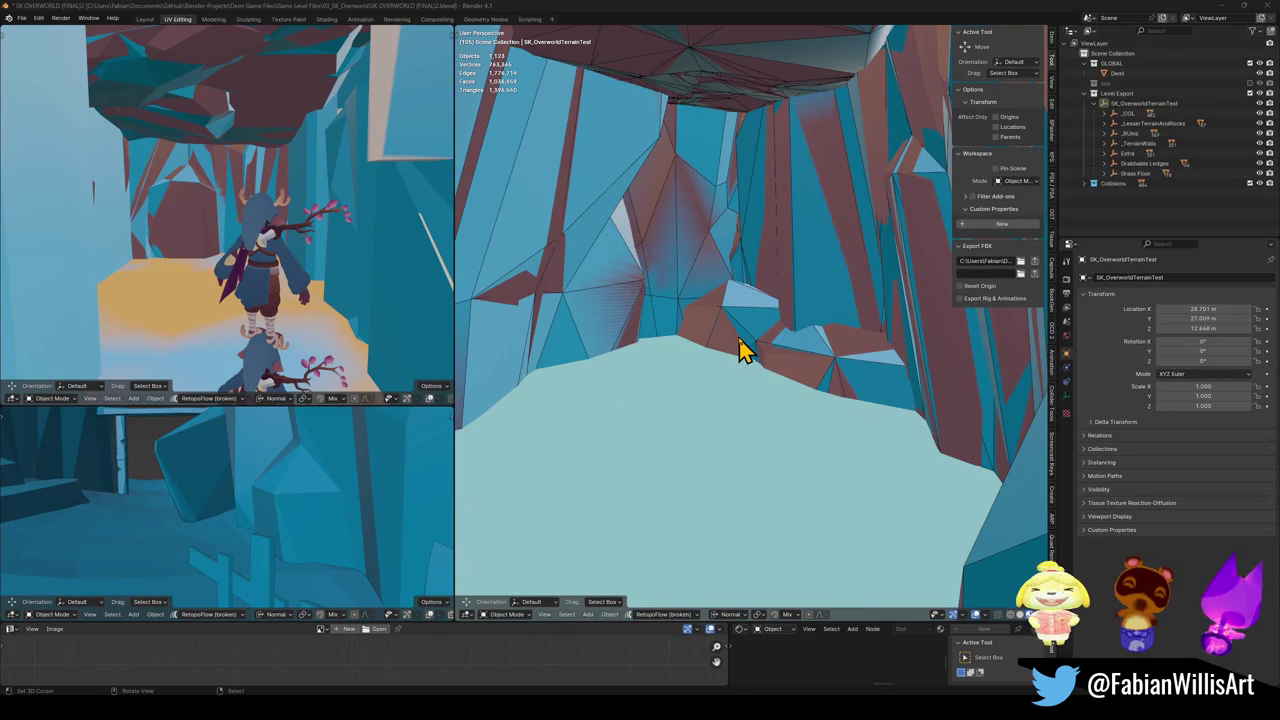
key("alt+Tab")
mouse_move(319, 202)
left_mouse_down()
mouse_move(314, 271)
mouse_move(277, 331)
mouse_move(191, 343)
mouse_move(290, 305)
mouse_move(280, 309)
mouse_move(271, 277)
mouse_move(320, 204)
mouse_move(329, 137)
mouse_move(329, 151)
left_mouse_up()
left_click(338, 183)
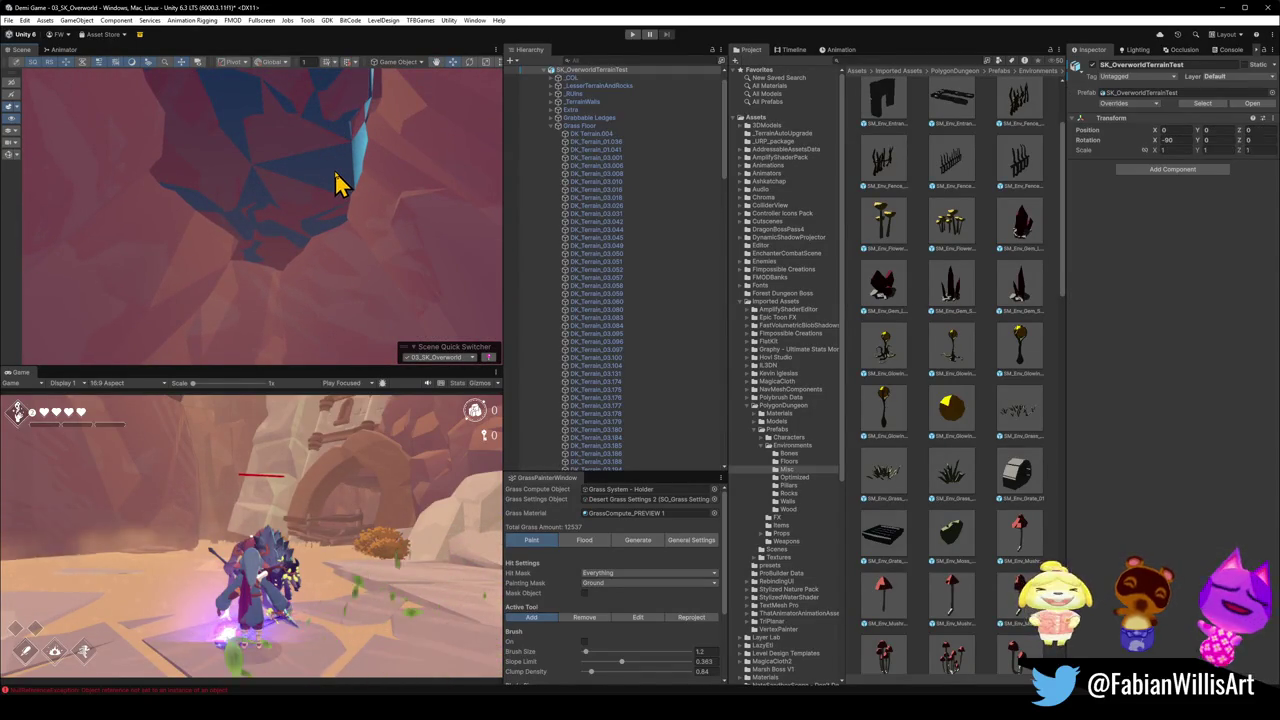
- Add a Mesh Collider component to terraincol and collapse its Mesh Renderer panel
left_click(337, 185)
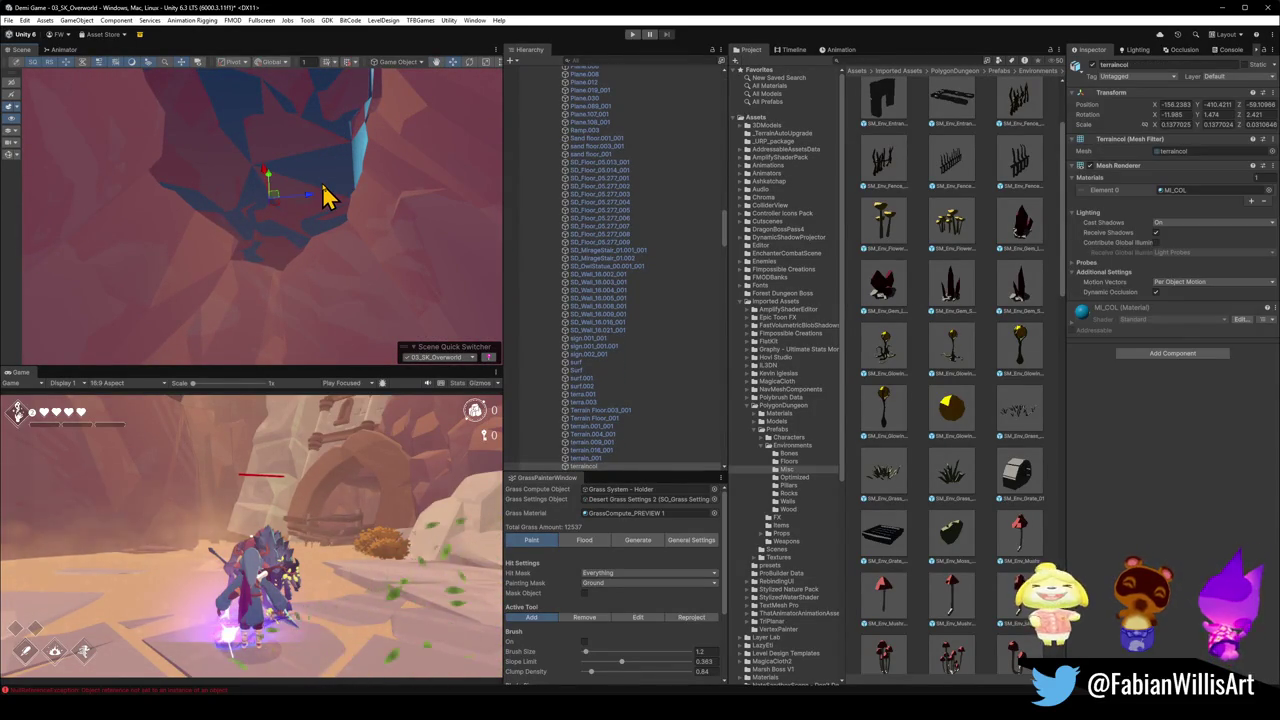
left_click(1145, 353)
type("mesh")
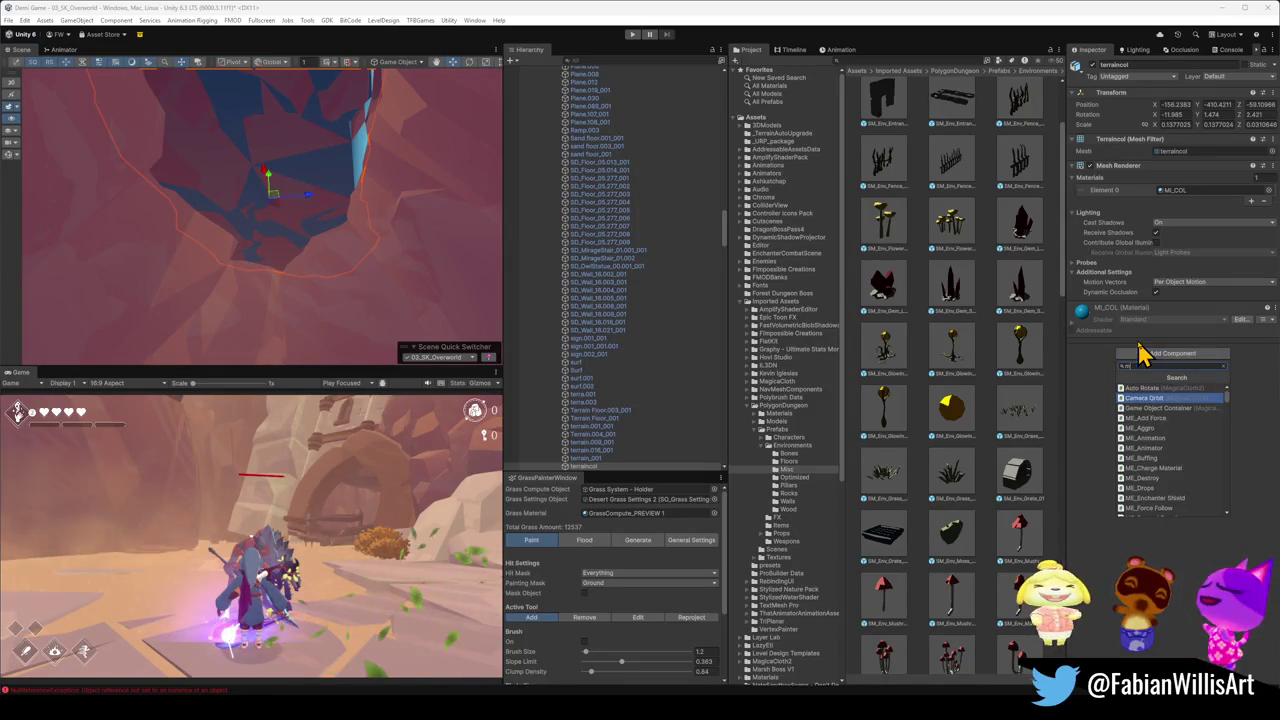
left_click(1162, 389)
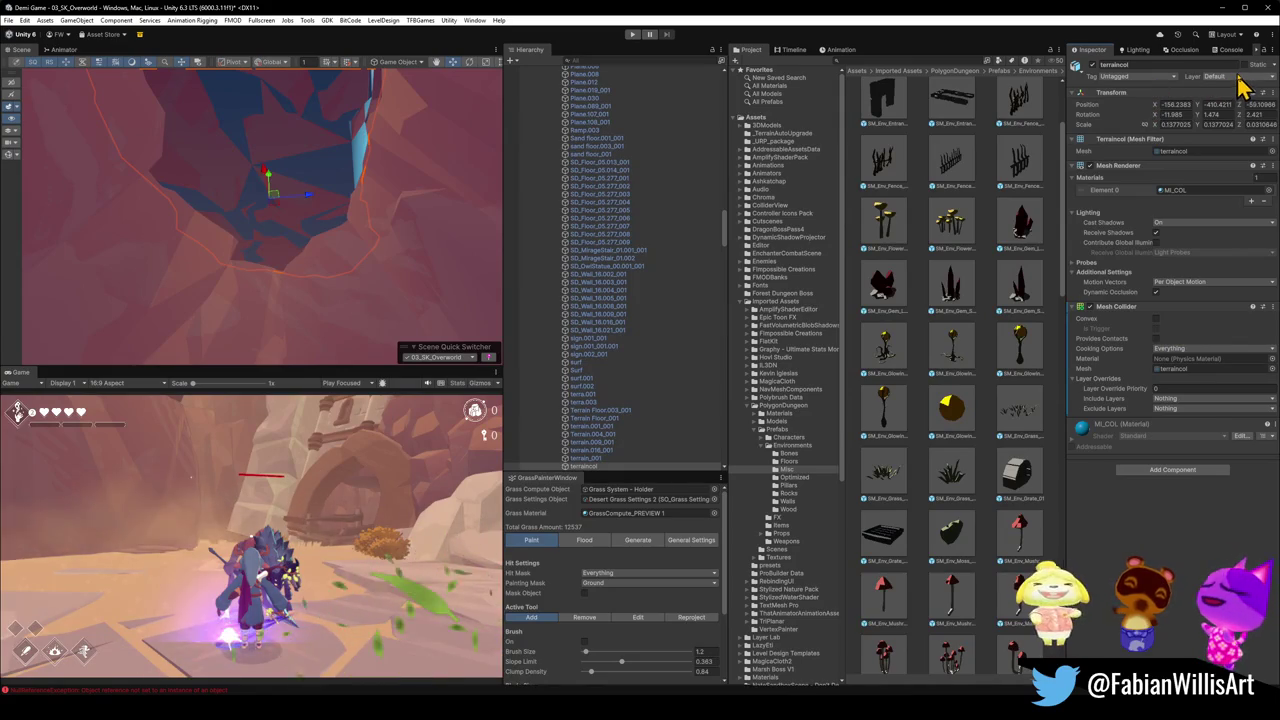
left_click(1088, 166)
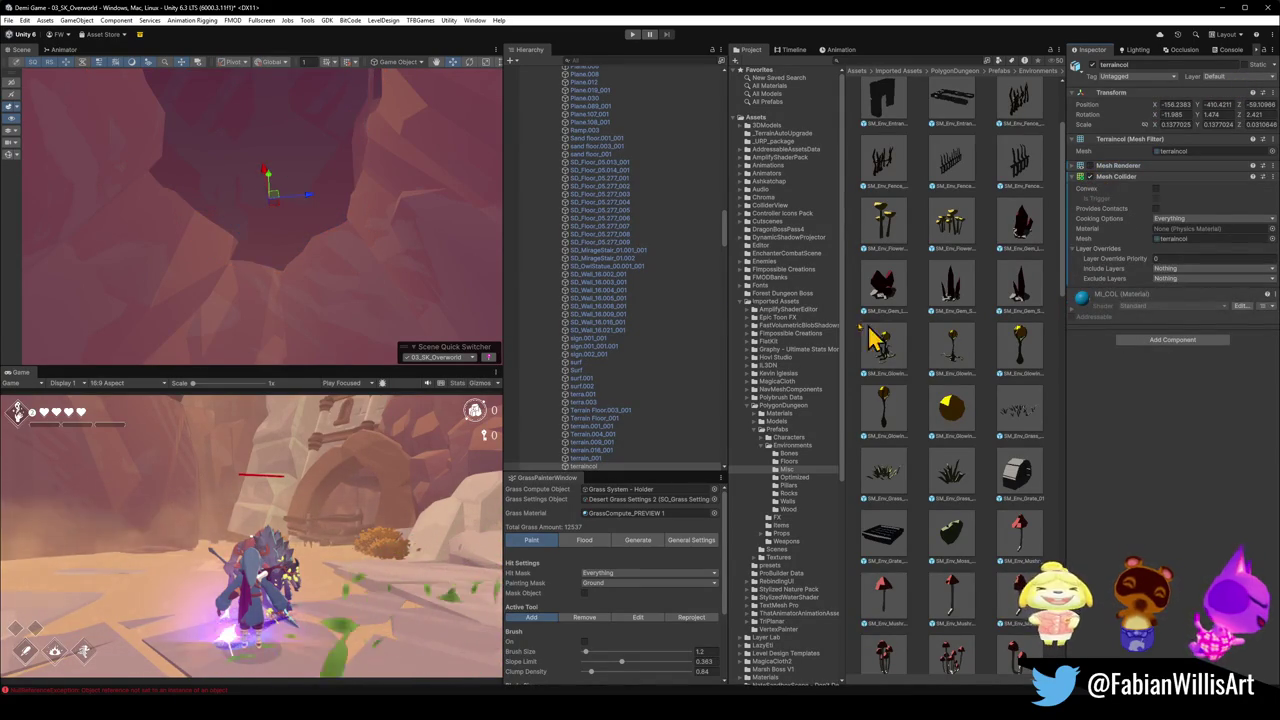
- Deselect, orbit around the teal cave ledge, then pull back to a wide waterfall view
left_click(920, 632)
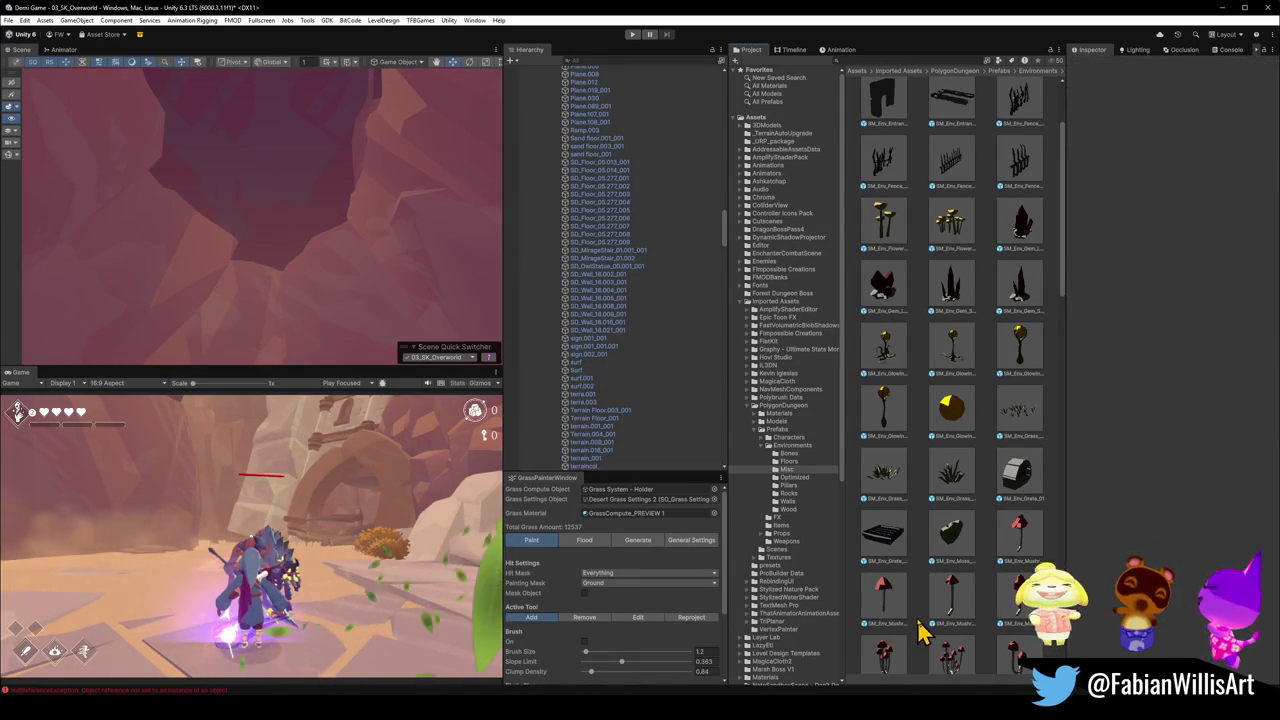
mouse_move(323, 206)
left_mouse_down()
mouse_move(371, 171)
mouse_move(366, 189)
mouse_move(534, 180)
mouse_move(323, 209)
mouse_move(177, 283)
mouse_move(224, 288)
mouse_move(151, 283)
left_mouse_up()
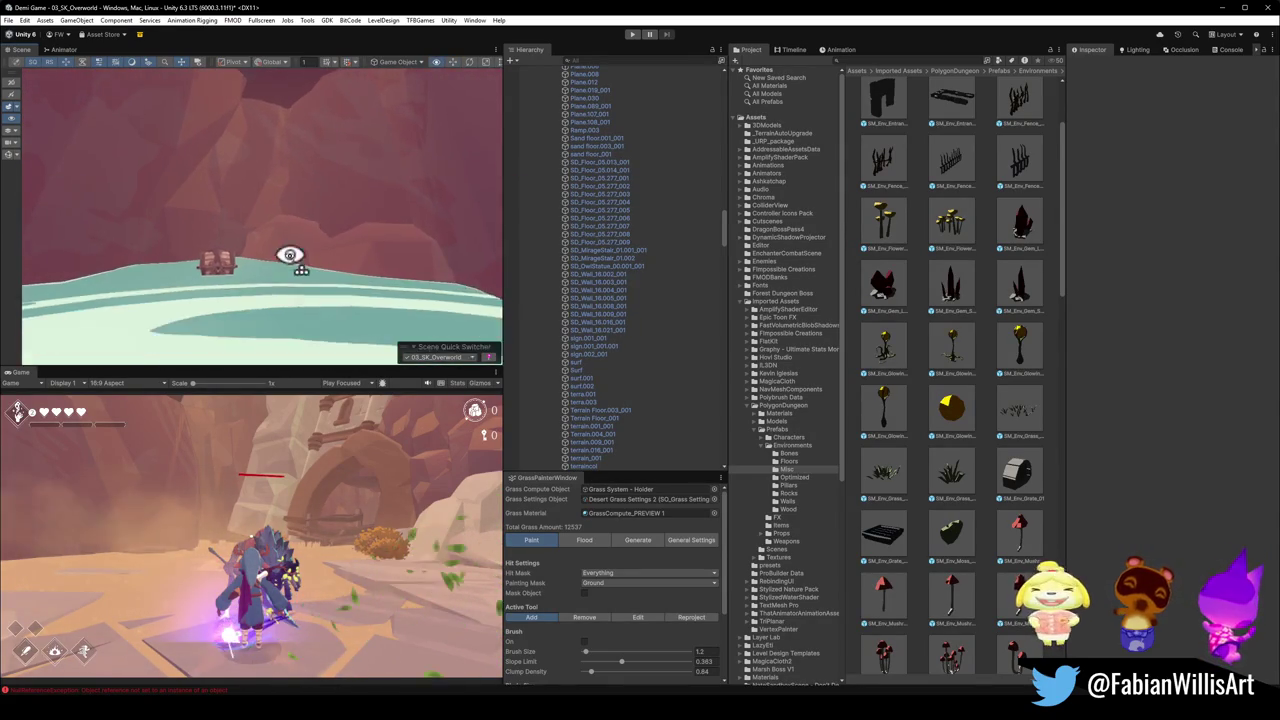
mouse_move(290, 256)
left_mouse_down()
mouse_move(257, 271)
mouse_move(309, 266)
mouse_move(320, 251)
mouse_move(284, 266)
left_mouse_up()
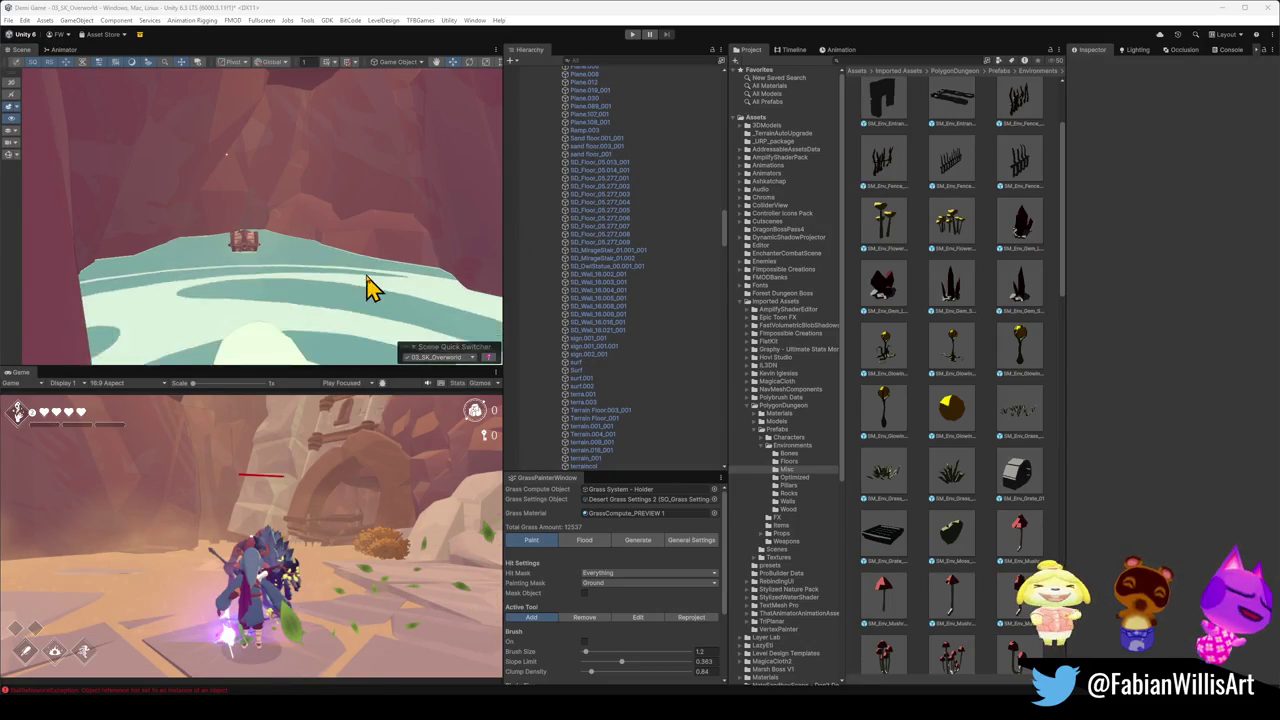
mouse_move(371, 286)
left_mouse_down()
mouse_move(366, 251)
mouse_move(371, 263)
left_mouse_up()
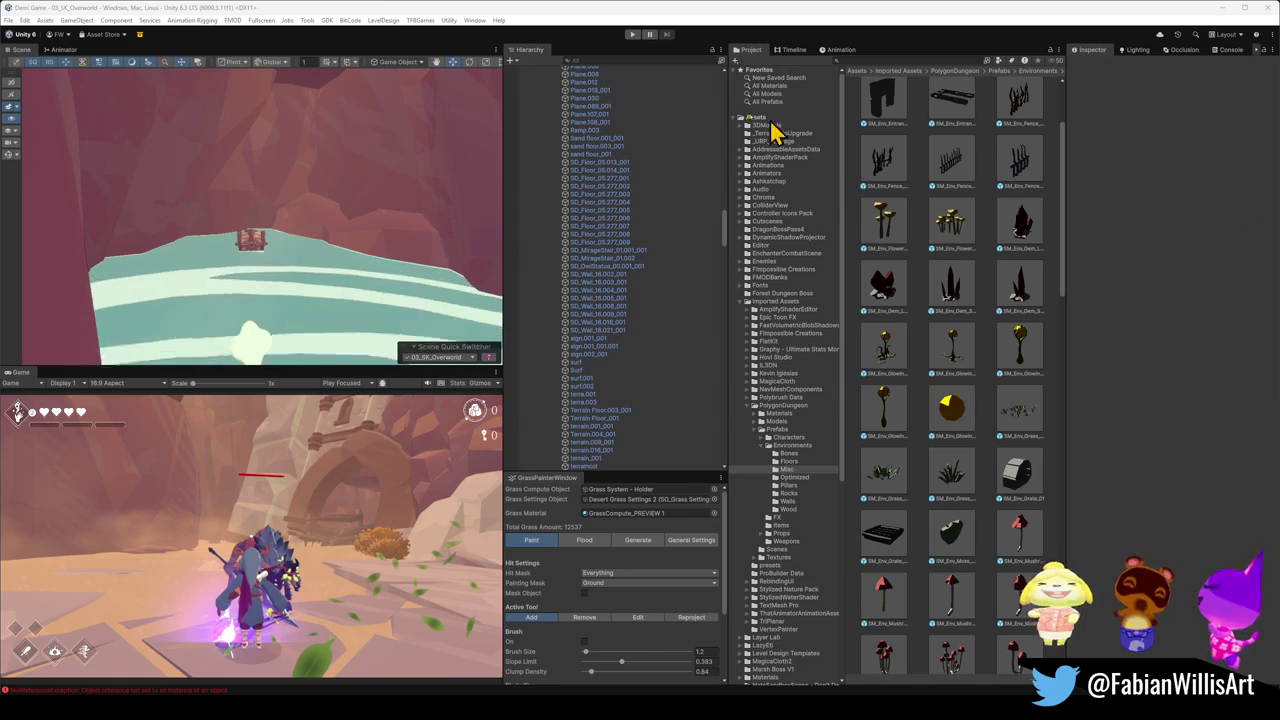
mouse_move(247, 260)
left_mouse_down()
mouse_move(283, 246)
mouse_move(206, 274)
mouse_move(222, 238)
mouse_move(251, 220)
mouse_move(289, 114)
mouse_move(249, 143)
mouse_move(494, 237)
mouse_move(323, 251)
mouse_move(289, 274)
mouse_move(328, 282)
mouse_move(297, 291)
mouse_move(397, 249)
mouse_move(243, 283)
mouse_move(260, 246)
mouse_move(194, 229)
left_mouse_up()
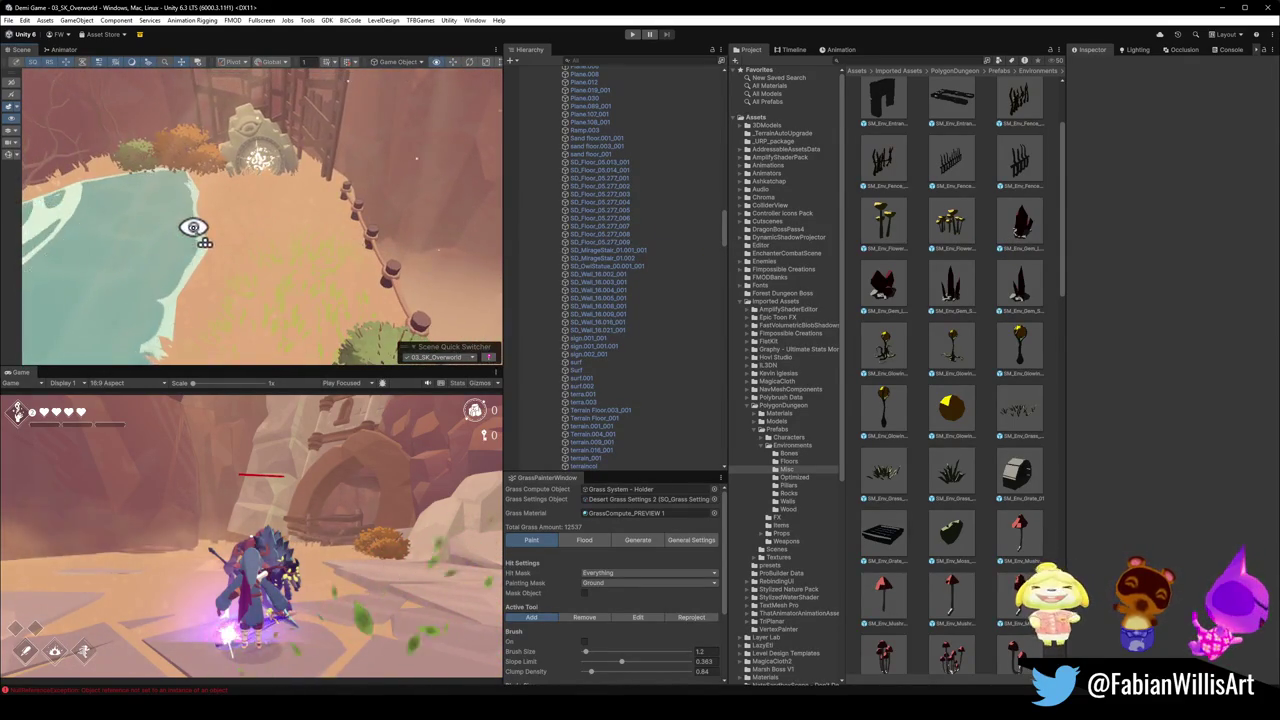
- Select the floor.001 ground mesh and orbit around the water and stone arch
left_click(236, 294)
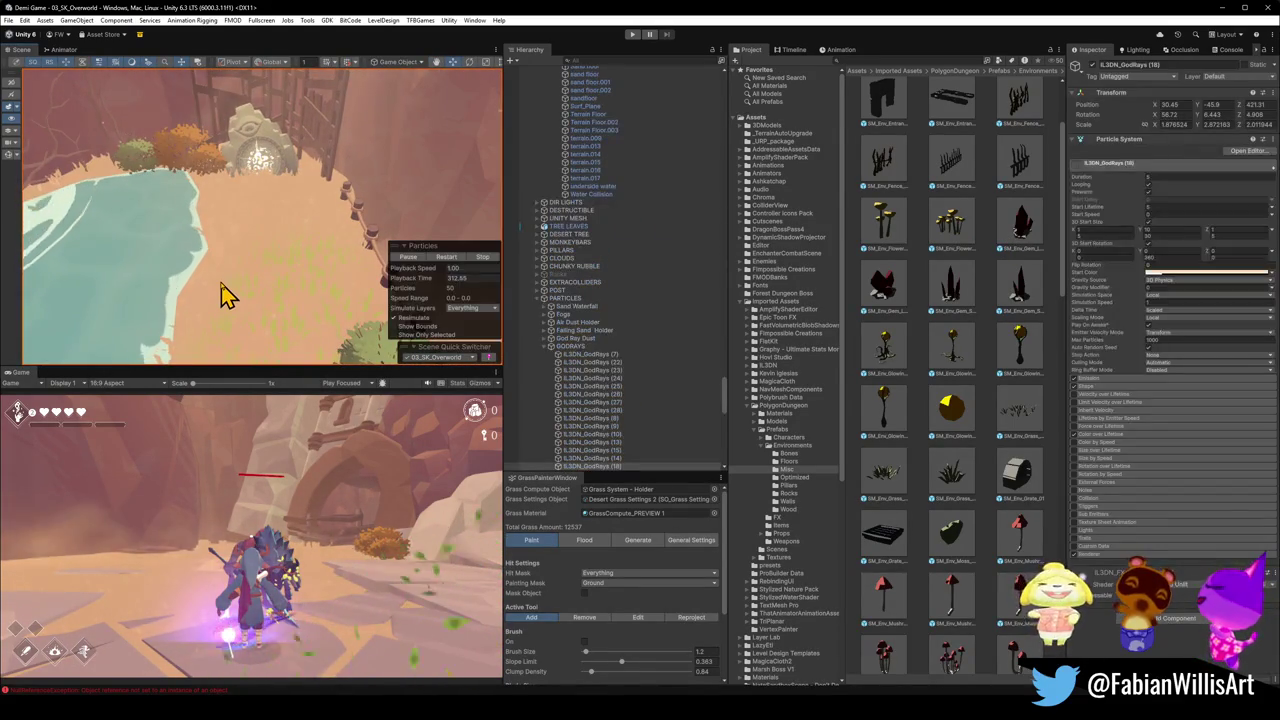
mouse_move(230, 291)
left_mouse_down()
mouse_move(283, 274)
mouse_move(261, 259)
left_mouse_up()
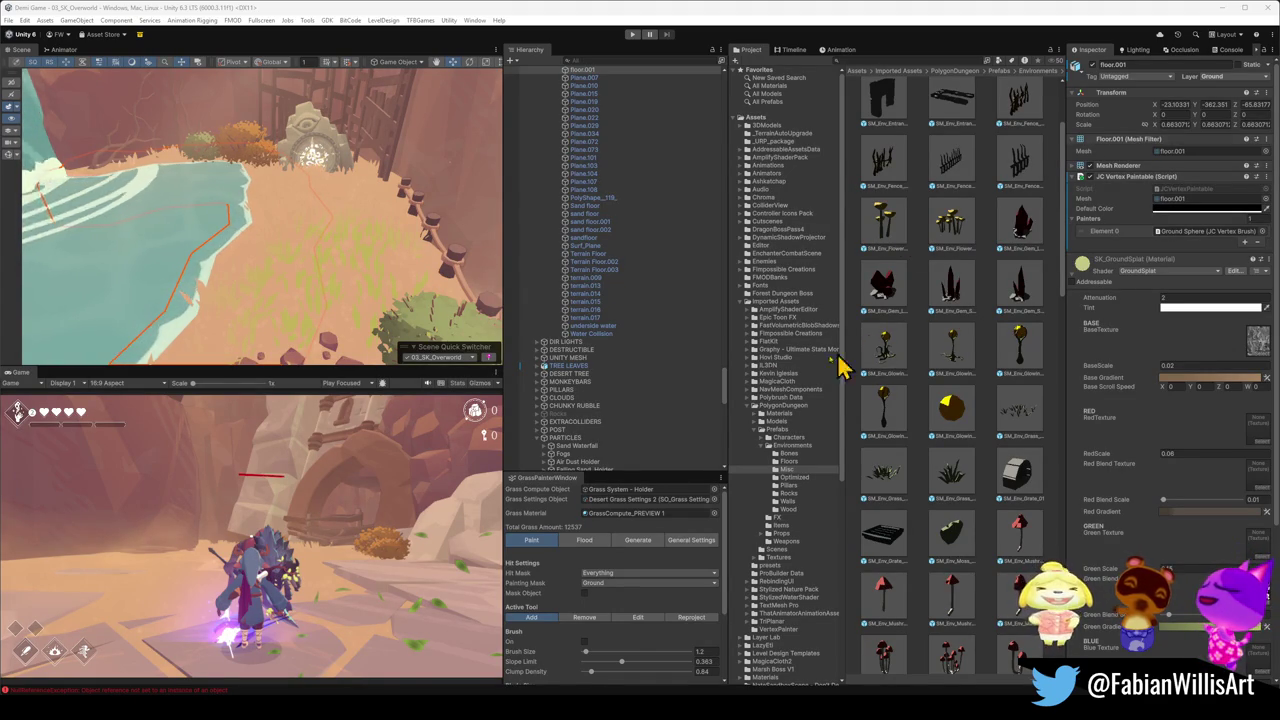
- Collapse the SK_GroundSplat material section in the Inspector
left_click(1078, 272)
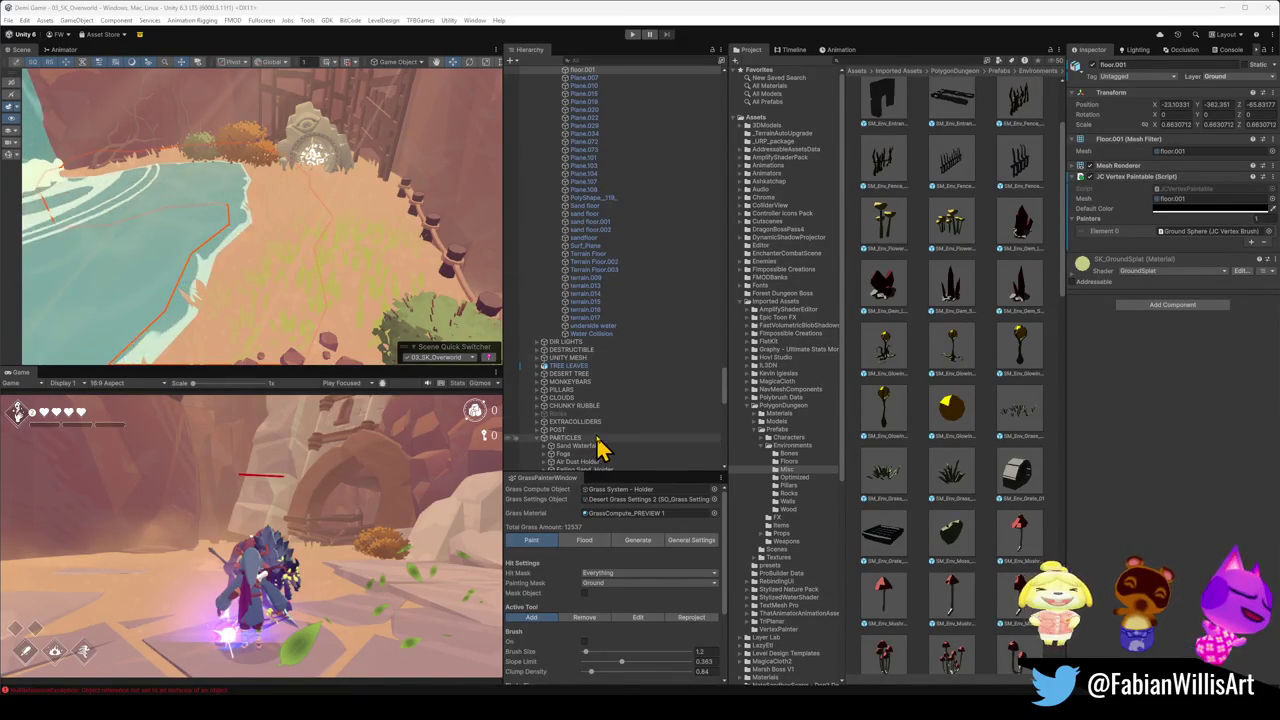
- Select the Ground Sphere under VERTEX PAINTING and move it slightly left across the sand floor
scroll(600, 447, "down", 3)
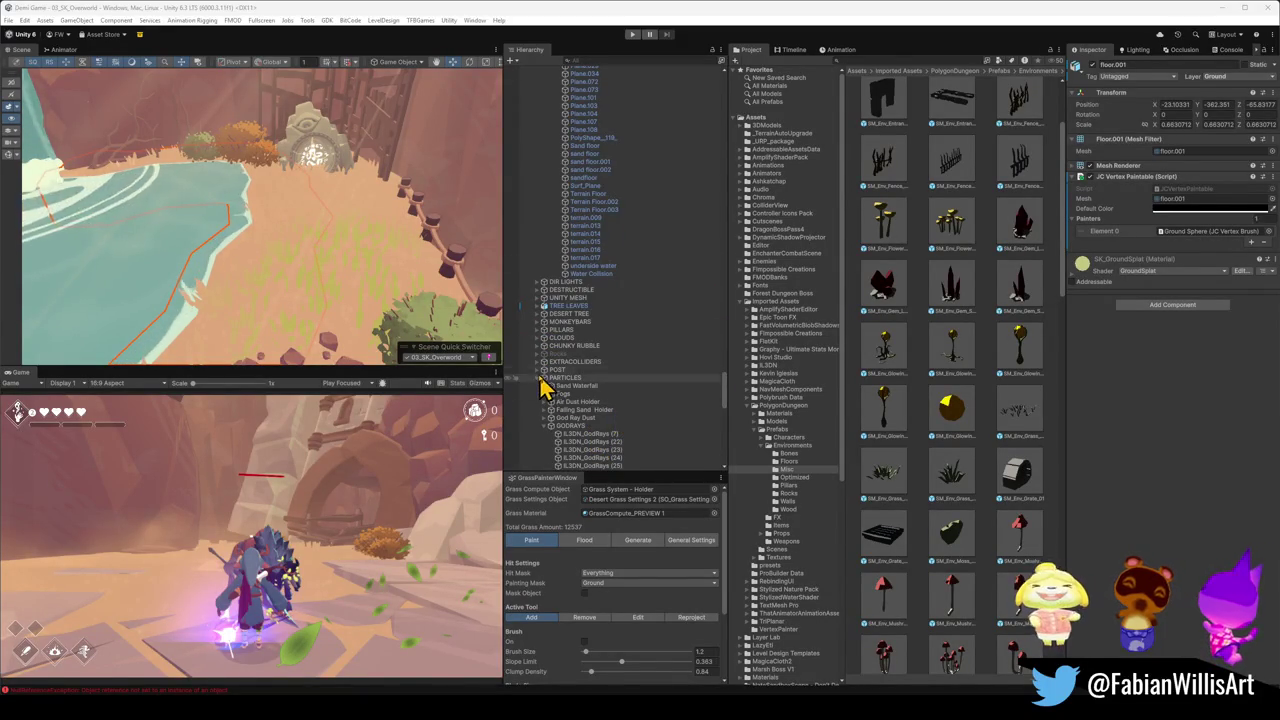
scroll(594, 388, "down", 15)
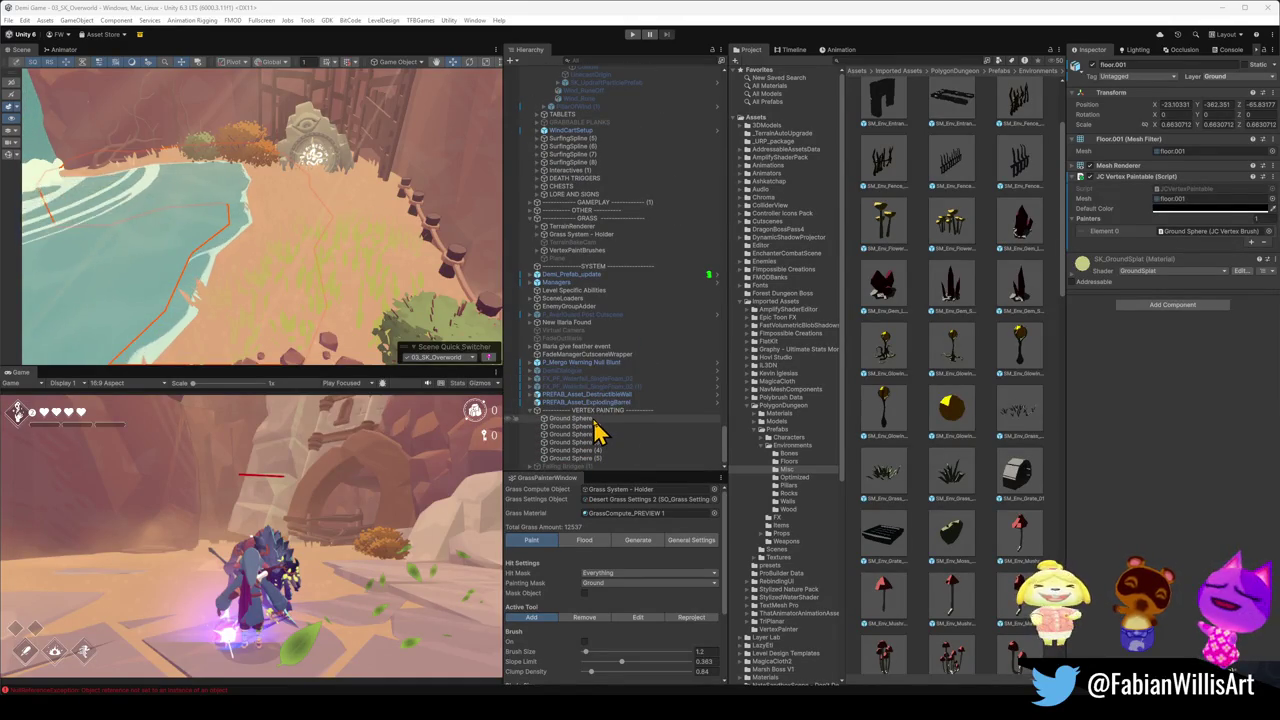
double_click(594, 419)
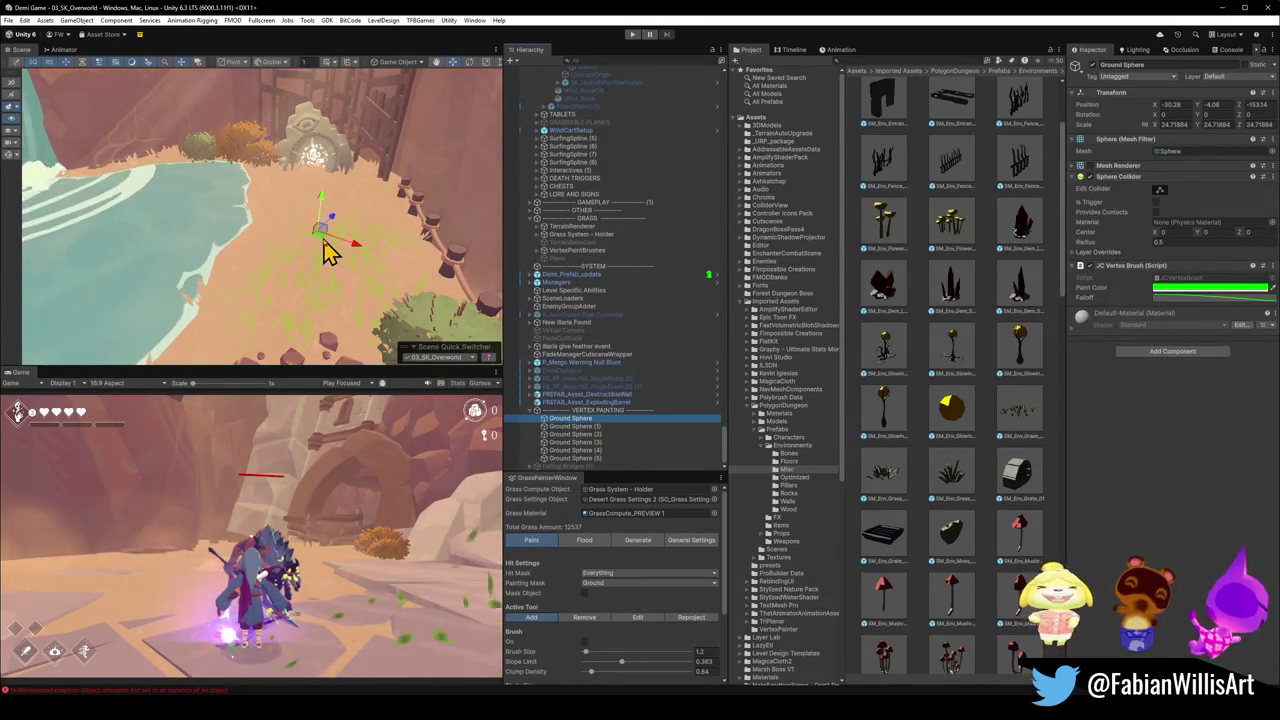
left_click_drag(323, 241, 314, 257)
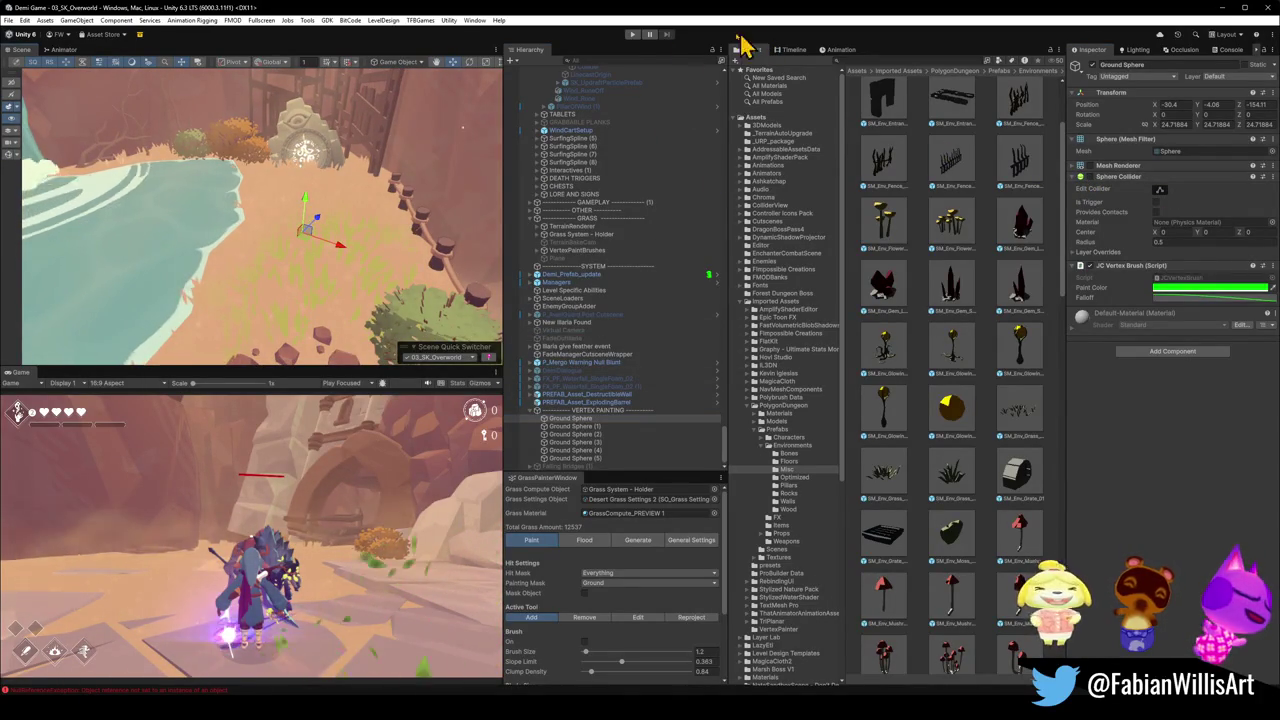
- Start Play mode with the Ground Sphere brush painting the grassy bank
left_click(632, 36)
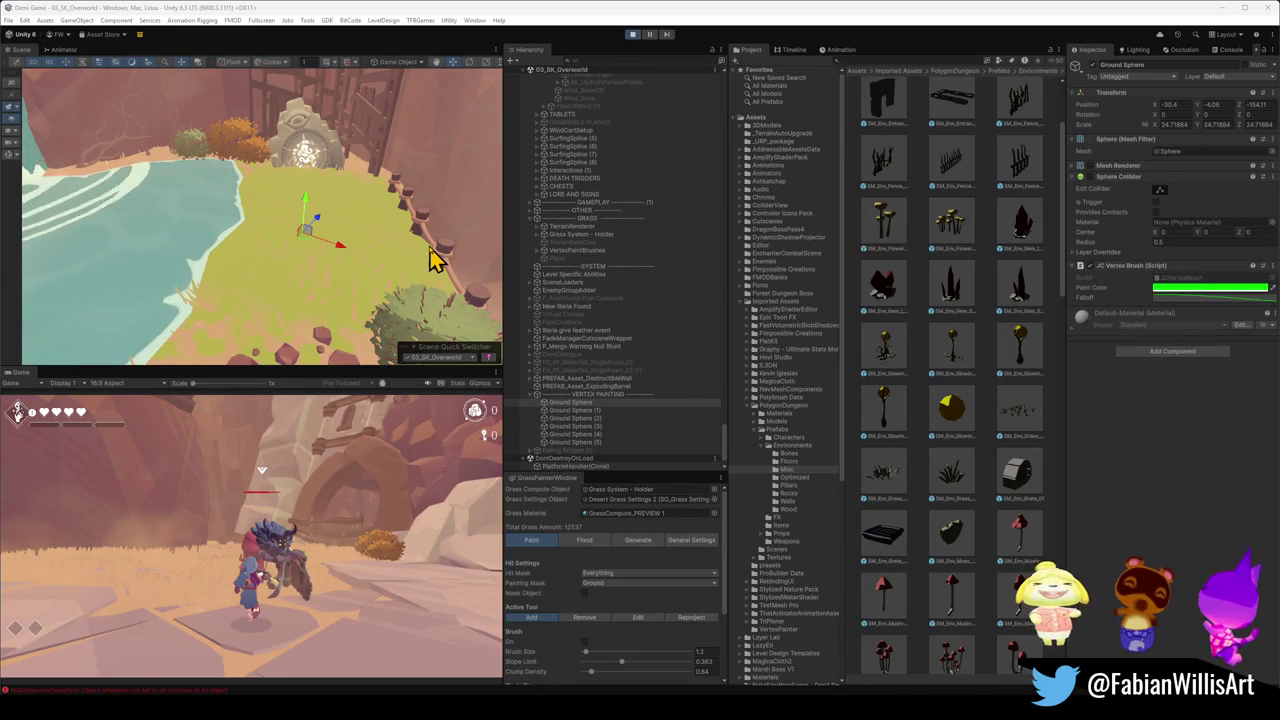
- Orbit to the waterfall ledge and undo the move, returning the Ground Sphere to -30.4, -4.06, -154.11
mouse_move(249, 251)
left_mouse_down()
mouse_move(320, 243)
mouse_move(351, 217)
mouse_move(222, 191)
mouse_move(371, 217)
mouse_move(370, 232)
mouse_move(342, 243)
left_mouse_up()
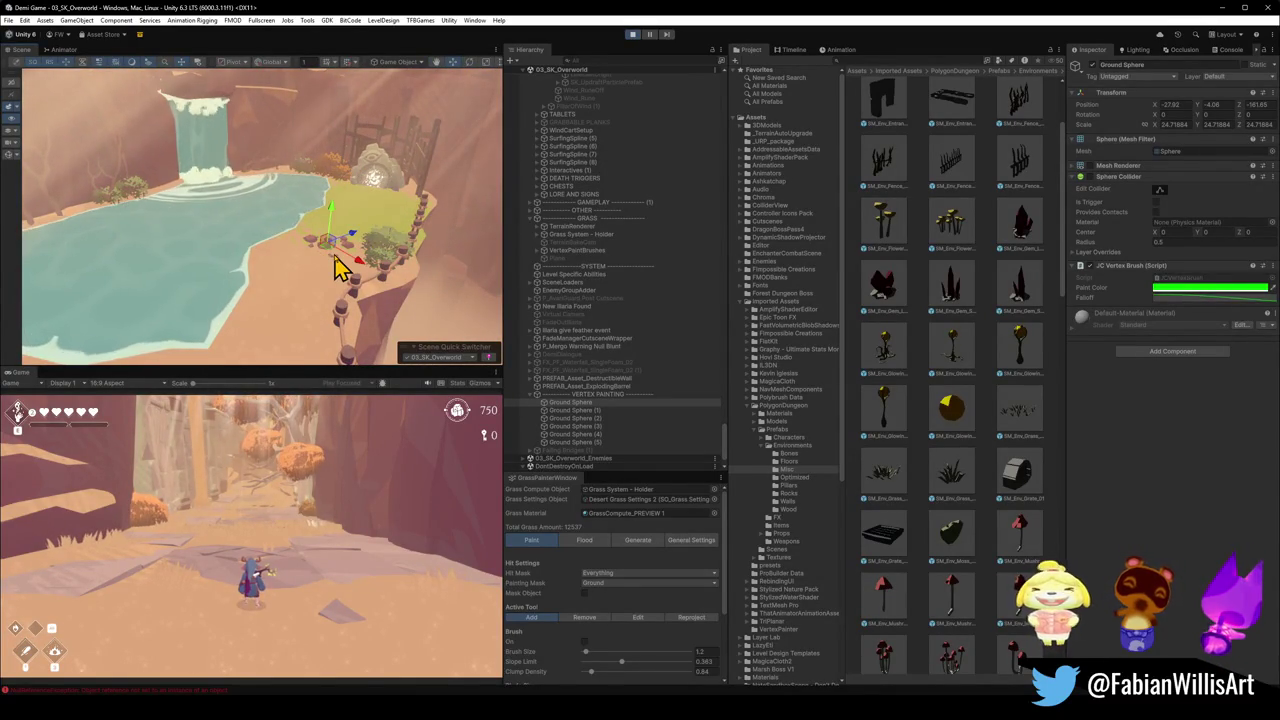
key("ctrl+z")
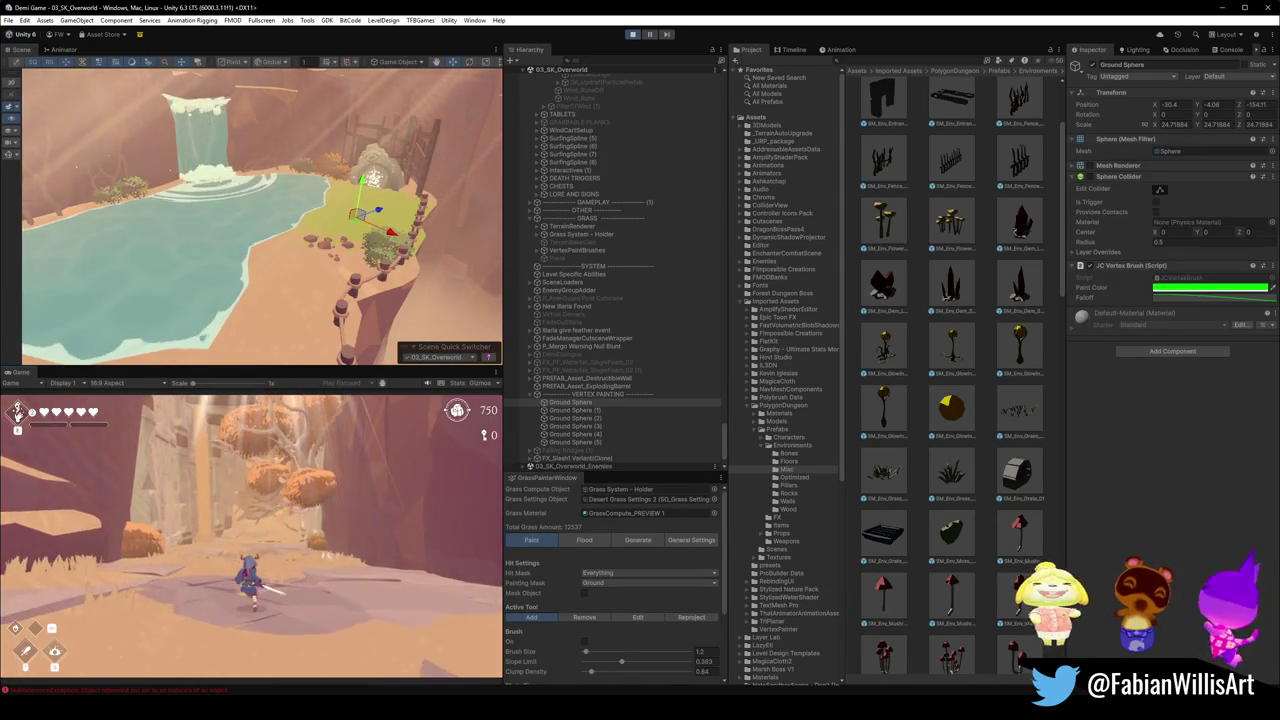
- Run the game fullscreen through the canyon passage and cave waterfall, then pause it
left_click(255, 550)
key("F10")
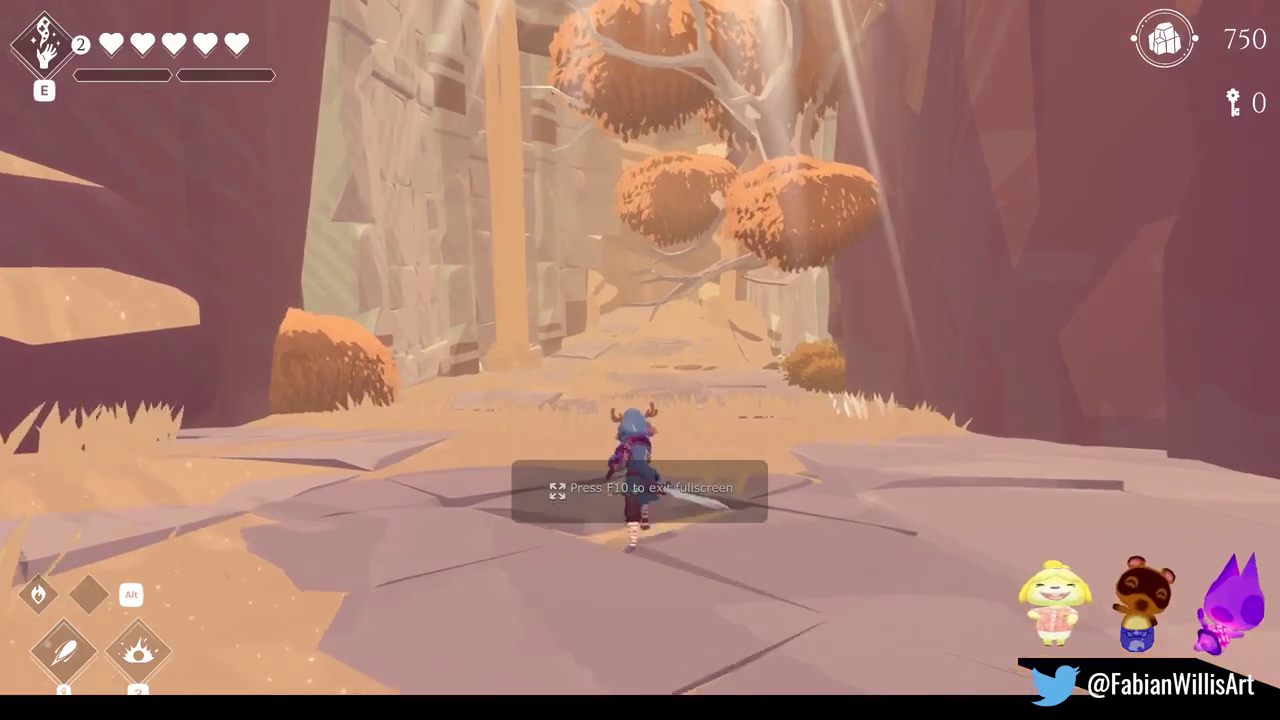
key("w")
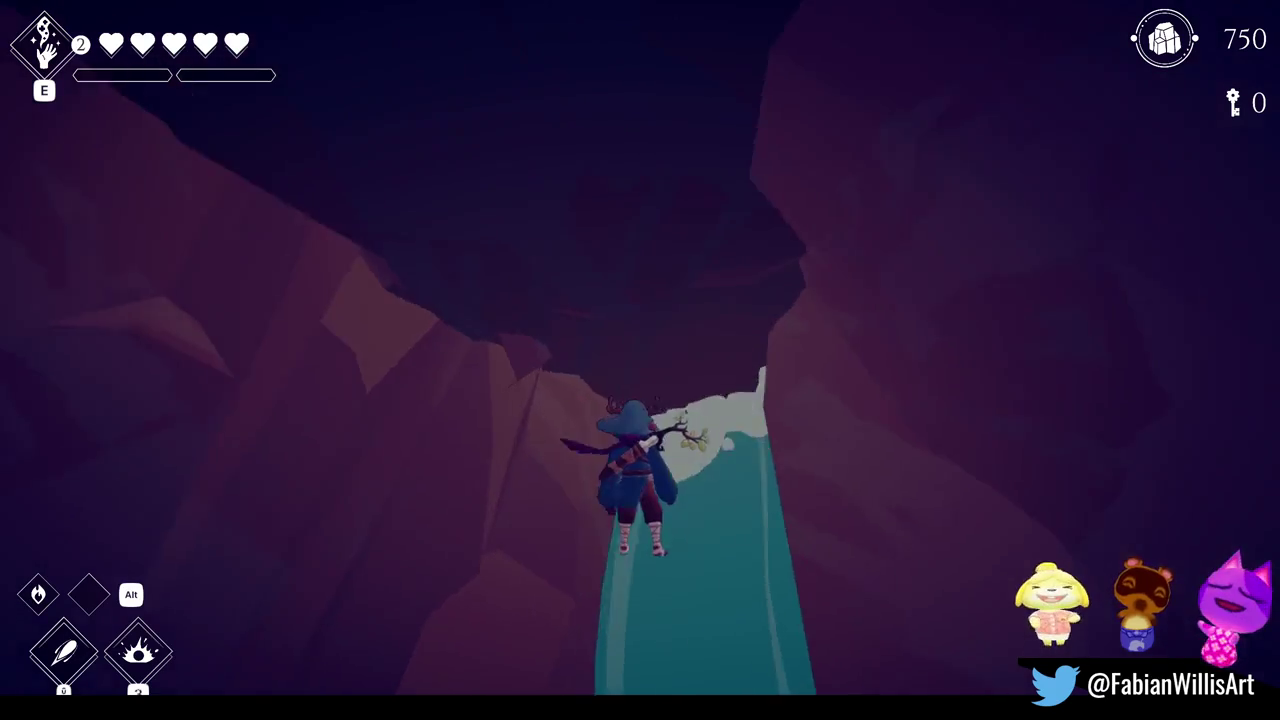
key("Escape")
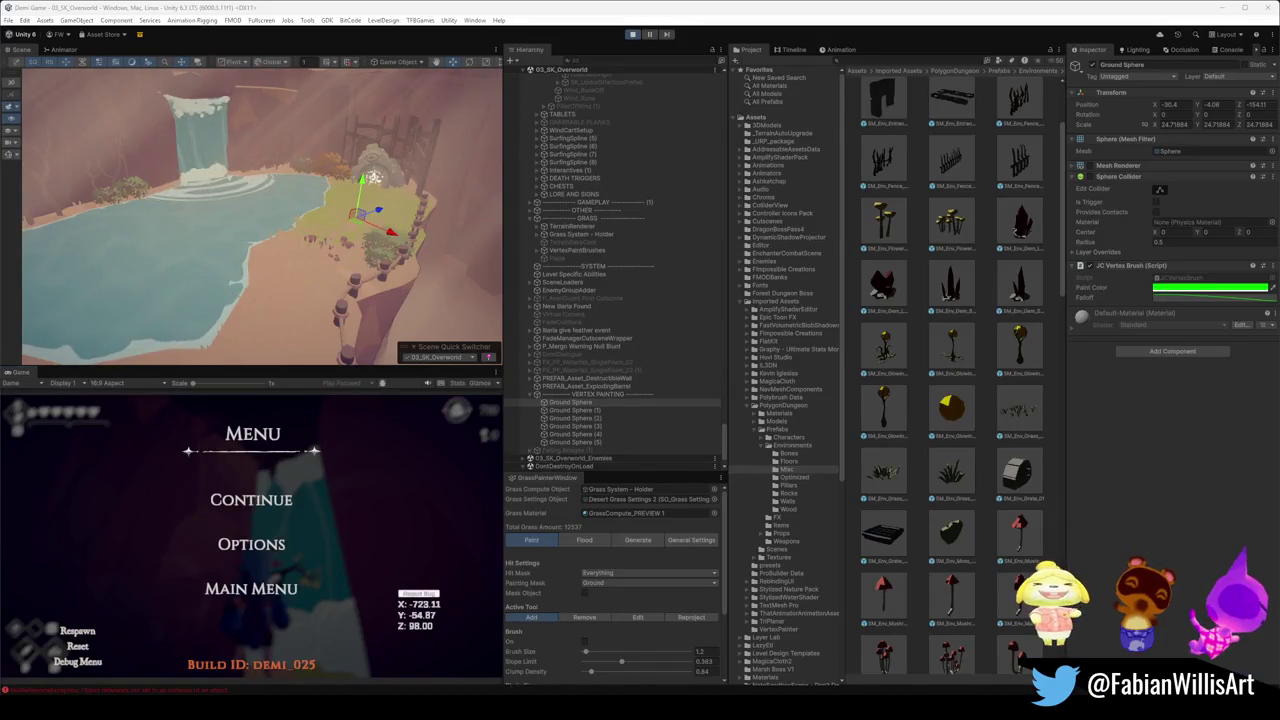
- In Blender, fly into the cave and select the terrain.007 cave piece
mouse_move(636, 680)
left_click(660, 660)
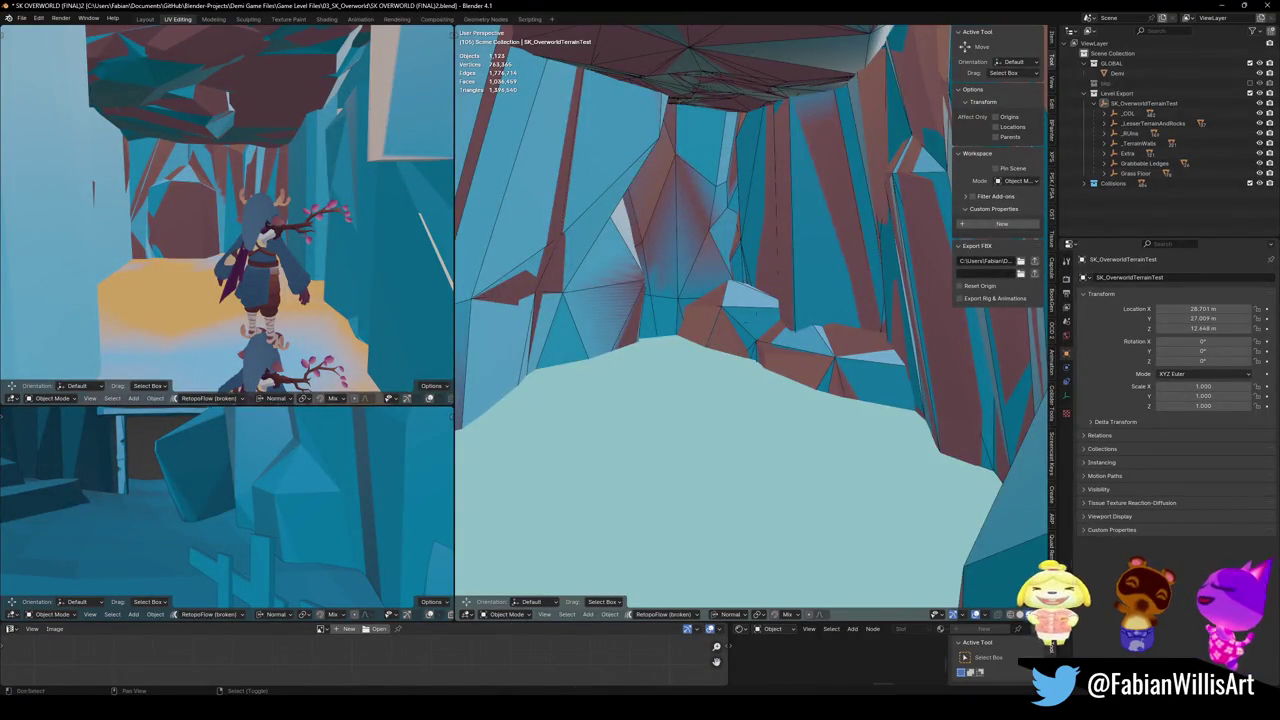
key("shift+grave")
left_click(757, 320)
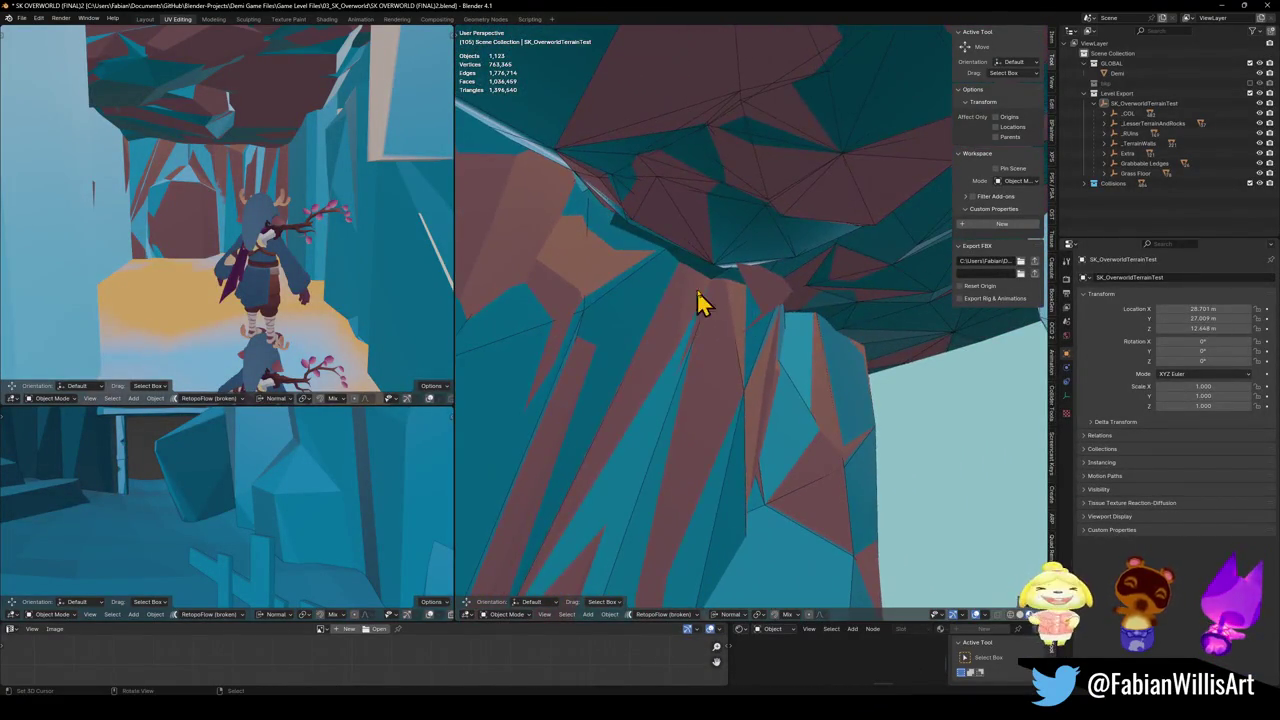
left_click(783, 314)
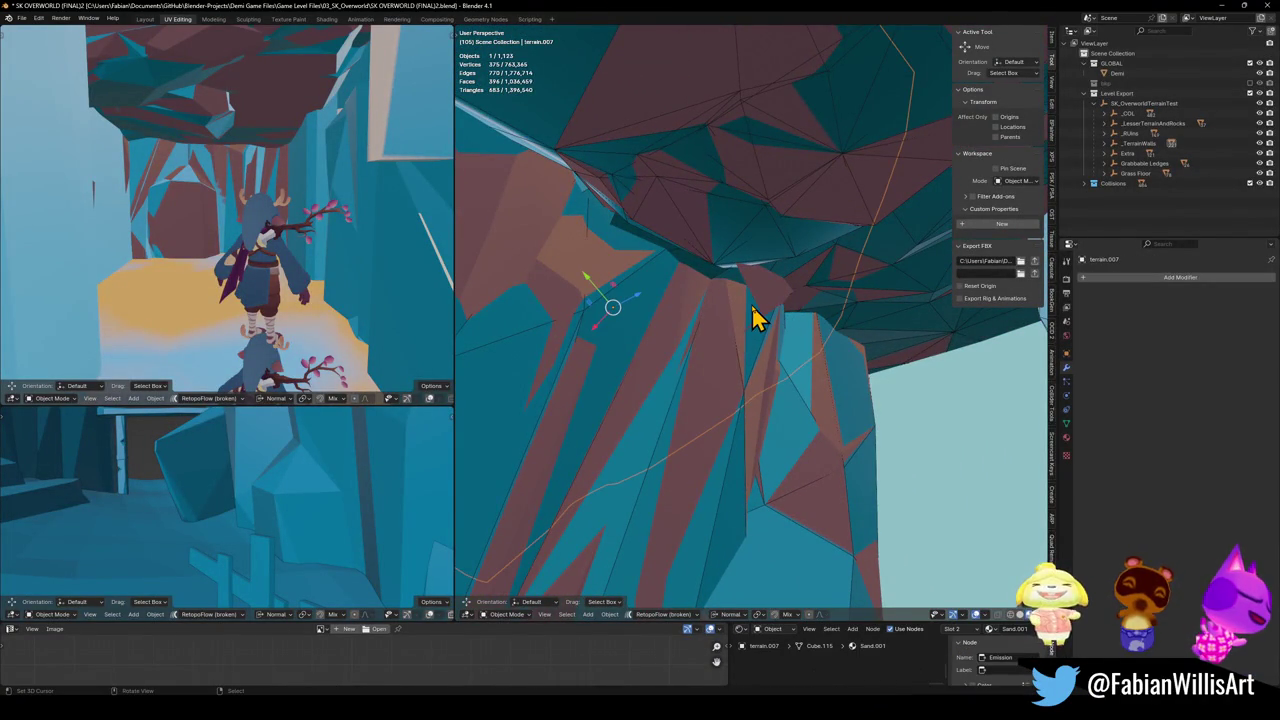
- Pull one terrain.007 cave-wall vertex left in Edit Mode to reshape the wall
key("Tab")
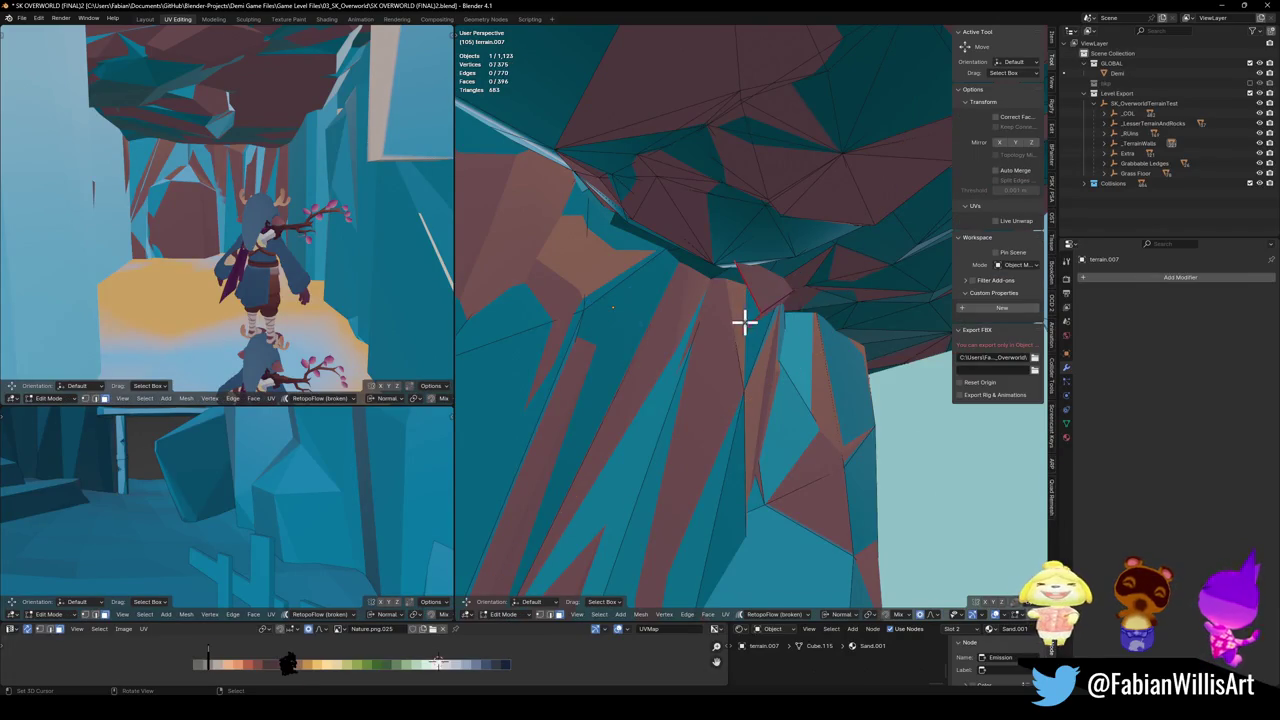
left_click(763, 313)
left_click_drag(763, 313, 680, 316)
key("Tab")
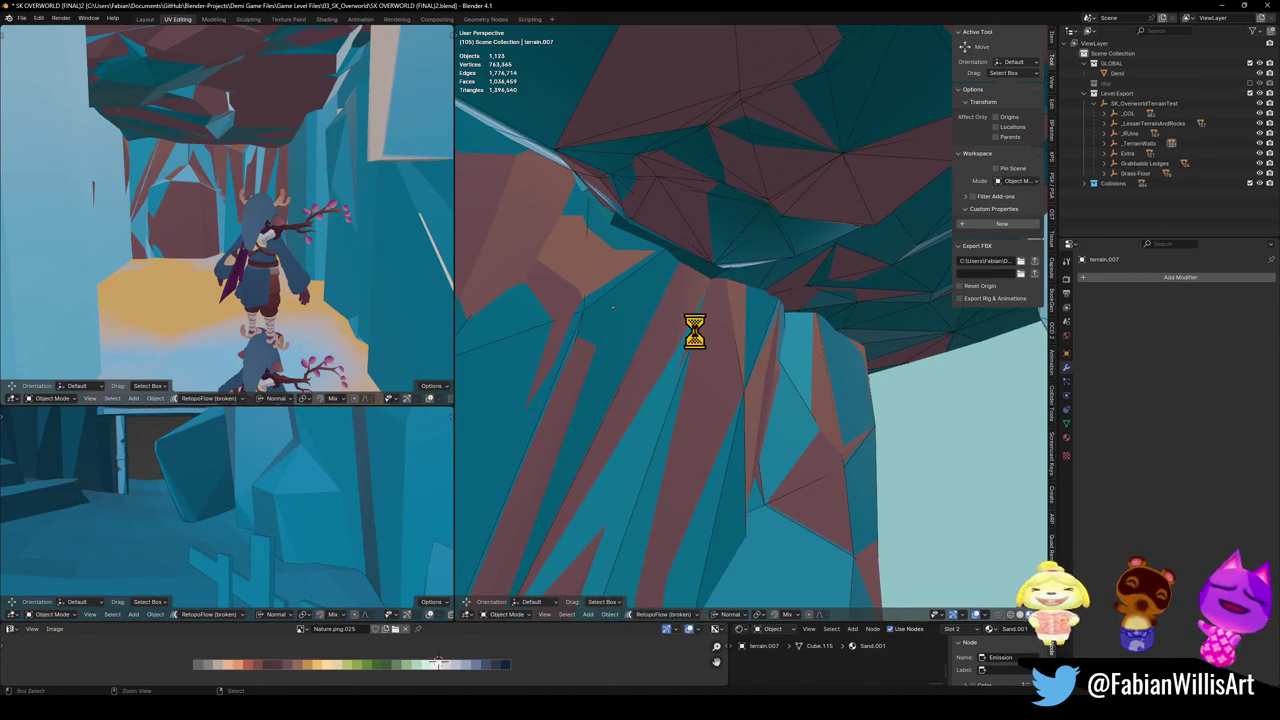
- Save the level file, look around the cave, and return to Unity
key("ctrl+s")
key("shift+grave")
left_click(756, 320)
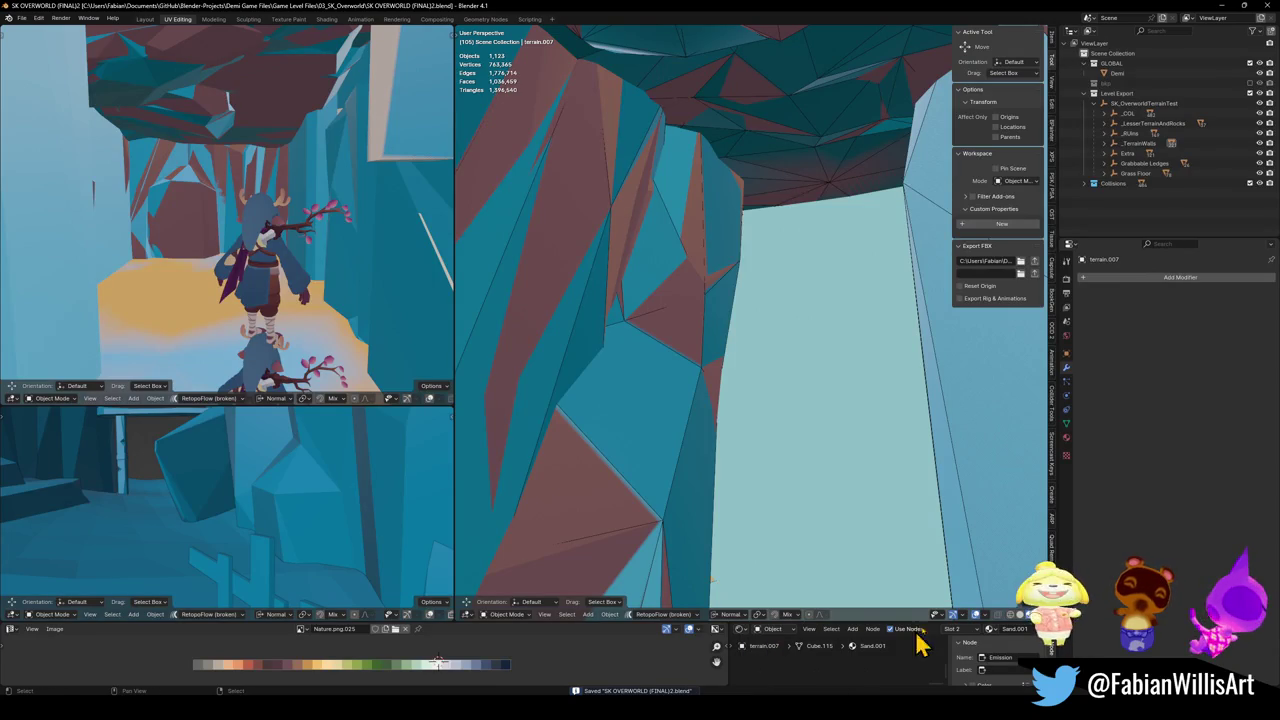
key("alt+Tab")
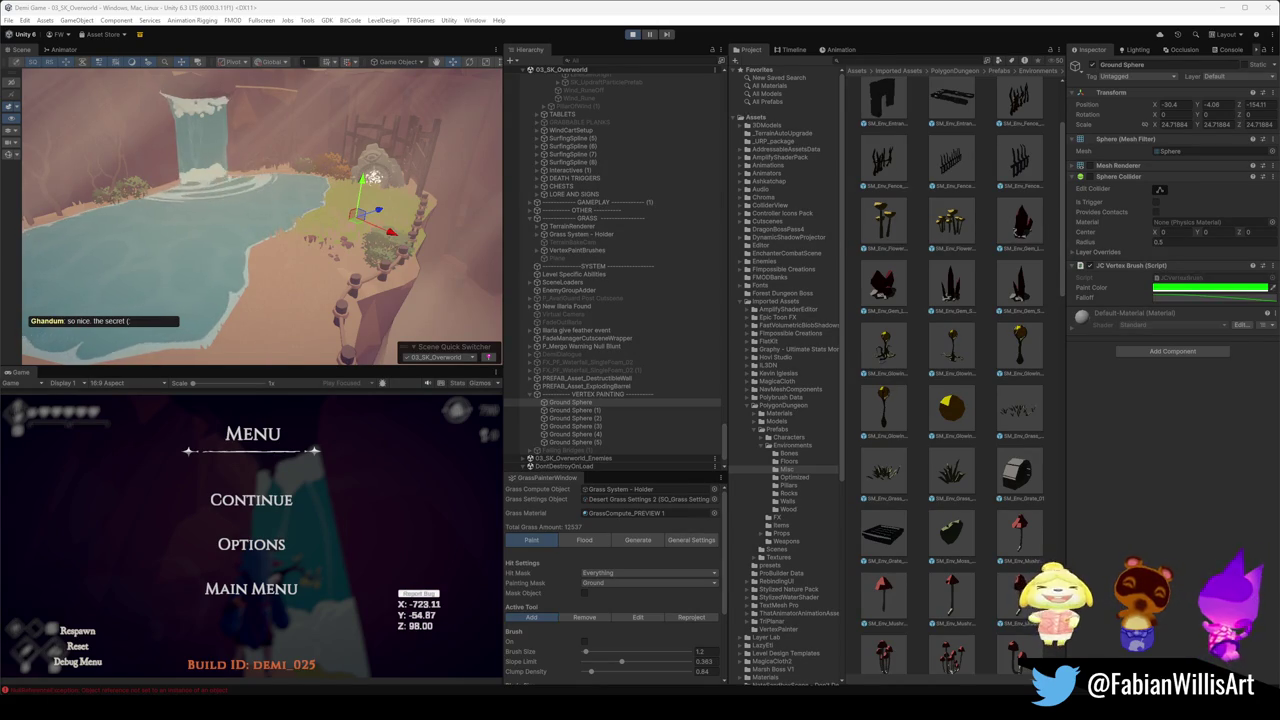
- Select the Sand Dust Ground (12) particles at the waterfall base, then resume the game fullscreen
left_click(251, 499)
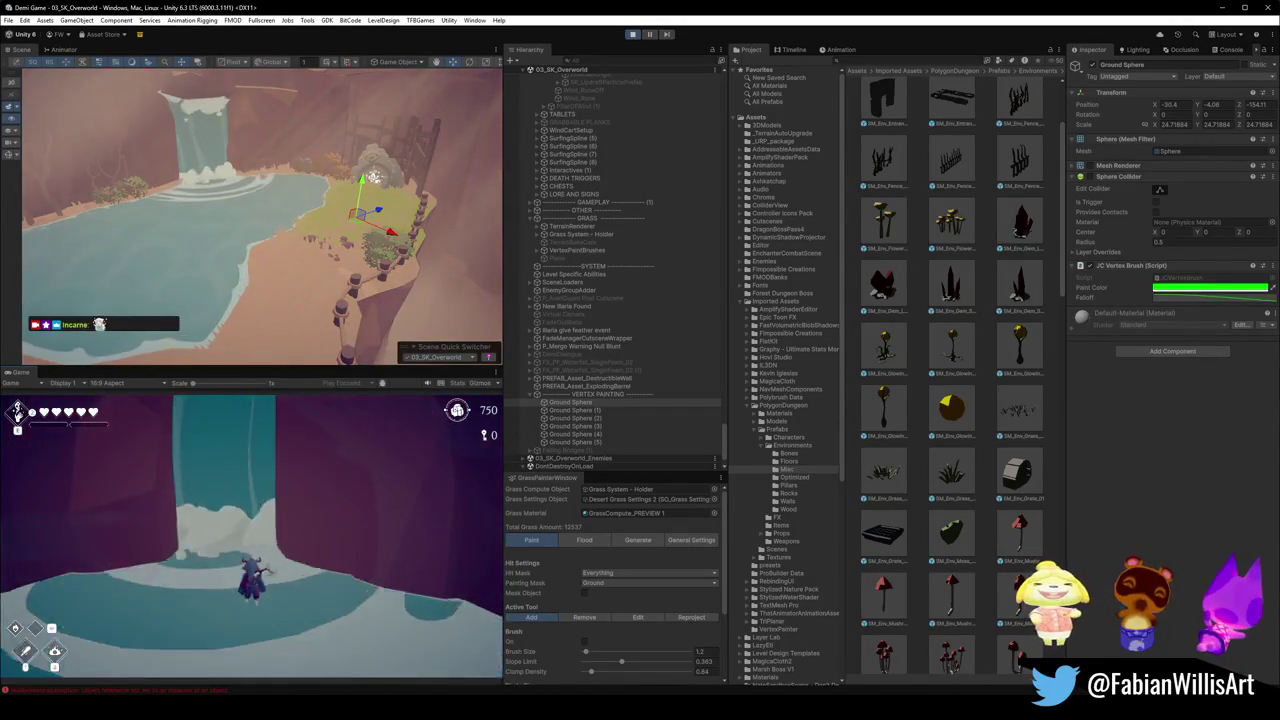
key("Escape")
mouse_move(300, 250)
left_mouse_down()
mouse_move(280, 229)
mouse_move(280, 166)
mouse_move(270, 275)
mouse_move(291, 251)
mouse_move(214, 243)
mouse_move(382, 253)
mouse_move(337, 243)
left_mouse_up()
left_click(268, 278)
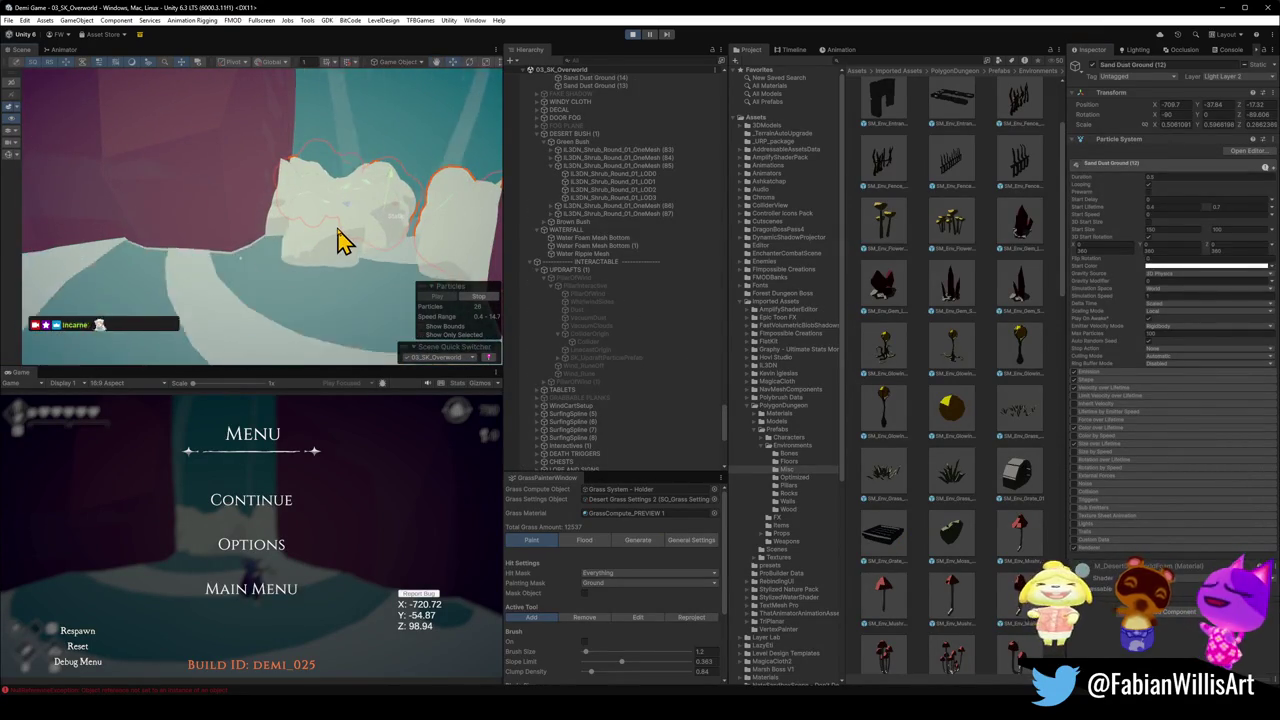
left_click(280, 505)
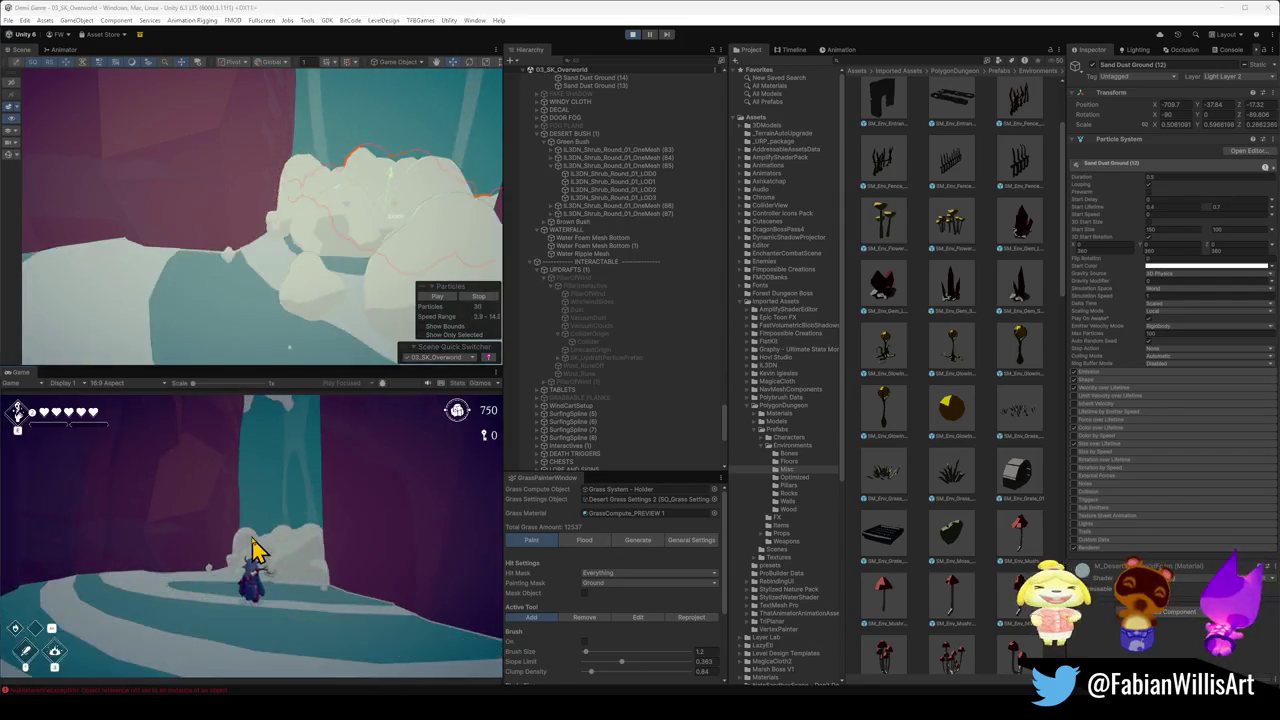
key("F10")
- Run the character back and forth through the waterfall into the hidden cave and up to the treasure chest
key("w")
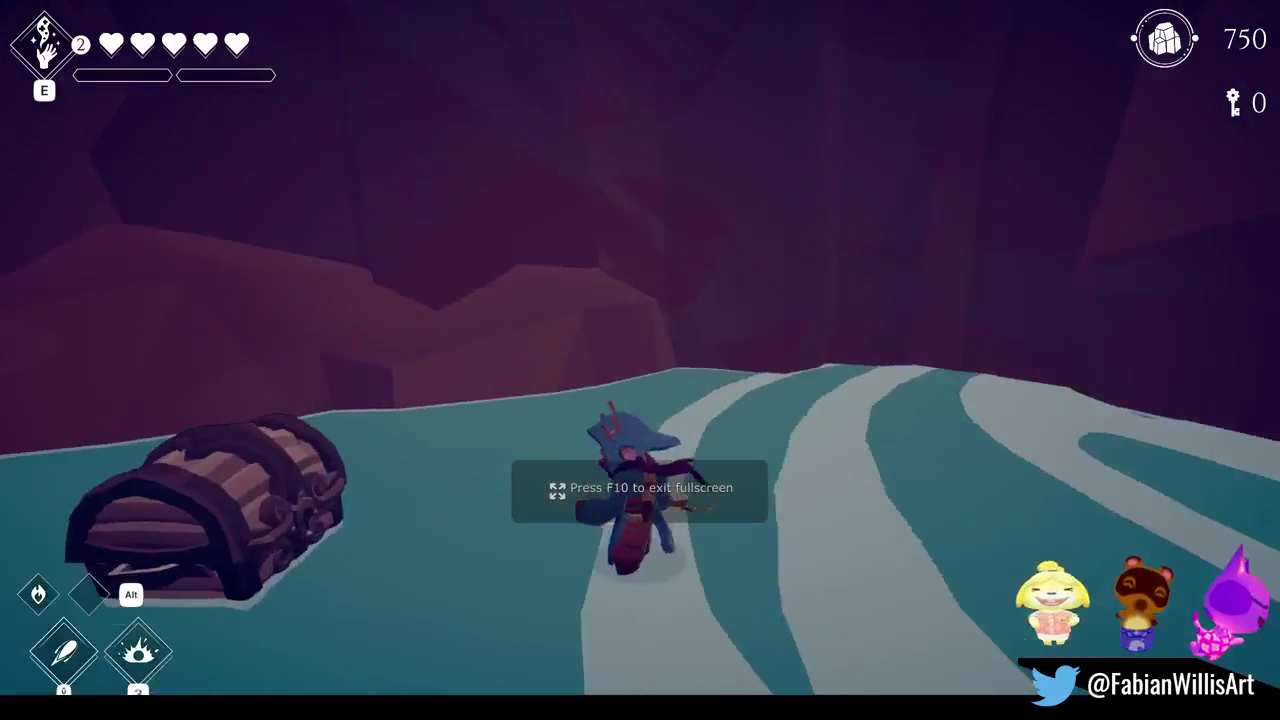
key("w")
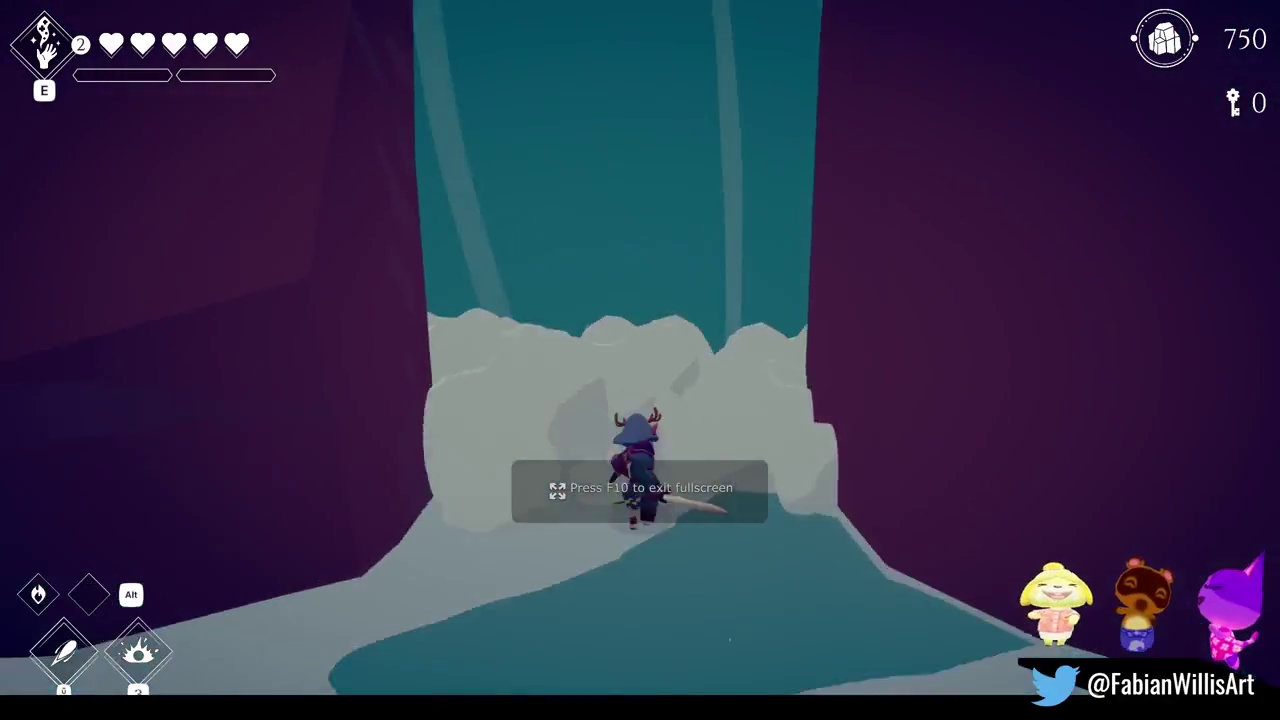
key("s")
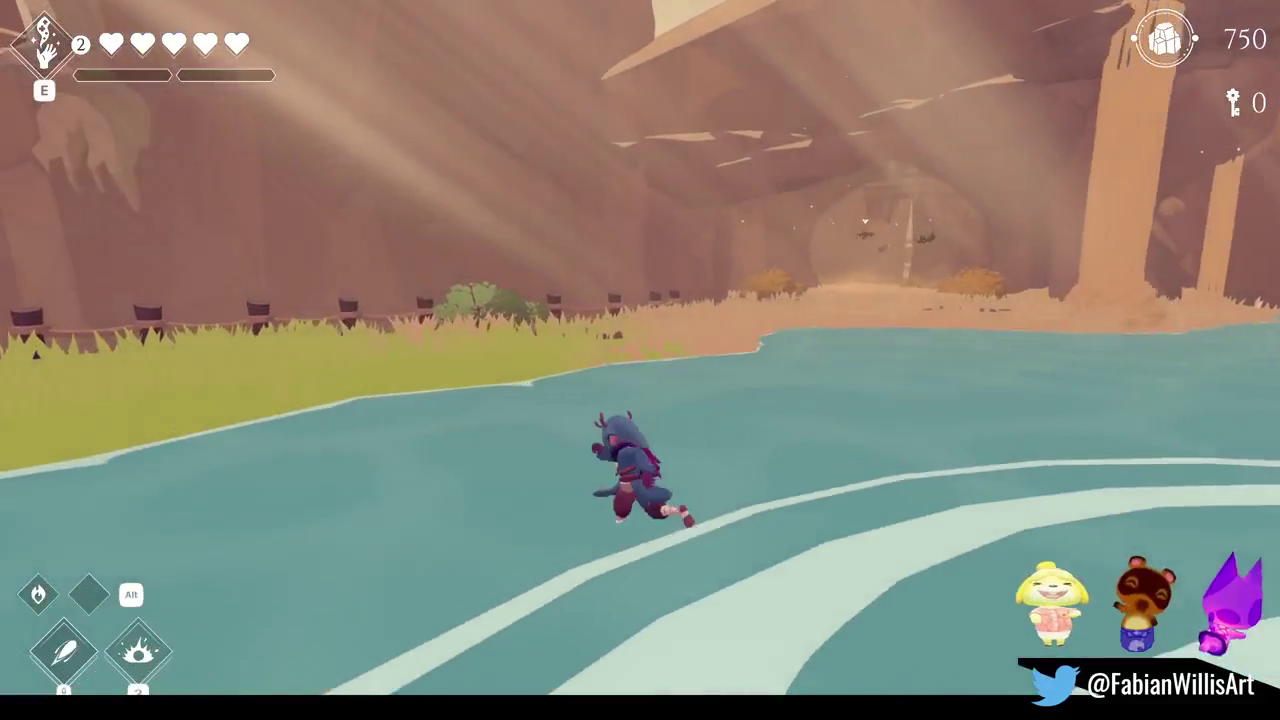
key("w")
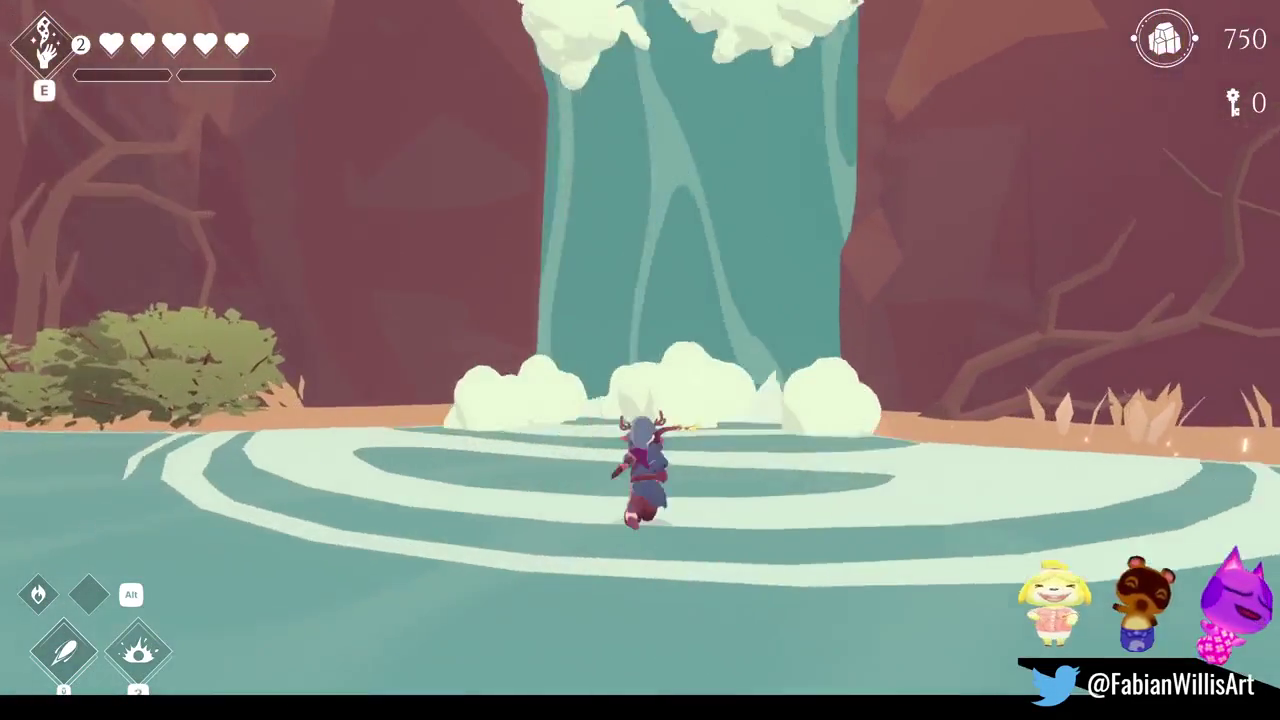
key("w")
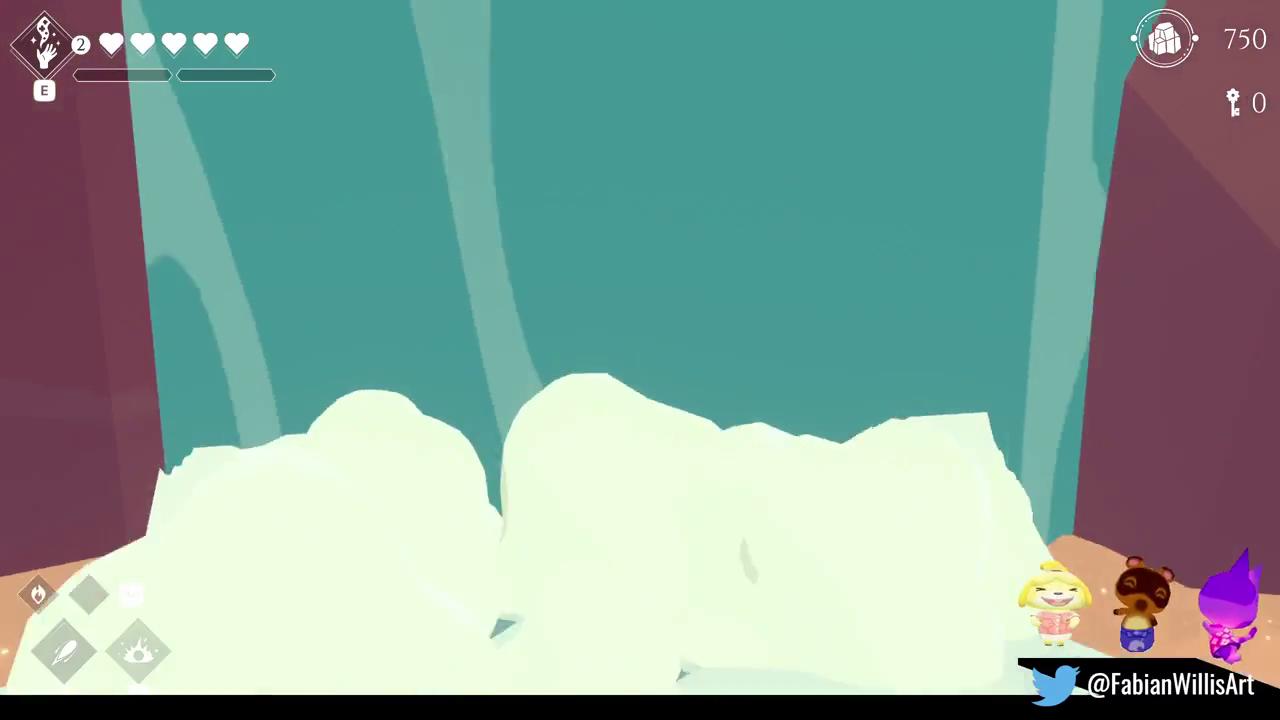
key("s")
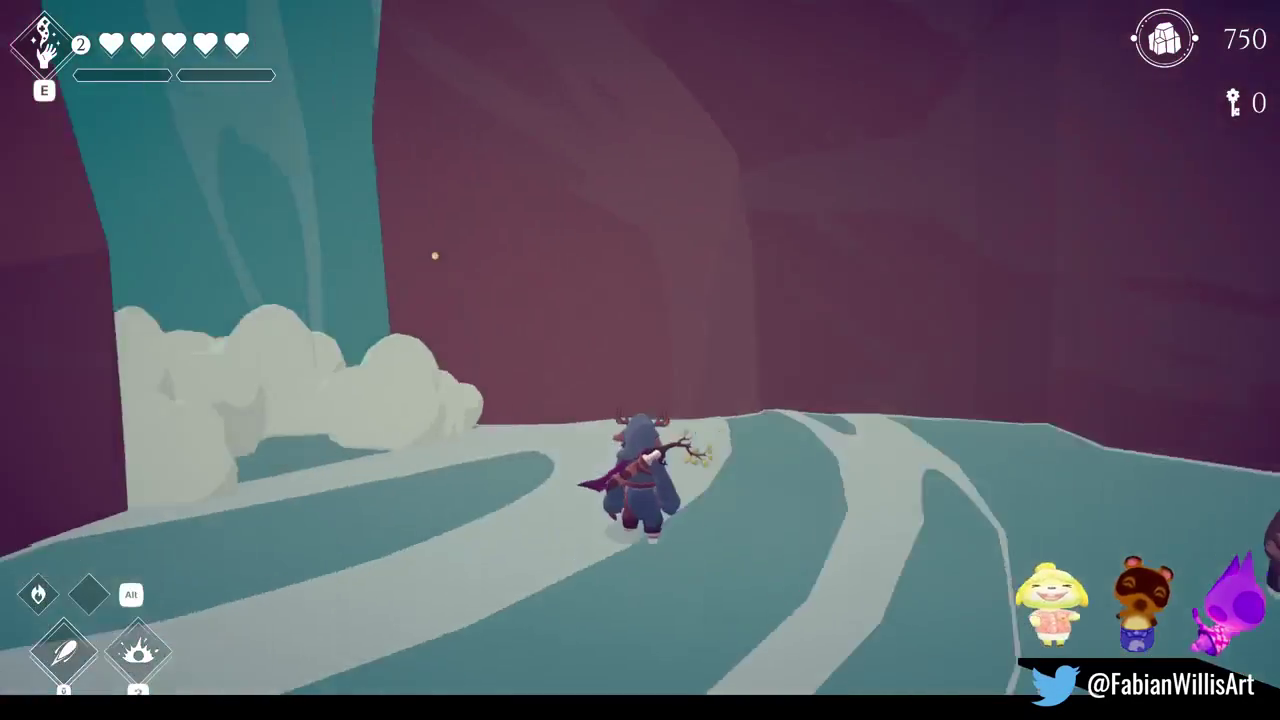
key("w")
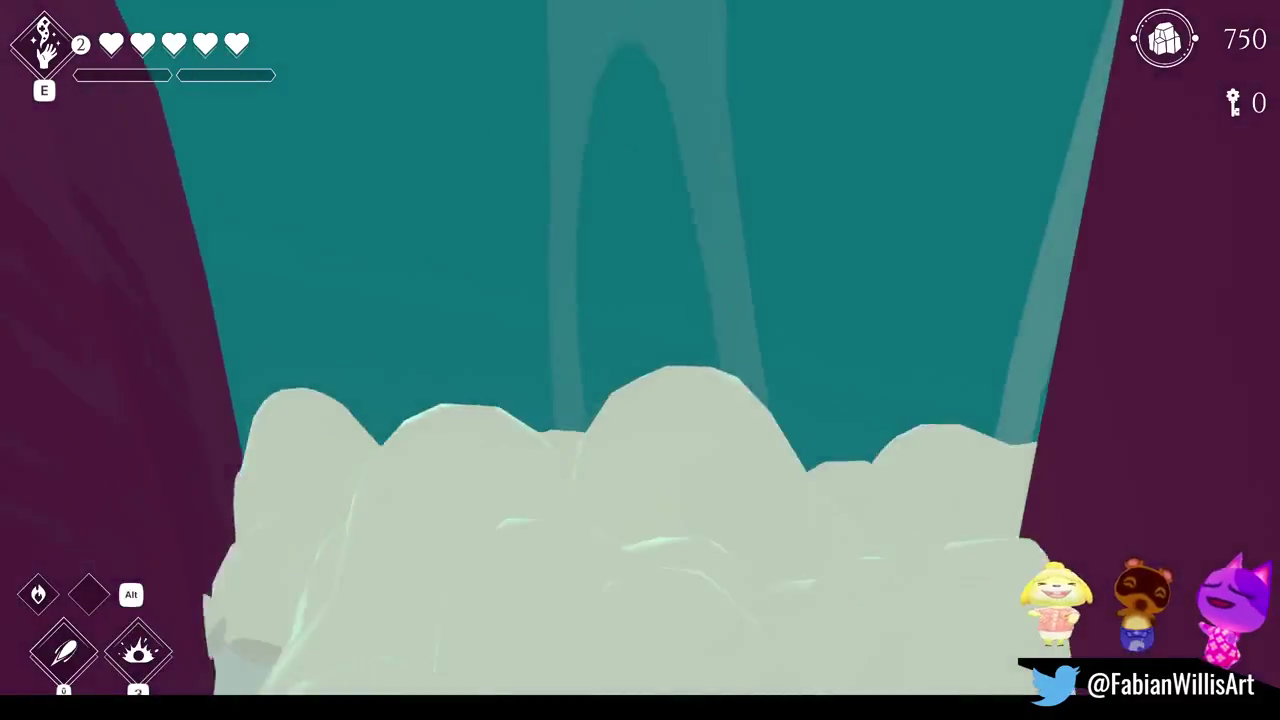
key("w")
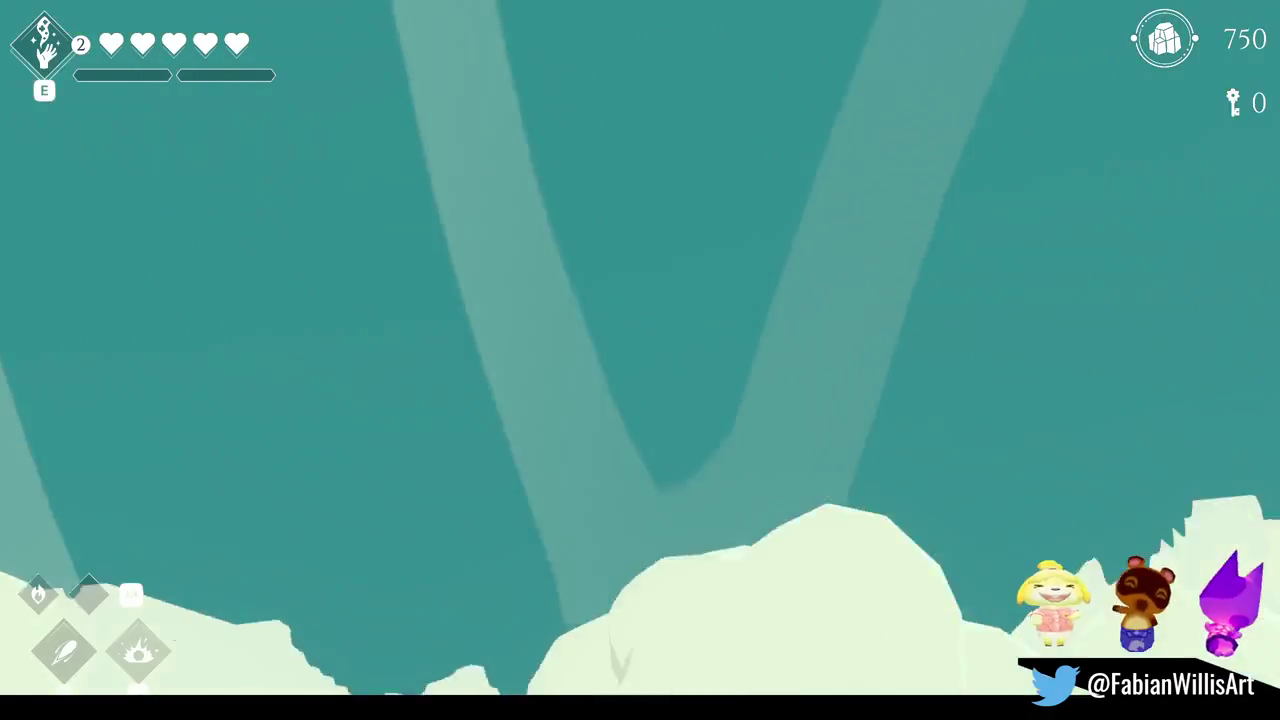
key("s")
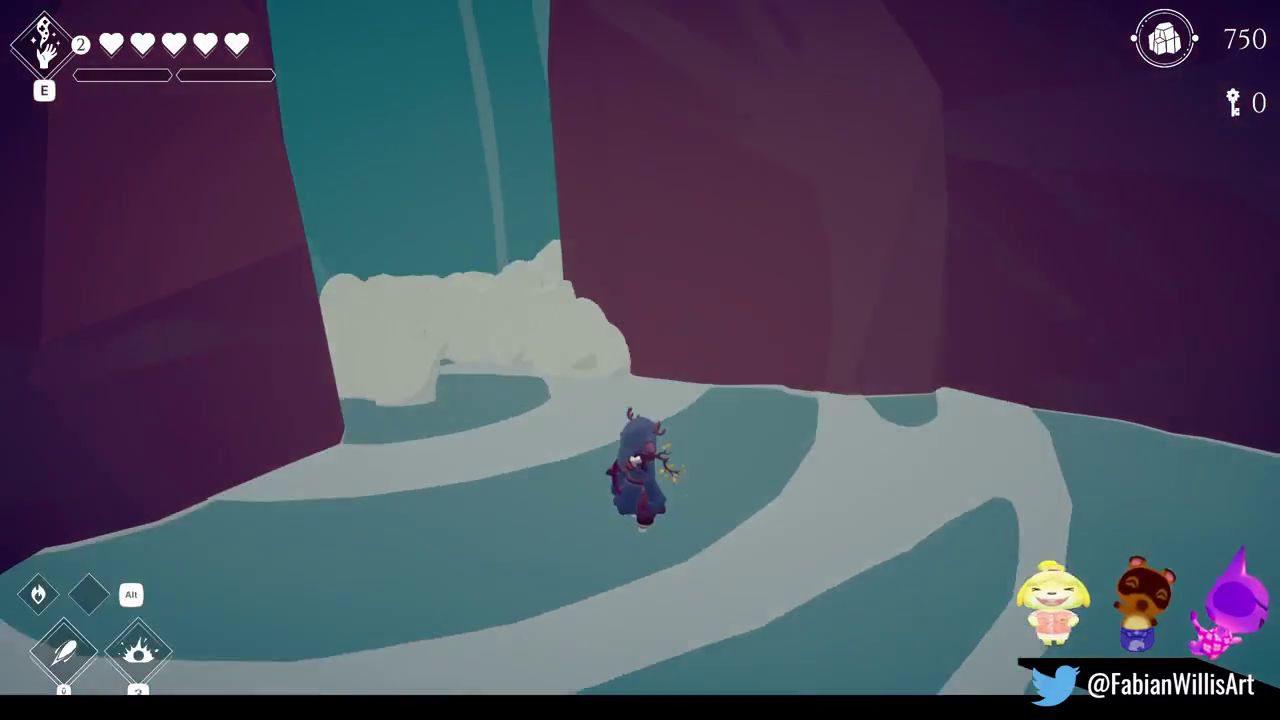
key("s")
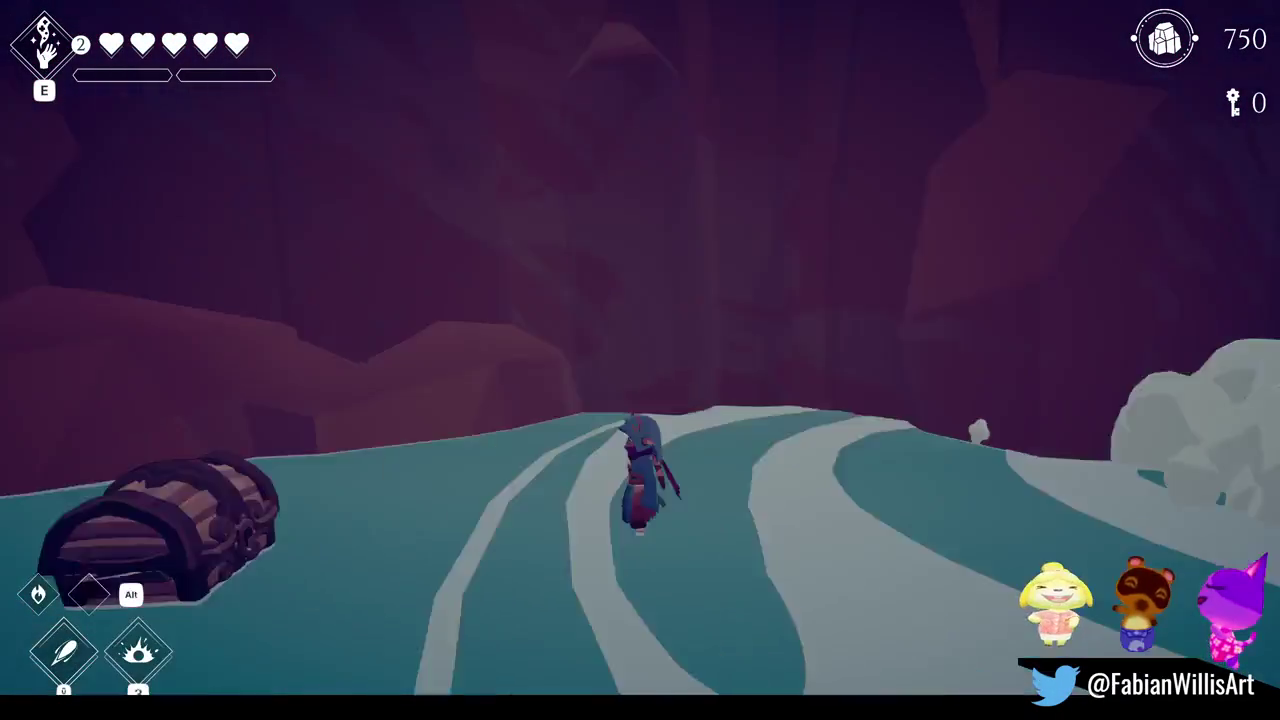
key("a")
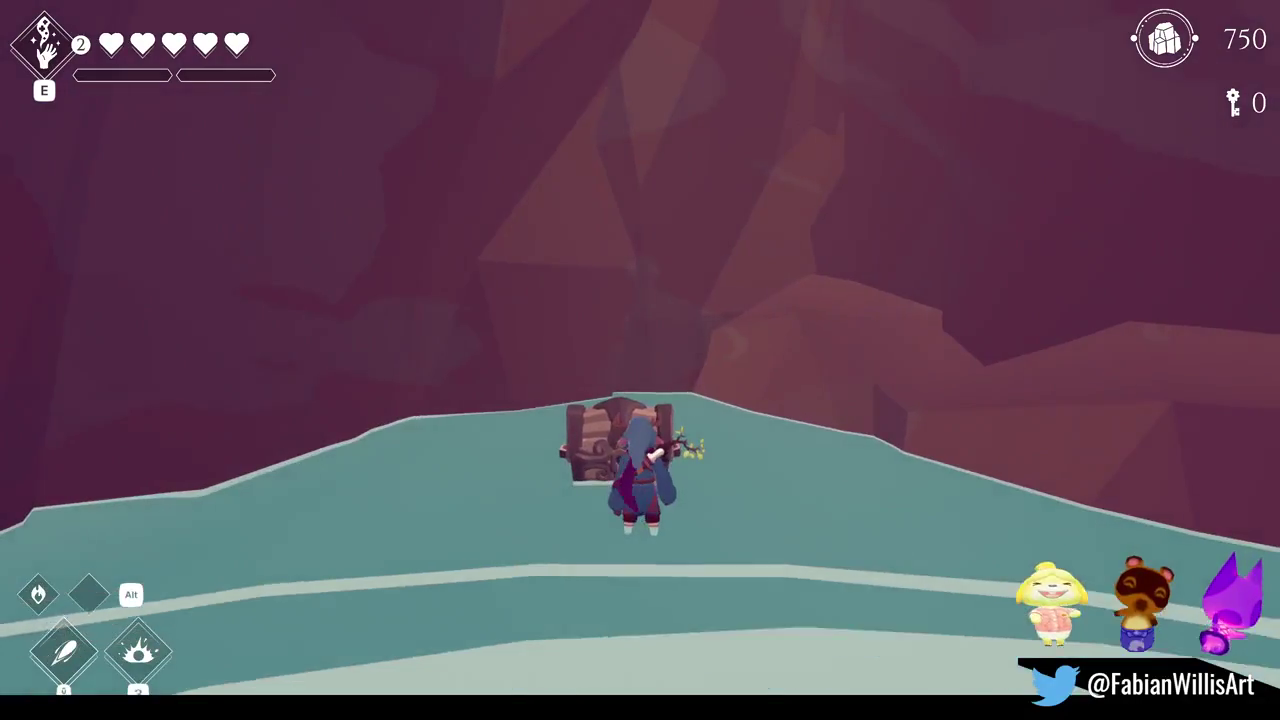
- Open the treasure chest, run through the waterfall, and break the rocks beside the pool
key("e")
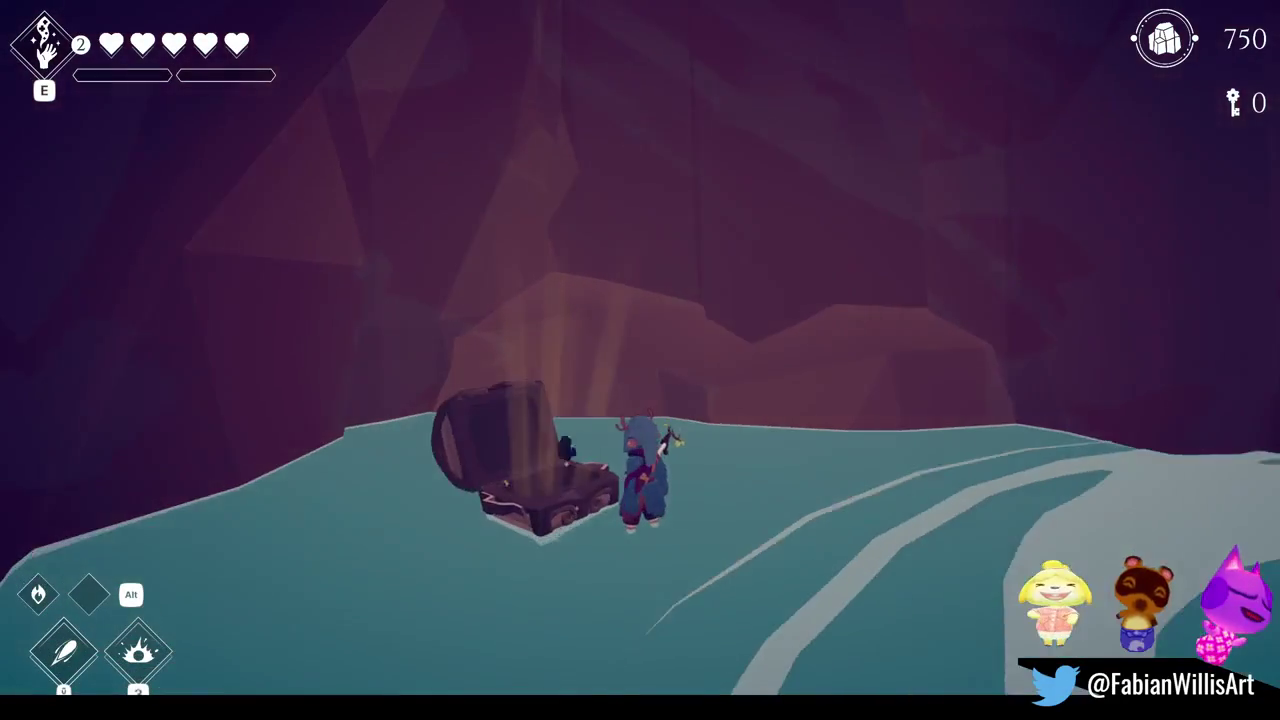
key("w")
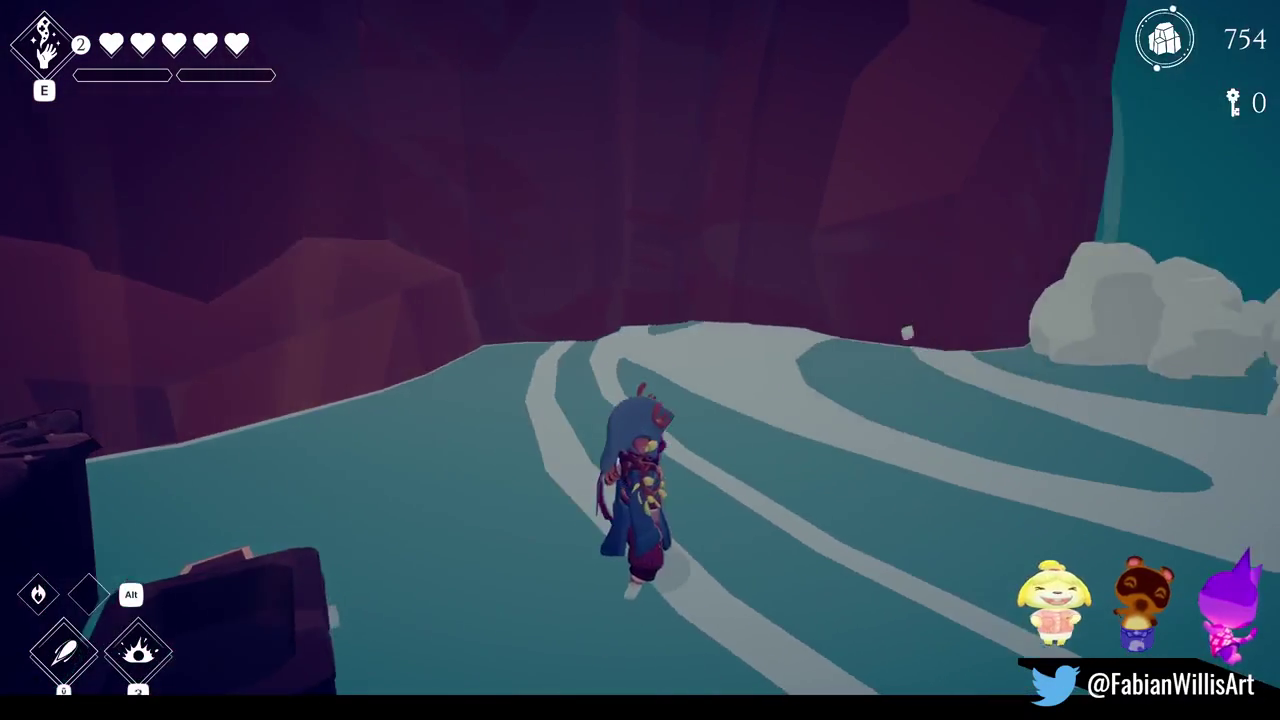
key("w")
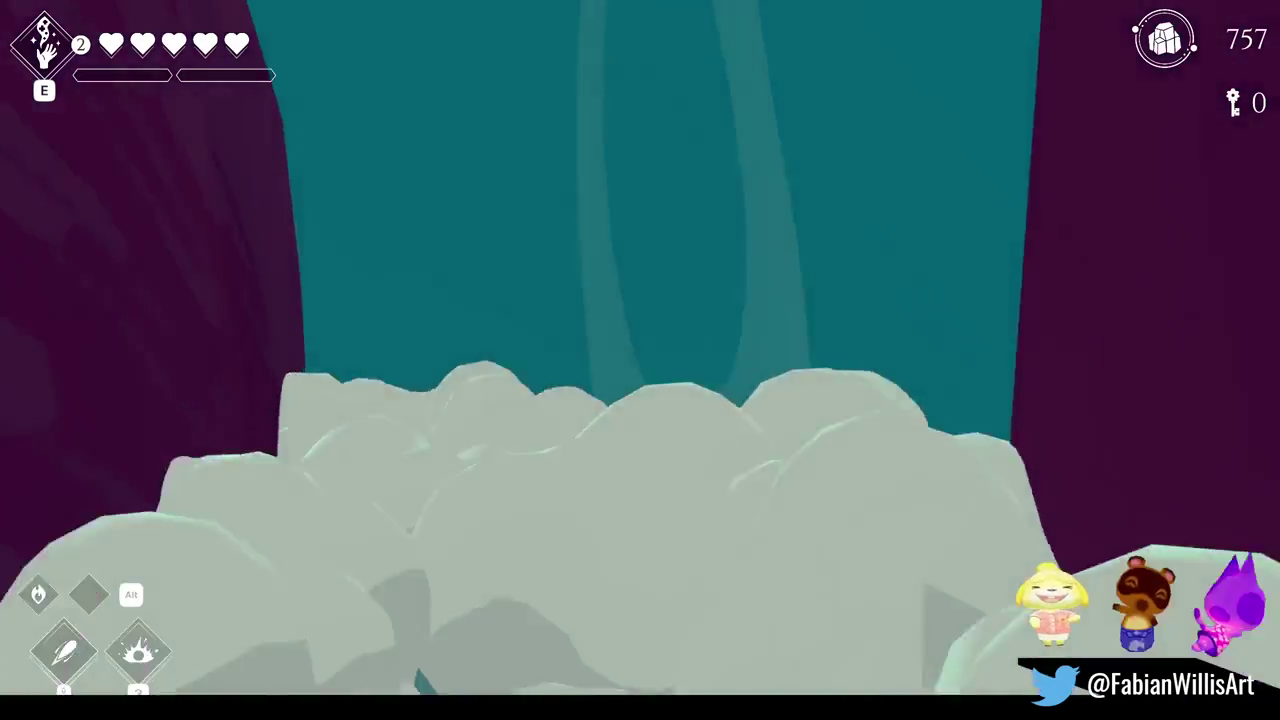
key("w")
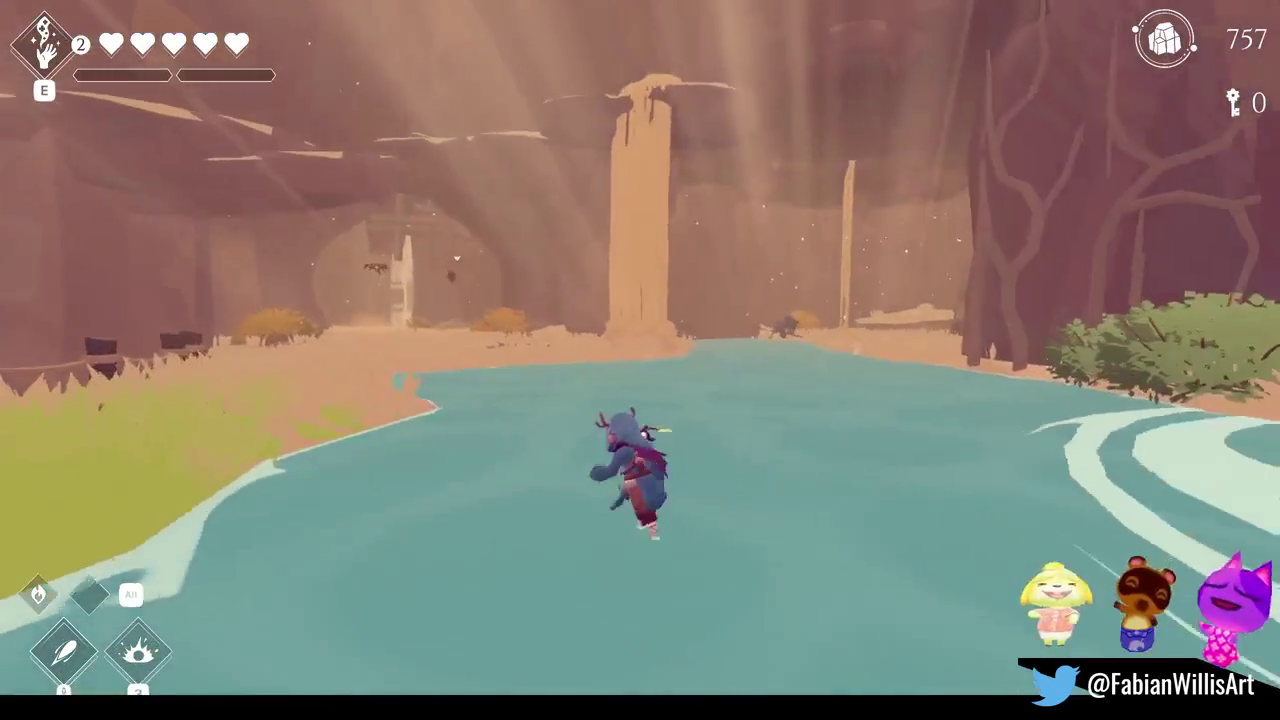
key("w")
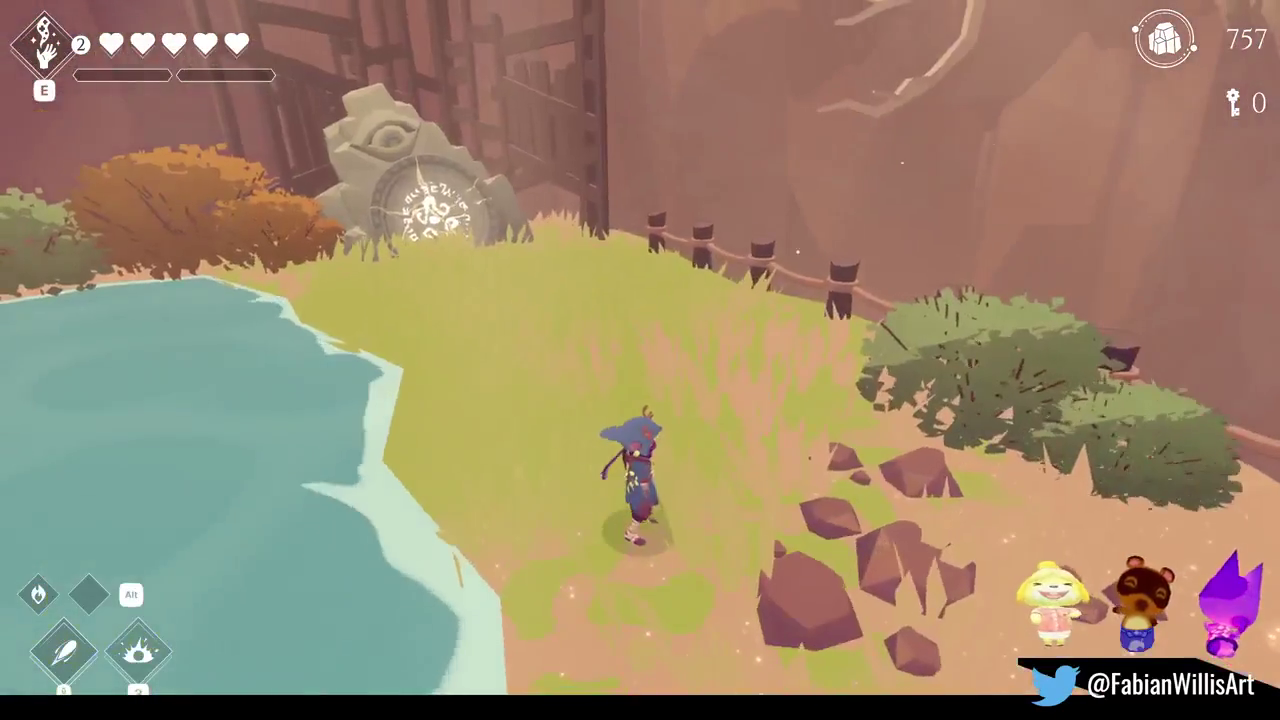
key("w")
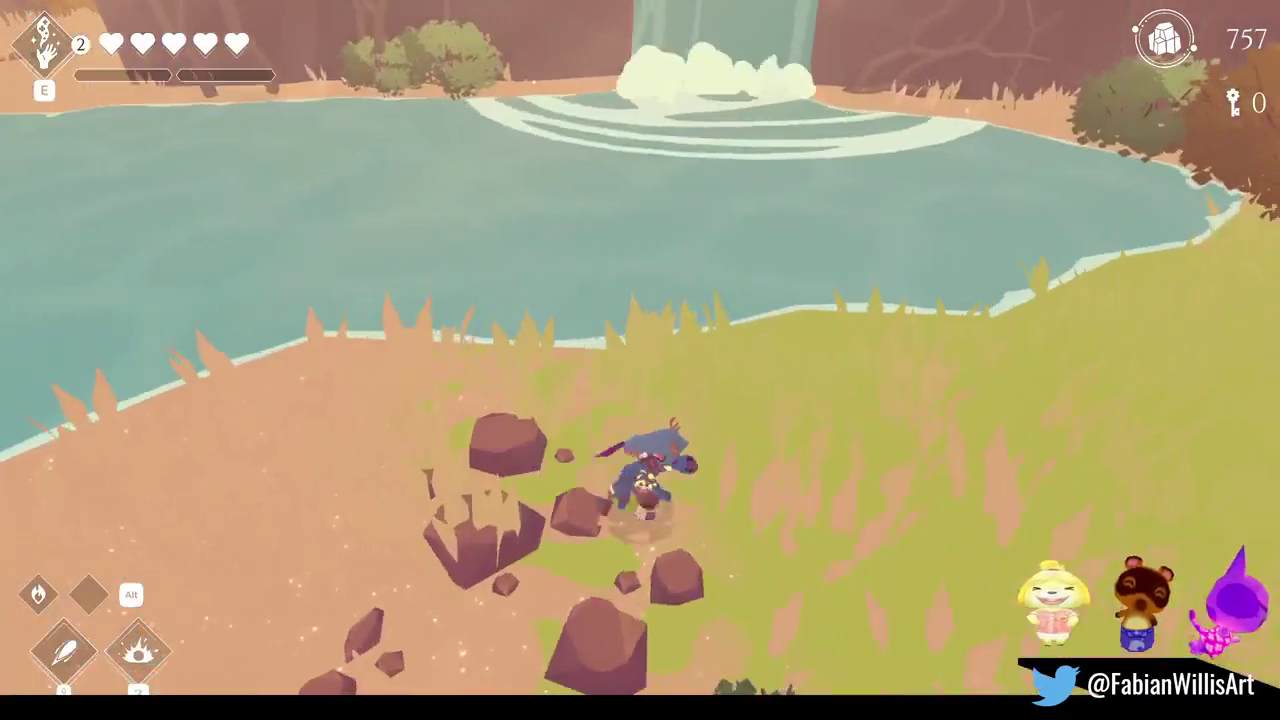
key("w")
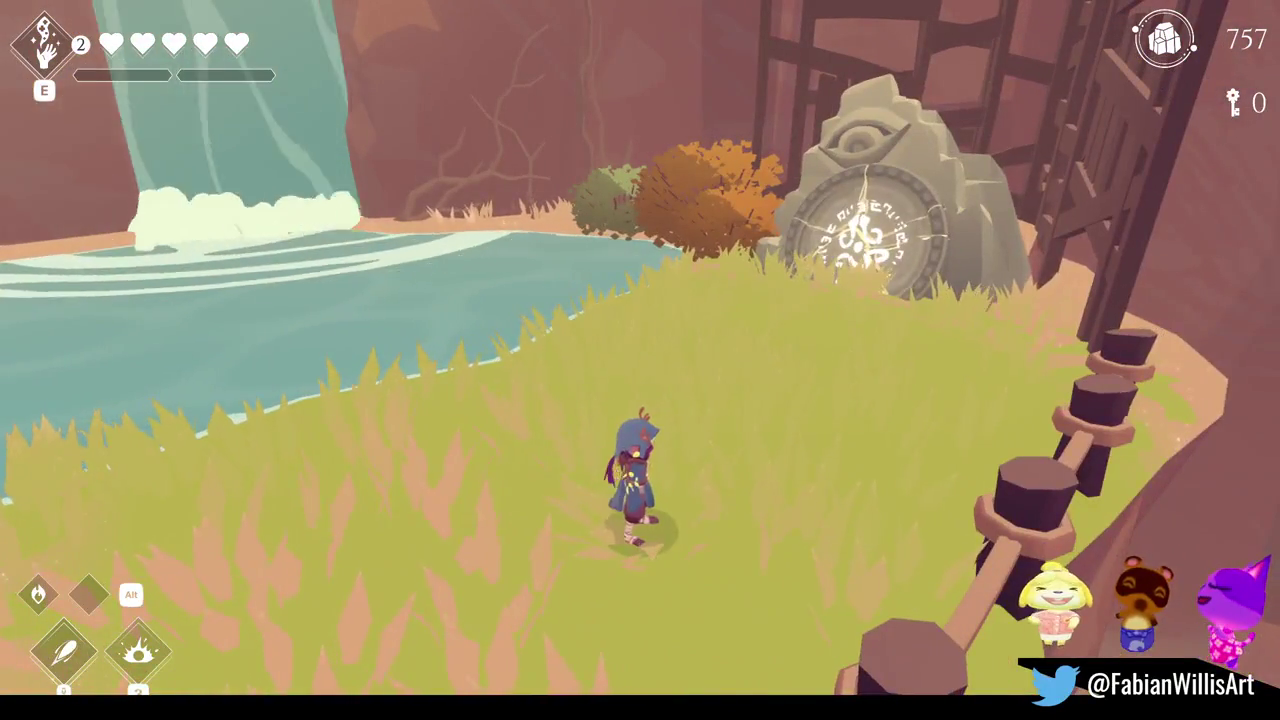
- Wade up the river canyon, return to the grass, and cast magic slashes at the stone gate
key("w")
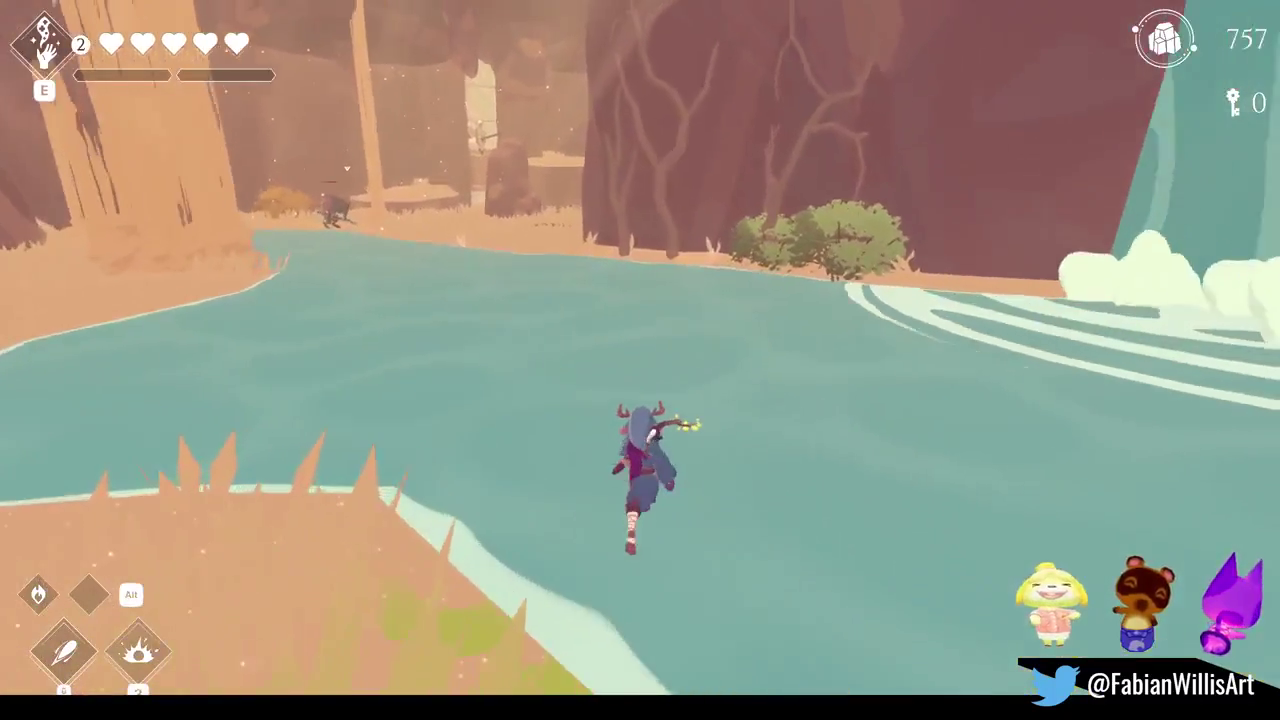
key("w")
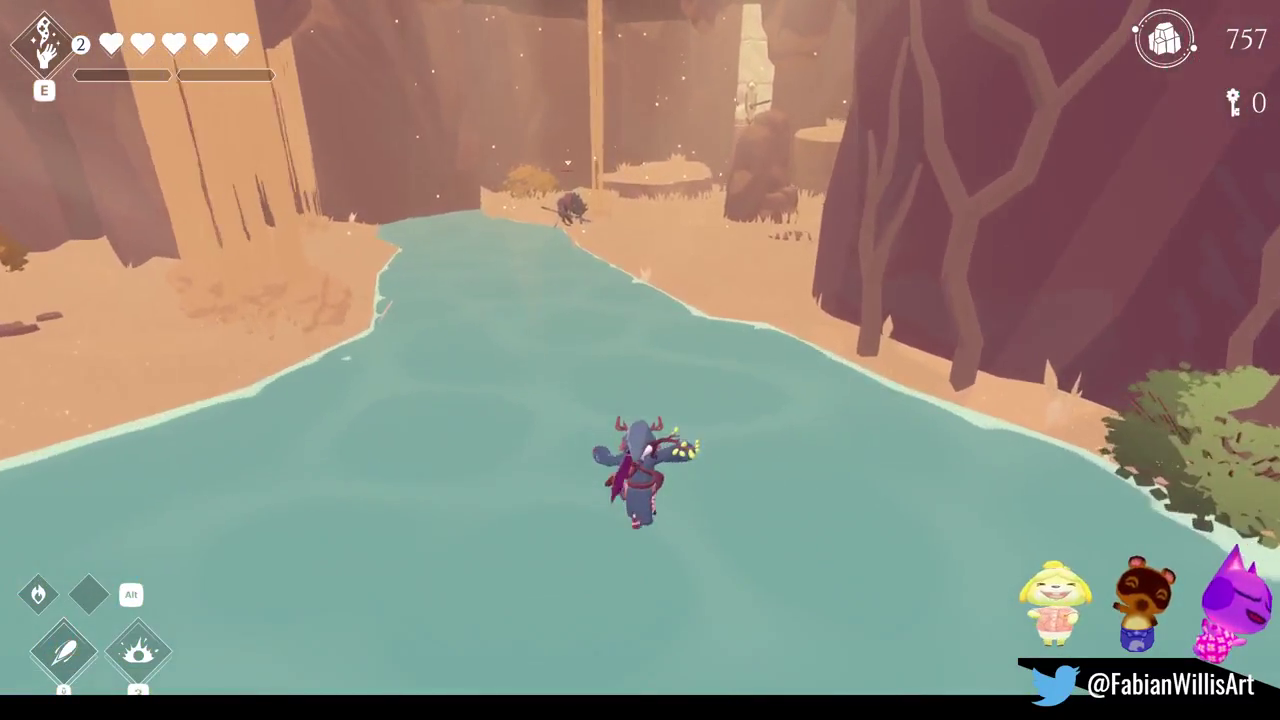
key("w")
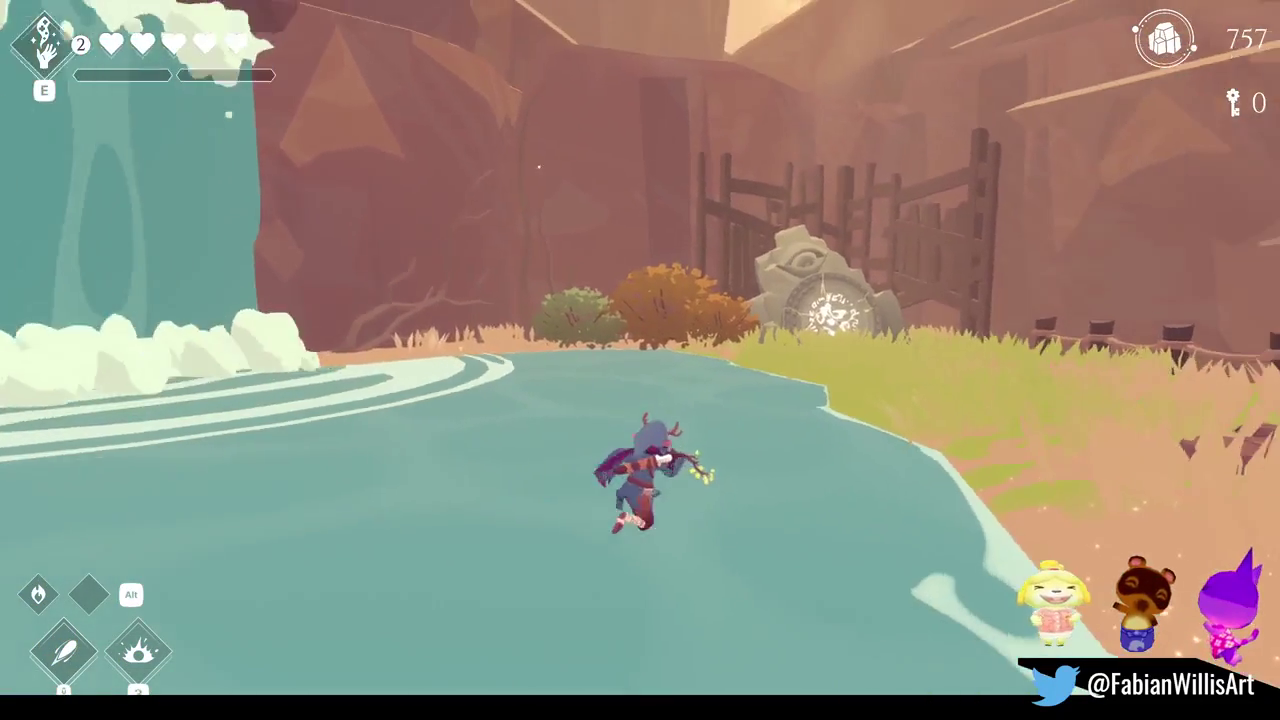
key("w")
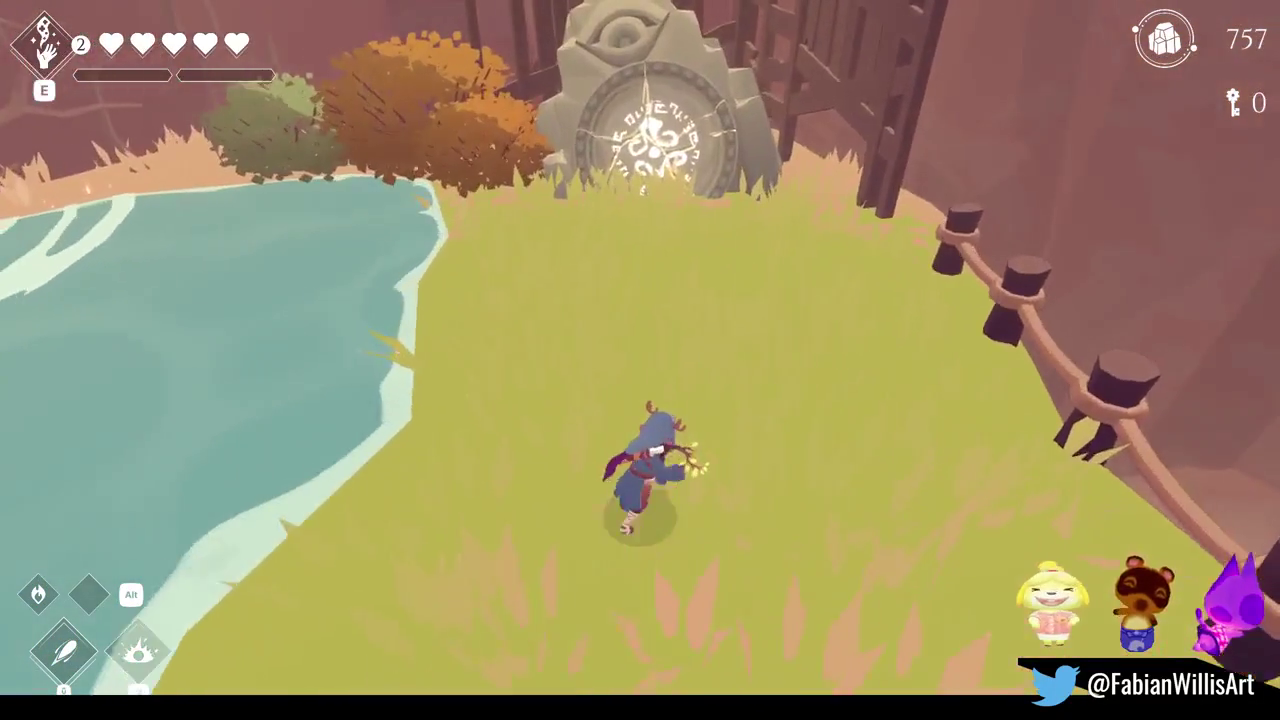
key("e")
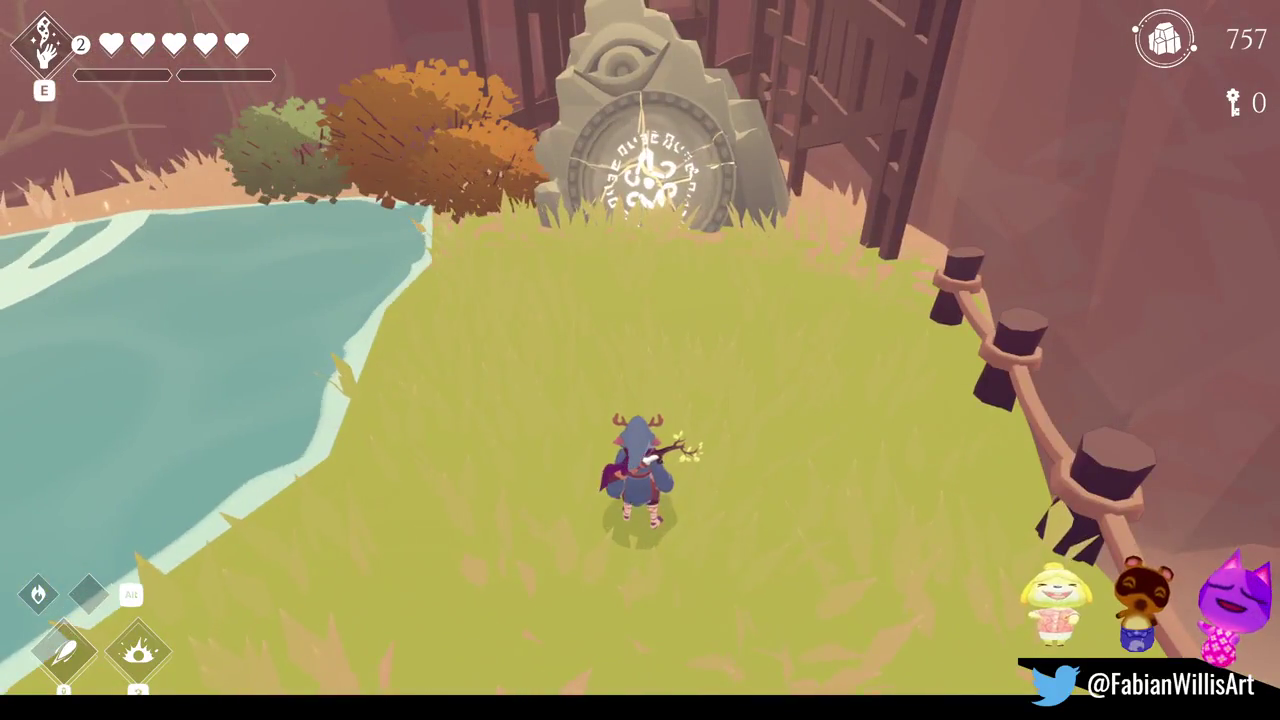
key("e")
key("w")
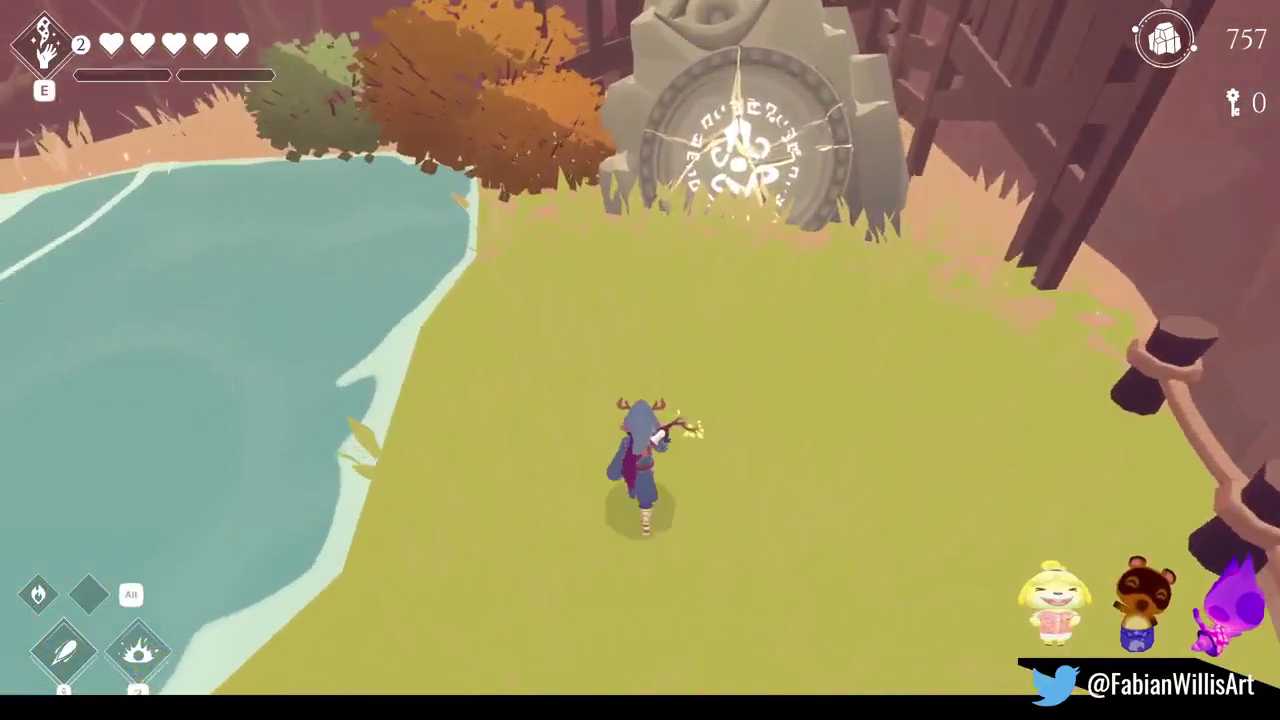
key("e")
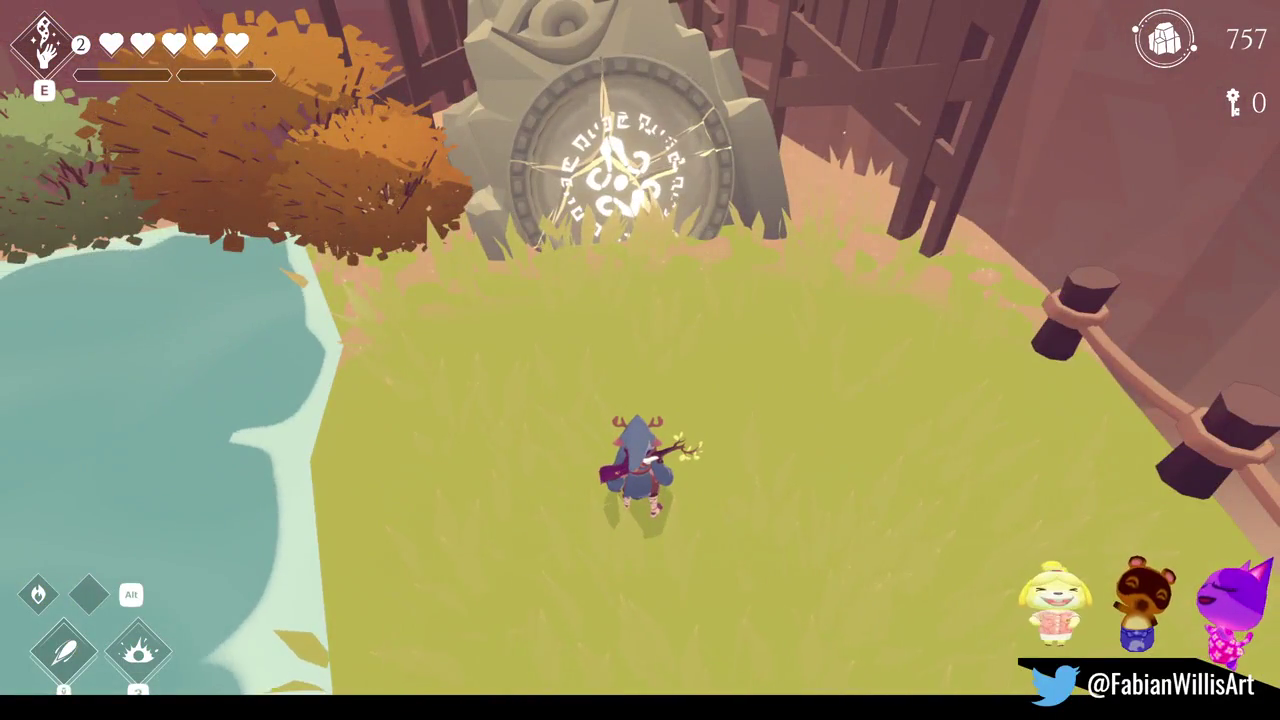
- Run across the grass, pause the game, and switch to the 'genshin oasis' image results
key("s")
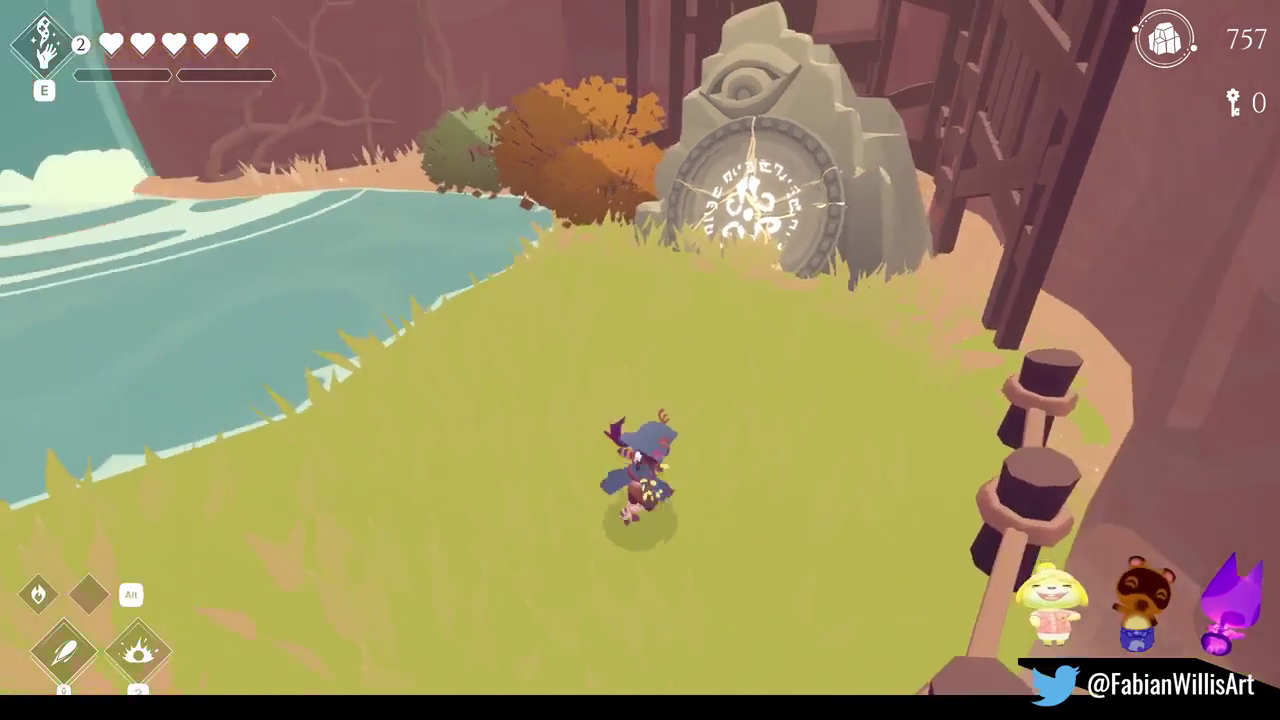
key("s")
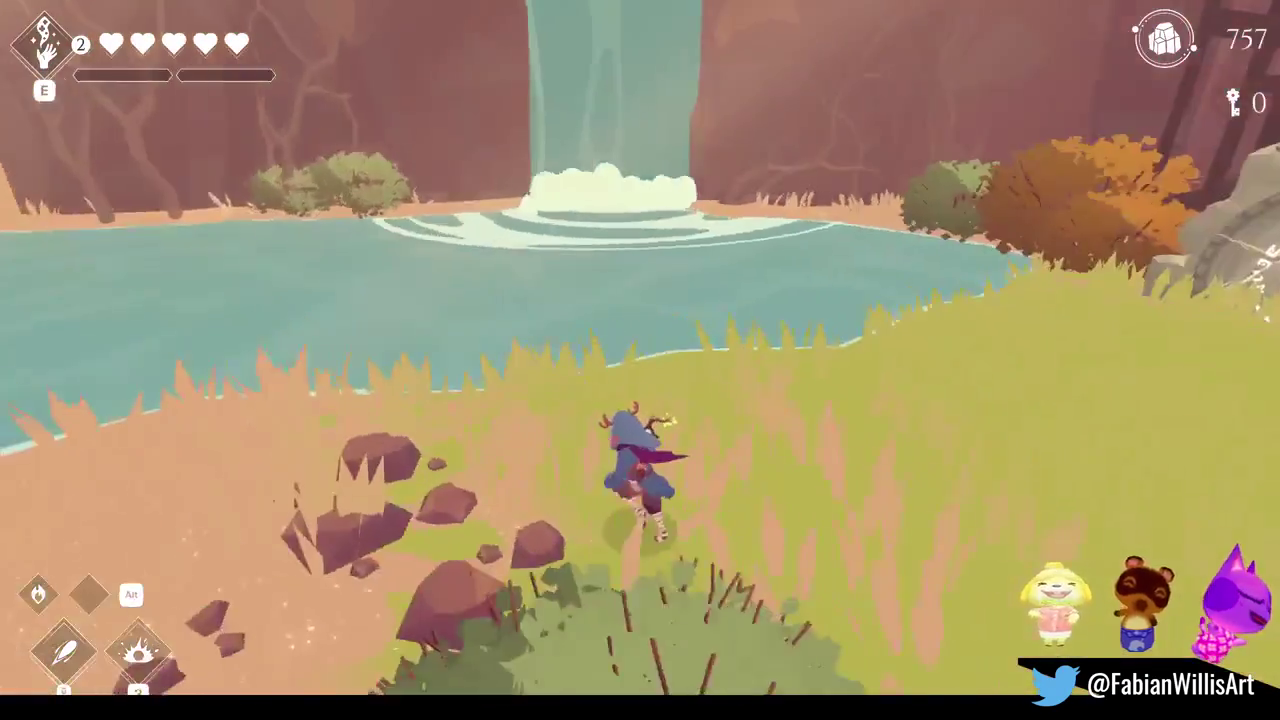
key("w")
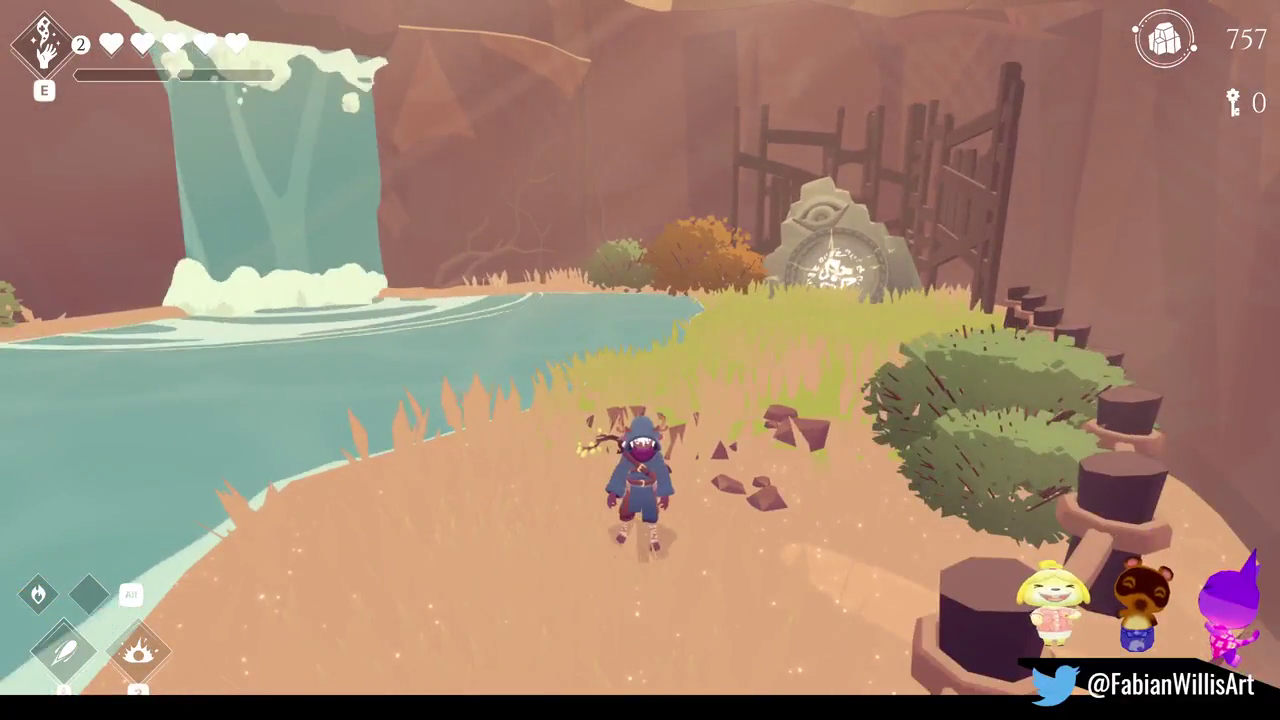
key("w")
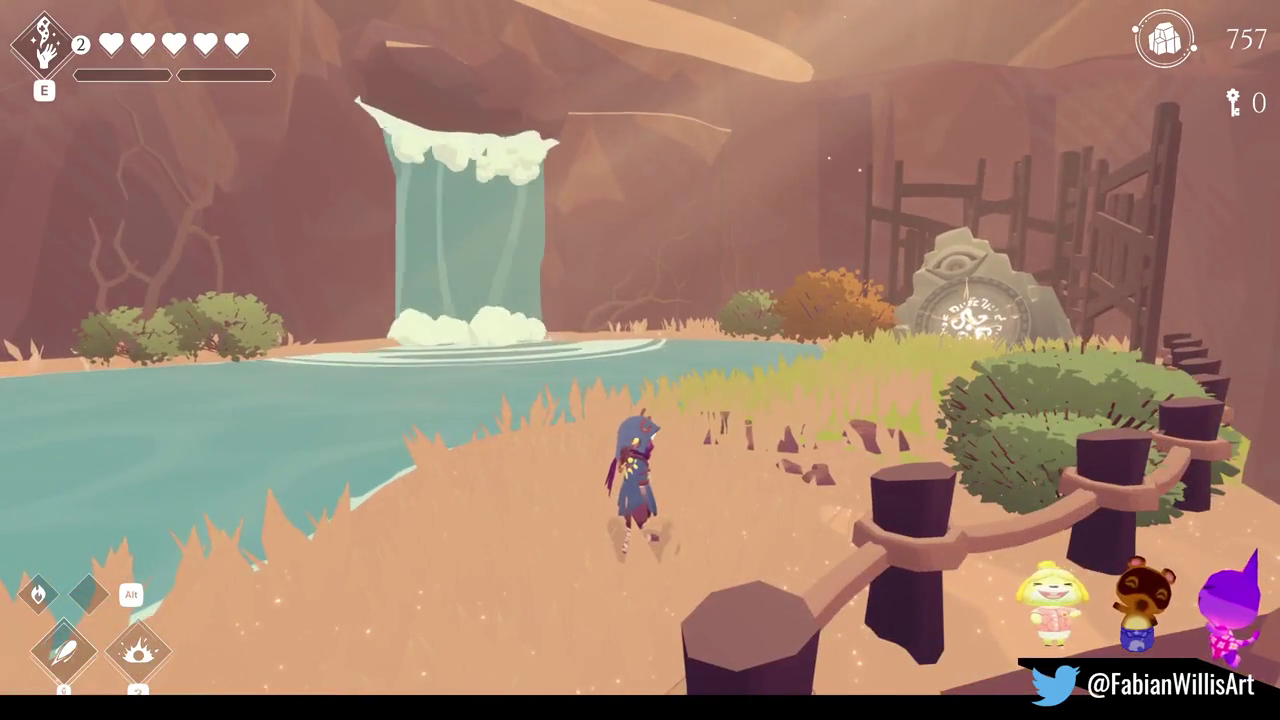
key("Escape")
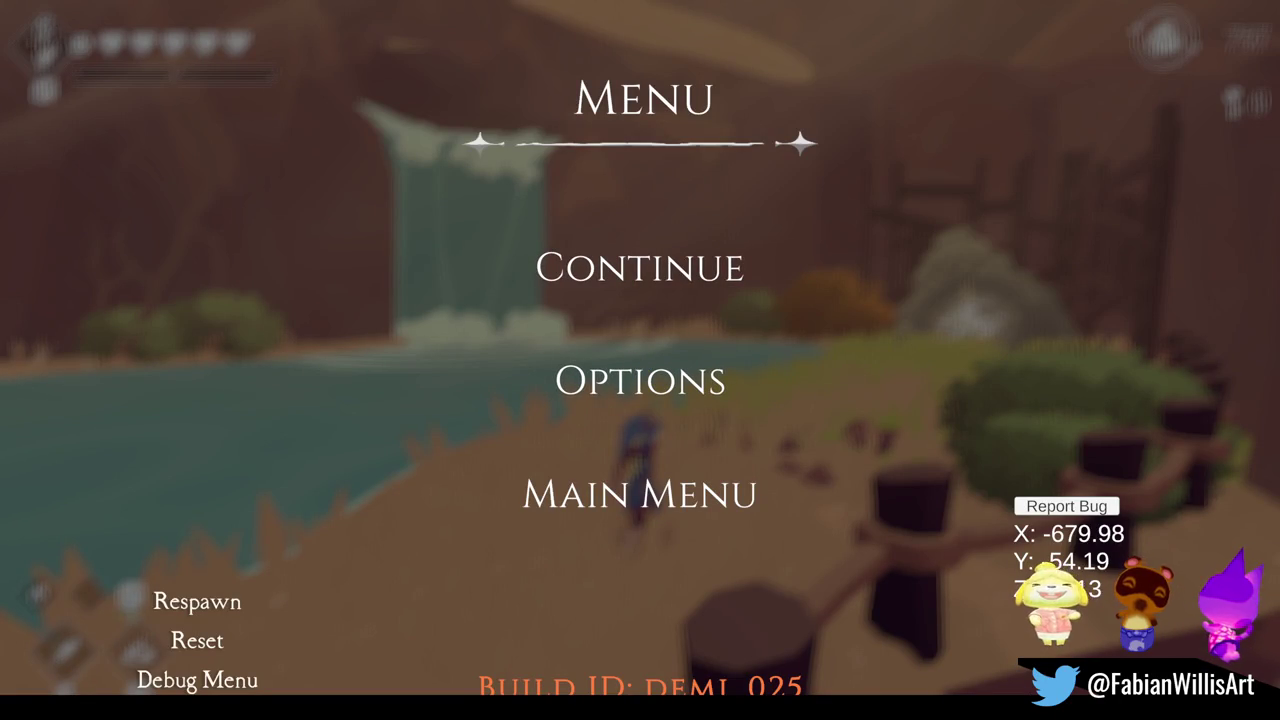
key("alt+Tab")
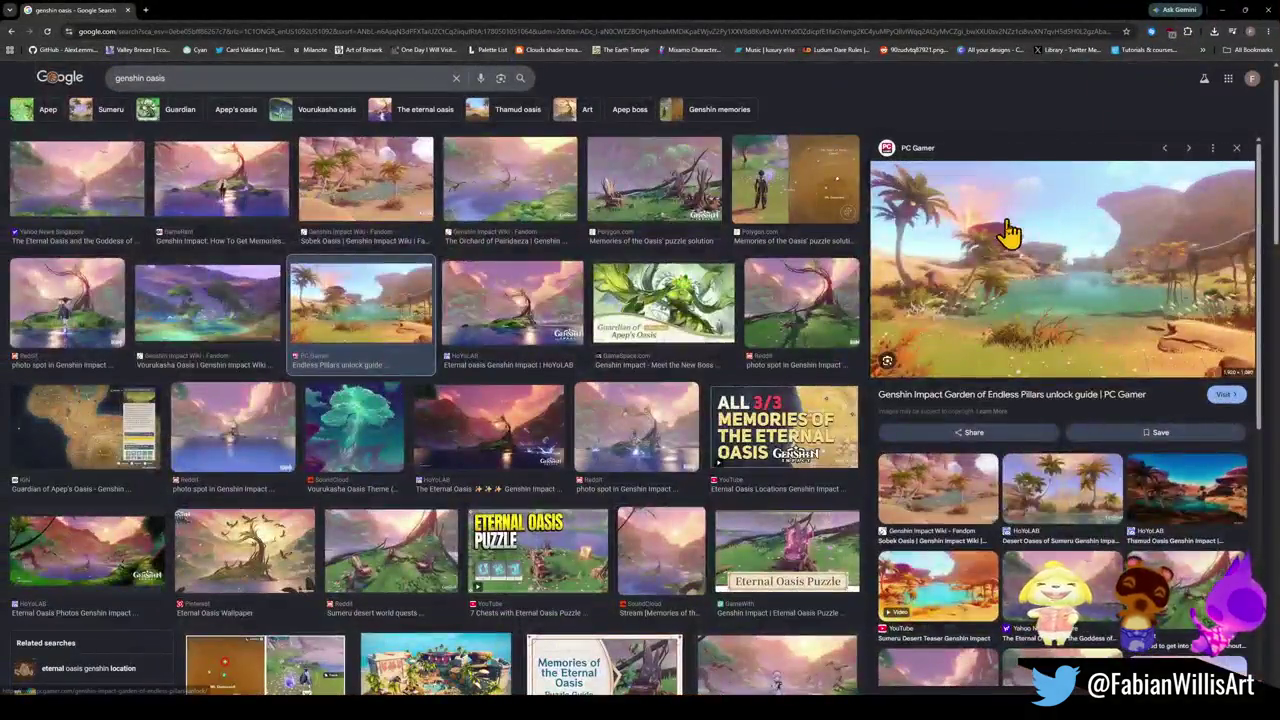
- View the Genshin oasis preview image full-size in its own Chrome tab, then go back to the game
right_click(1014, 252)
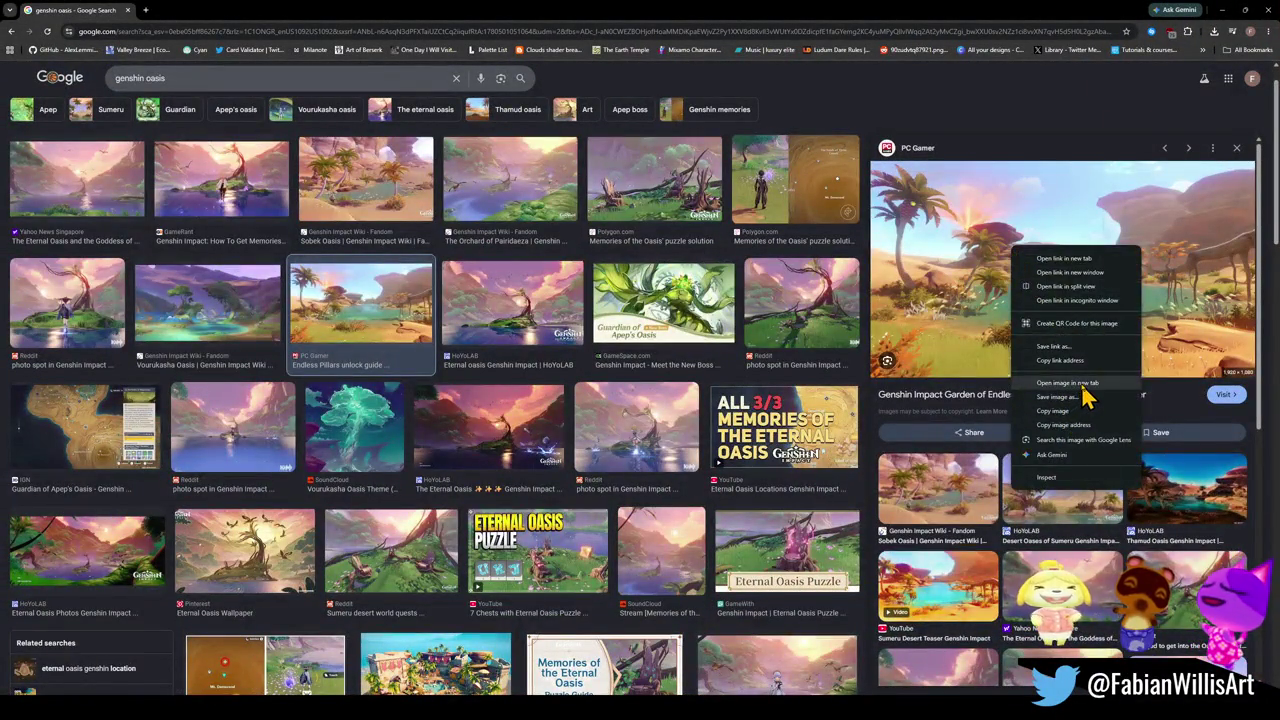
left_click(1081, 386)
left_click(218, 18)
scroll(611, 420, "down", 5)
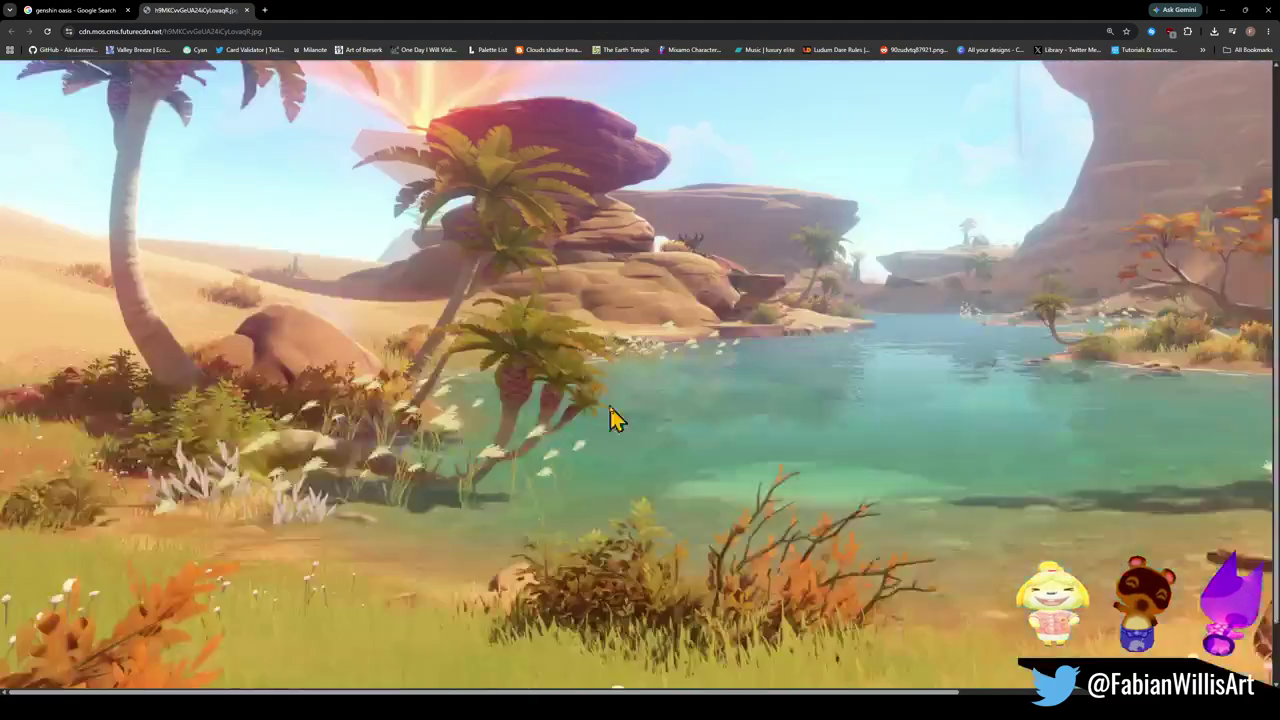
scroll(670, 535, "down", 2, "ctrl")
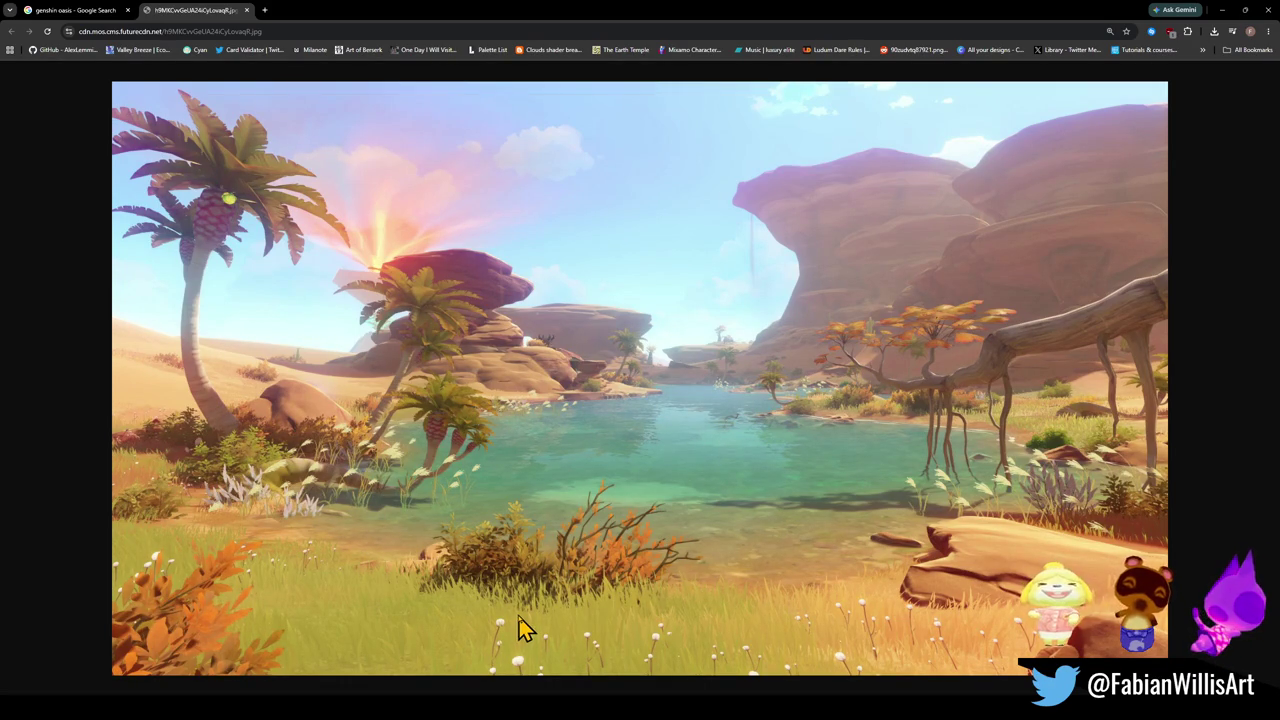
left_click(1220, 11)
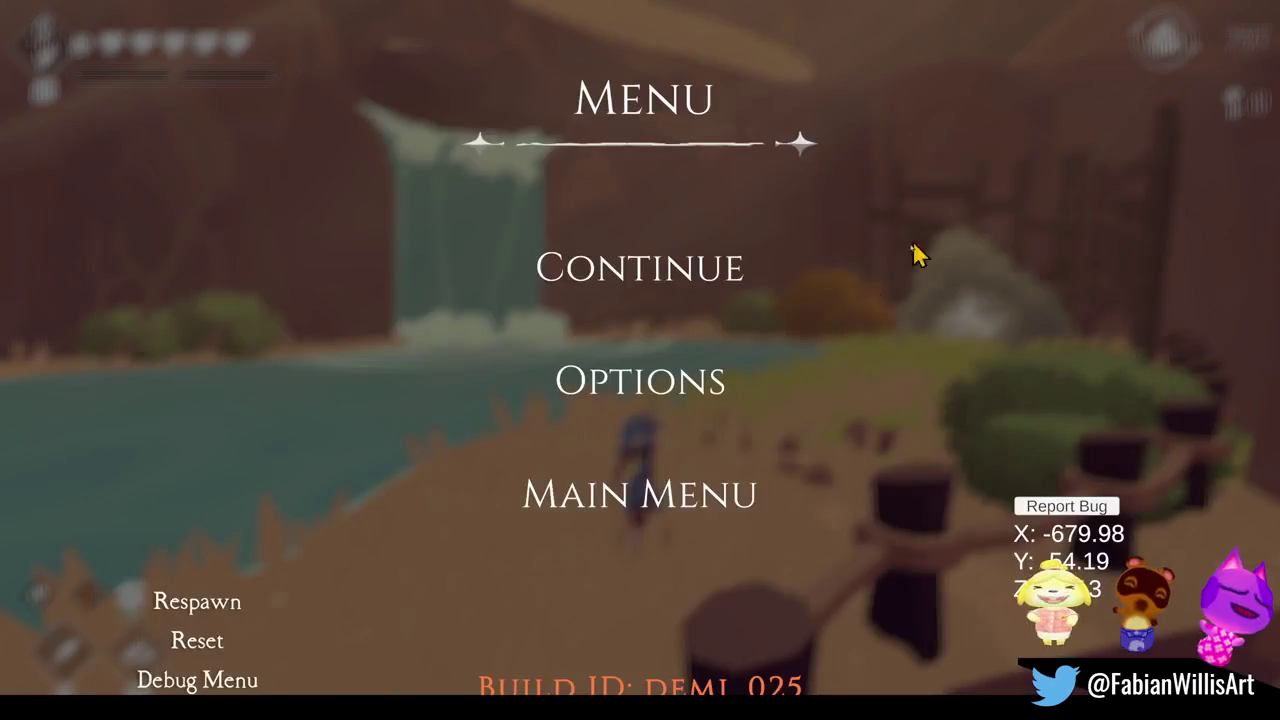
- Resume the playtest and run the character forward across the grass toward the fence
left_click(657, 286)
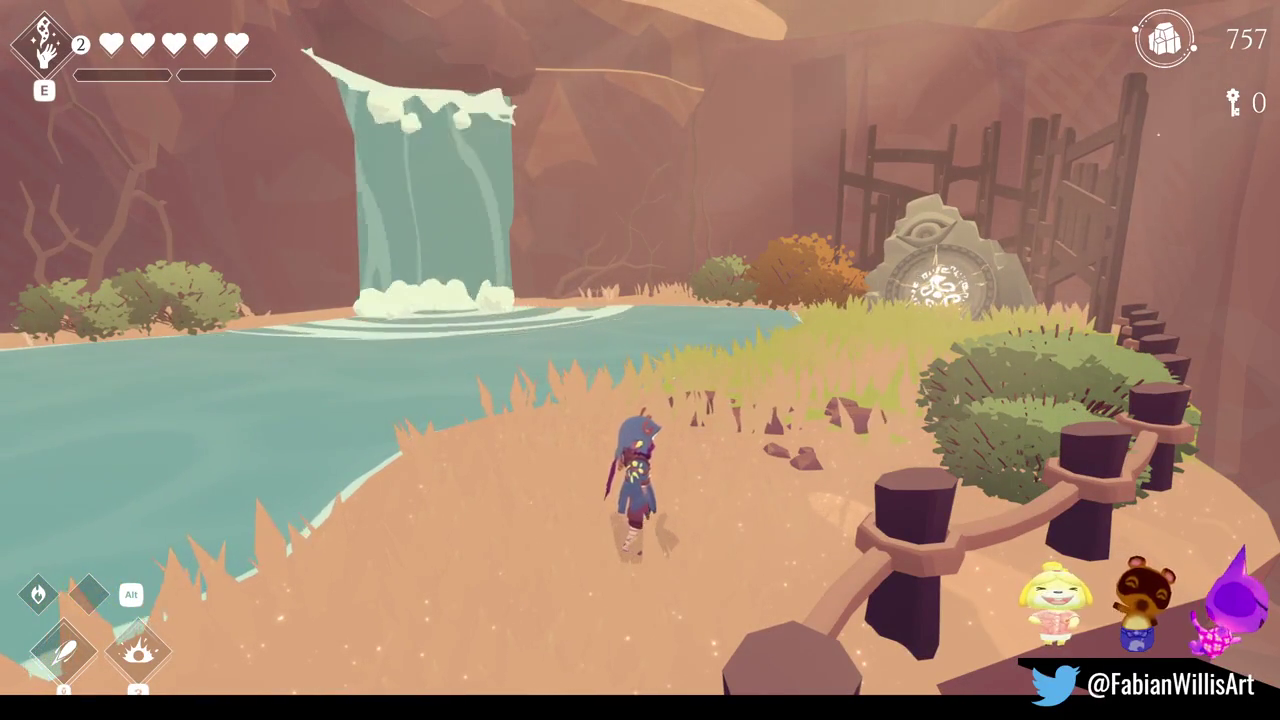
key("w")
key("w")
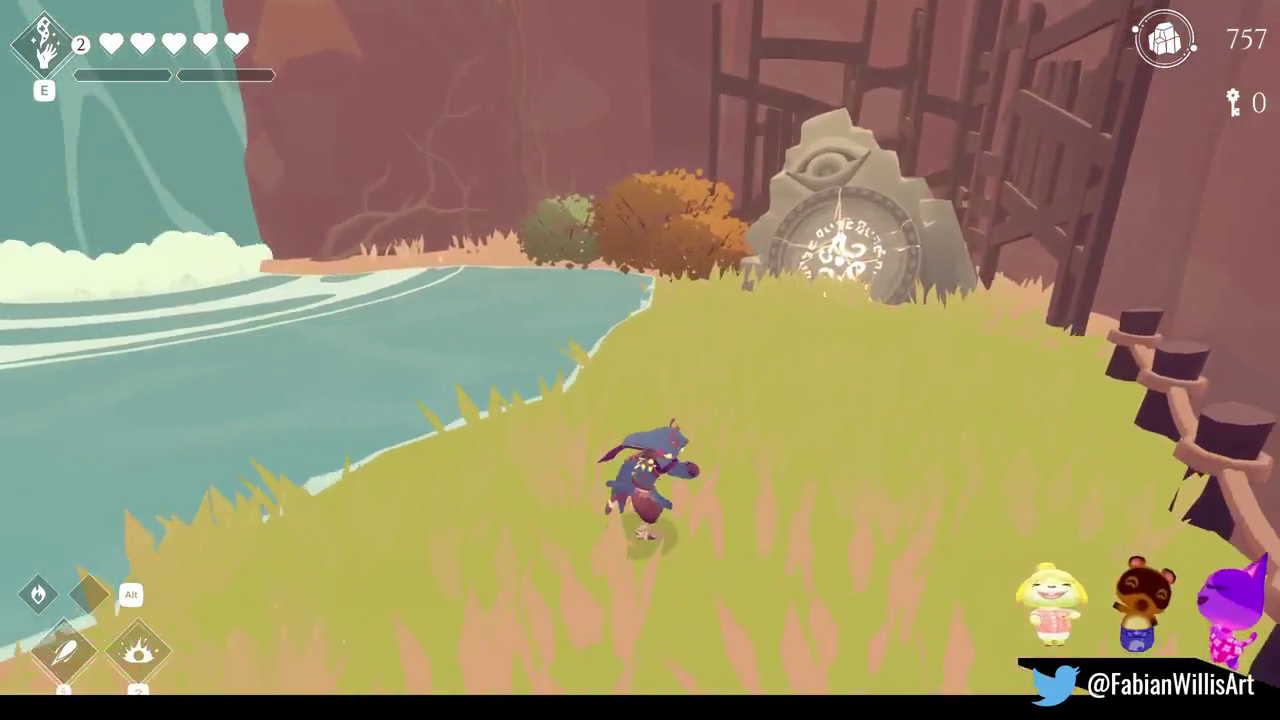
key("w")
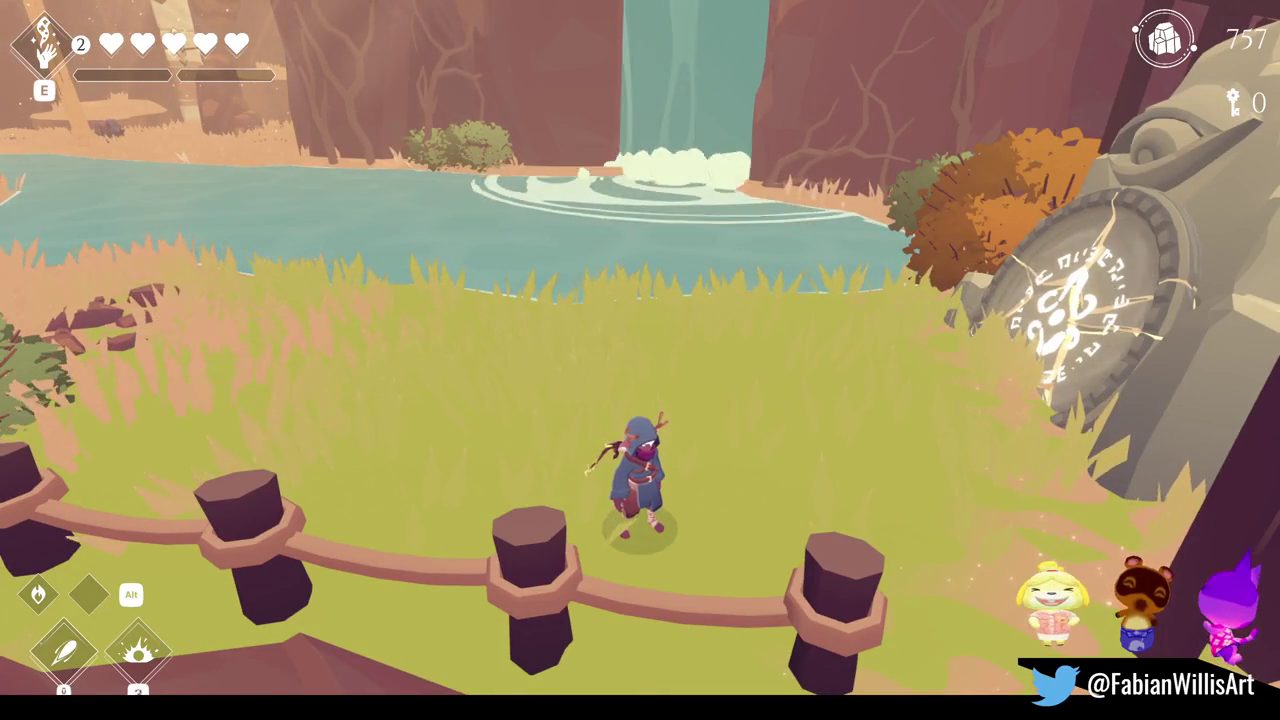
- Pause the game, leave full screen, and orbit the Scene view toward the cliff shoreline
key("Escape")
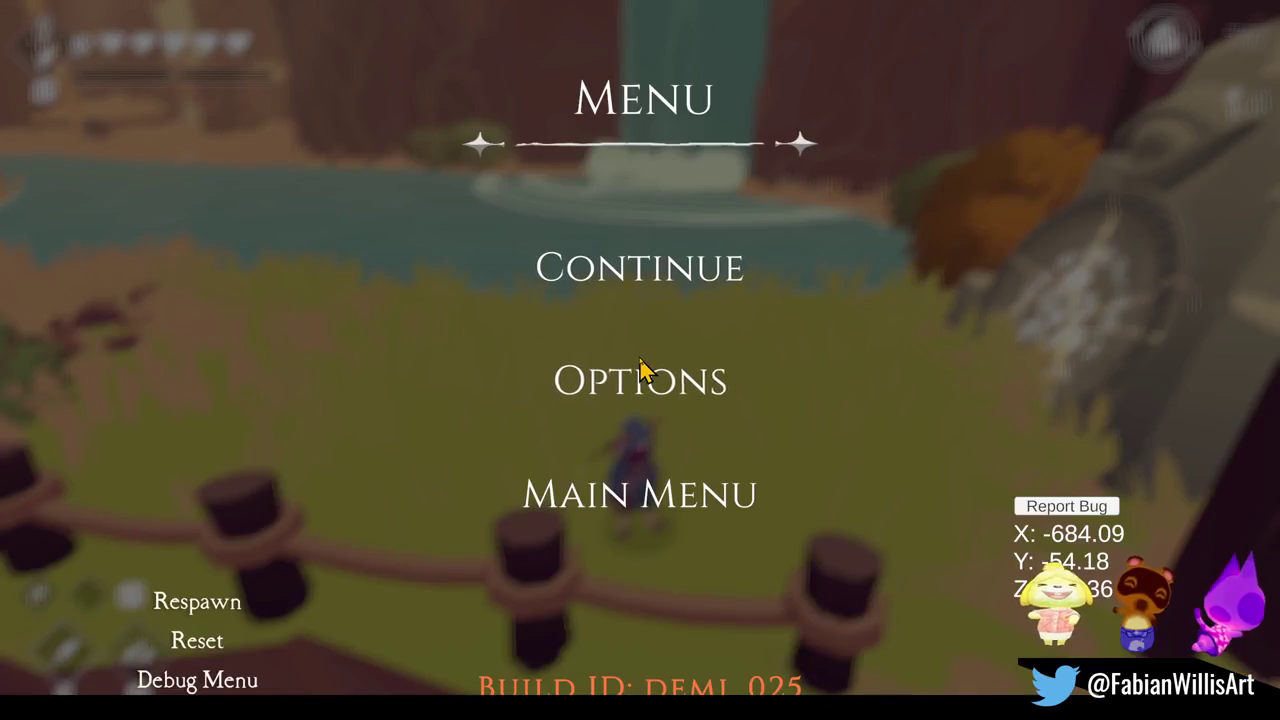
key("F11")
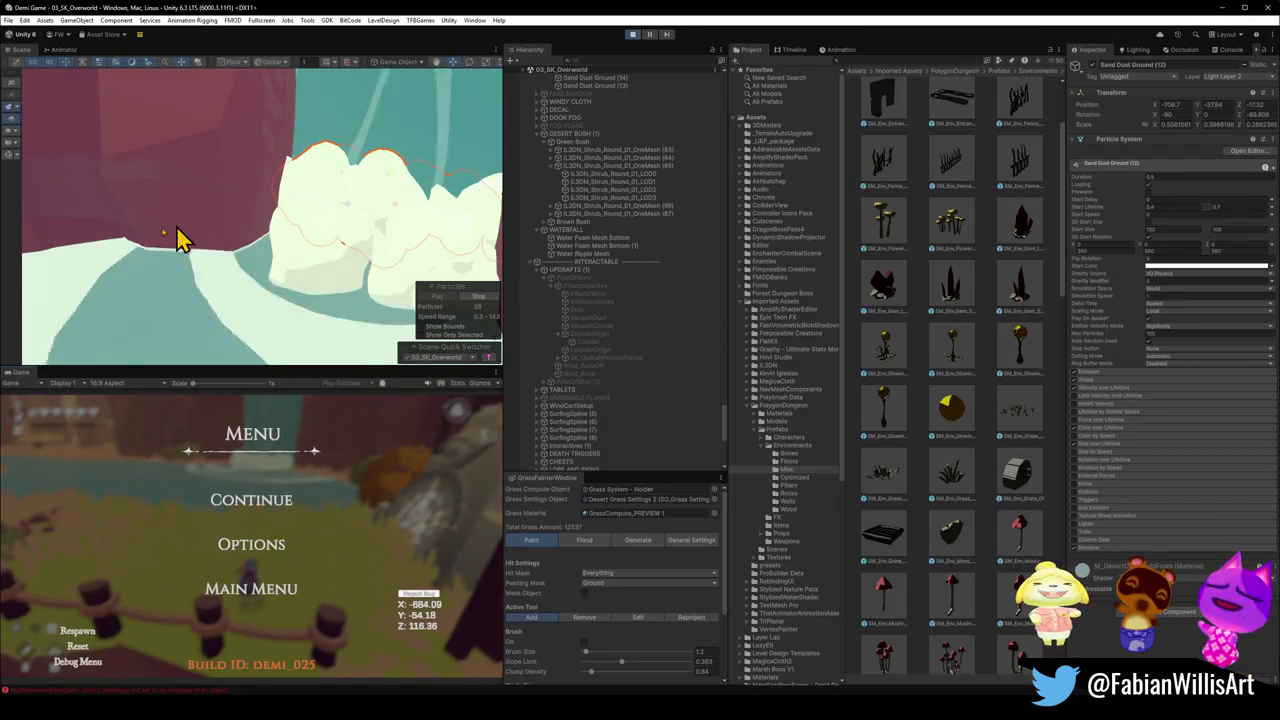
mouse_move(177, 240)
left_mouse_down()
mouse_move(297, 197)
mouse_move(237, 180)
mouse_move(171, 220)
mouse_move(163, 203)
mouse_move(109, 206)
mouse_move(175, 228)
left_mouse_up()
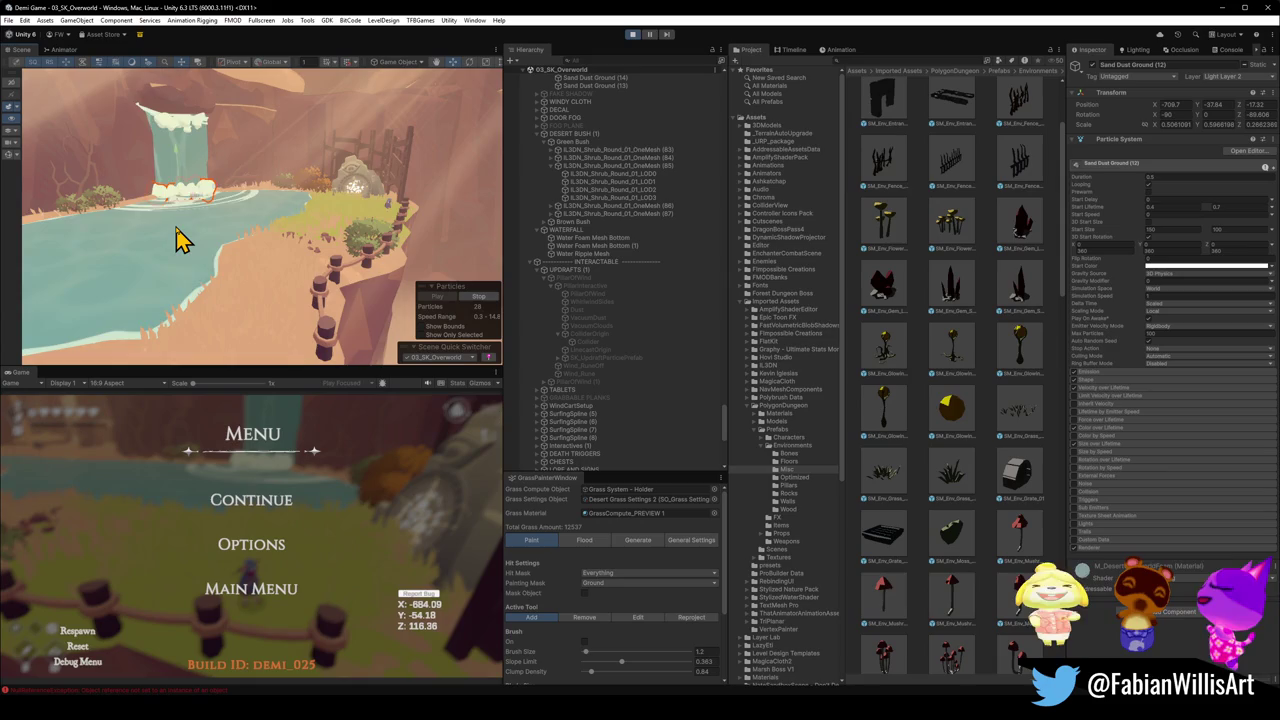
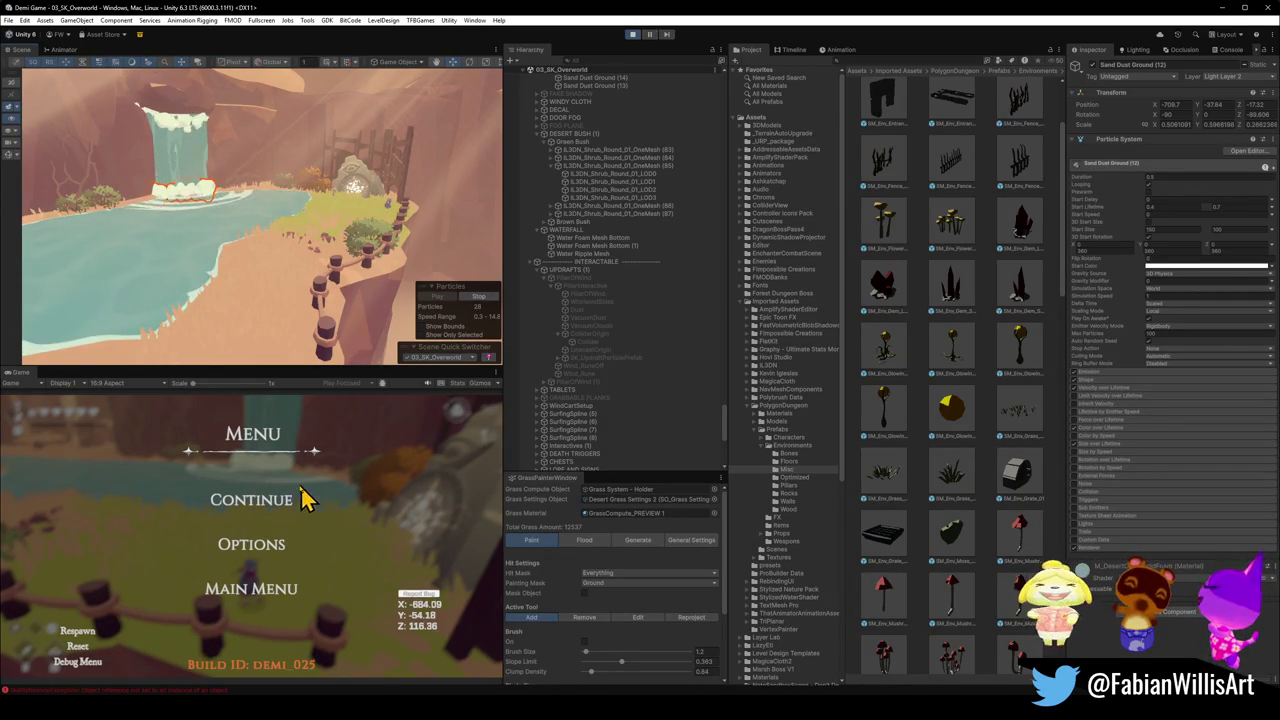
- Resume the game, run the character toward the water and back, then pause and stop play mode
left_click(280, 510)
key("w")
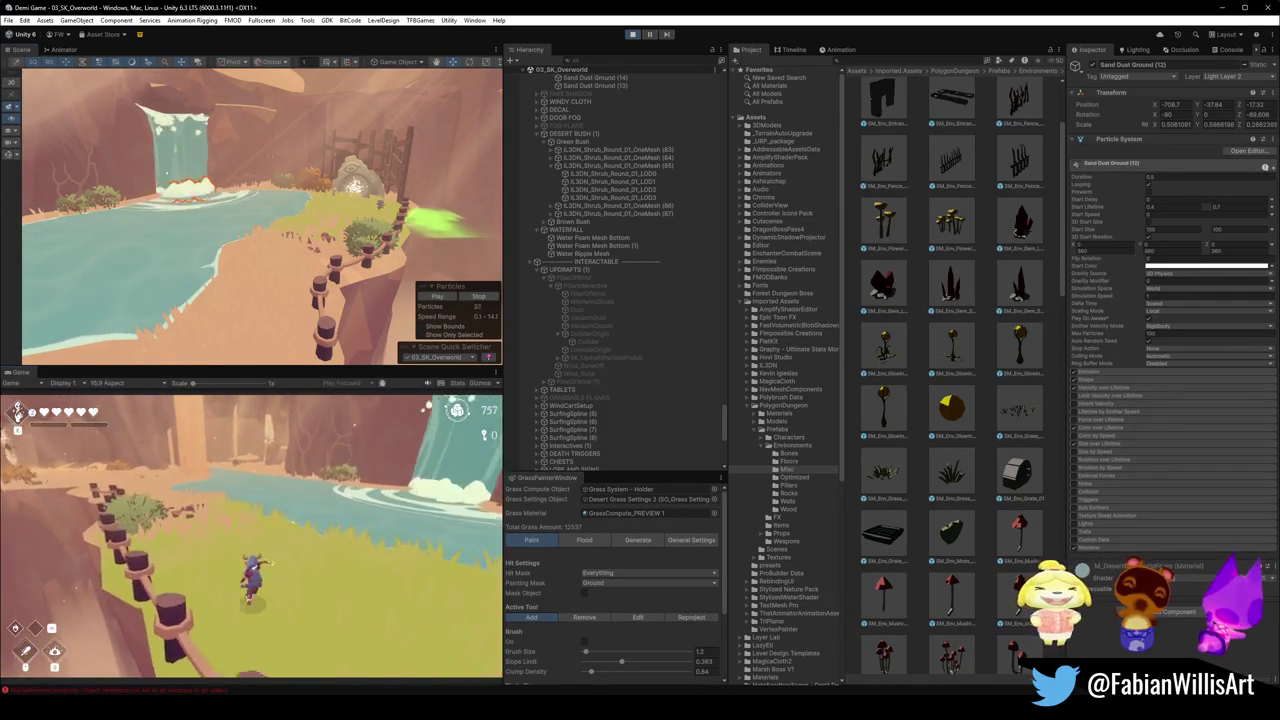
key("s")
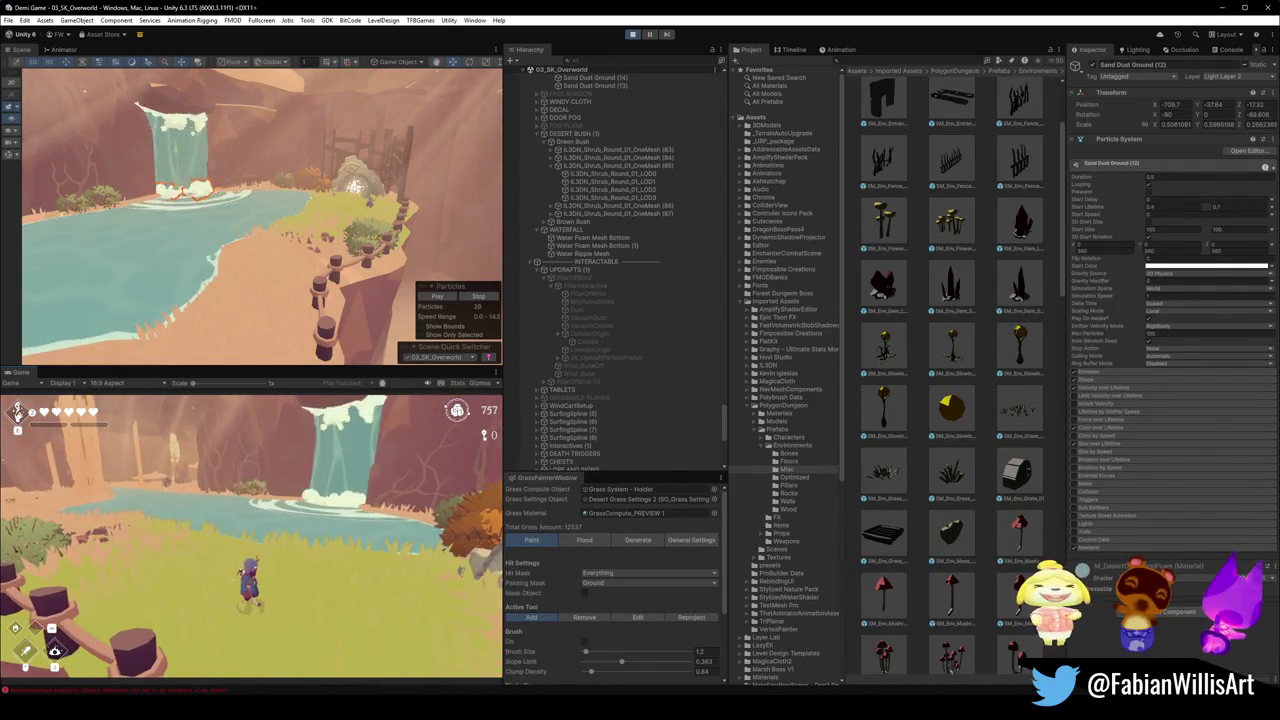
key("Escape")
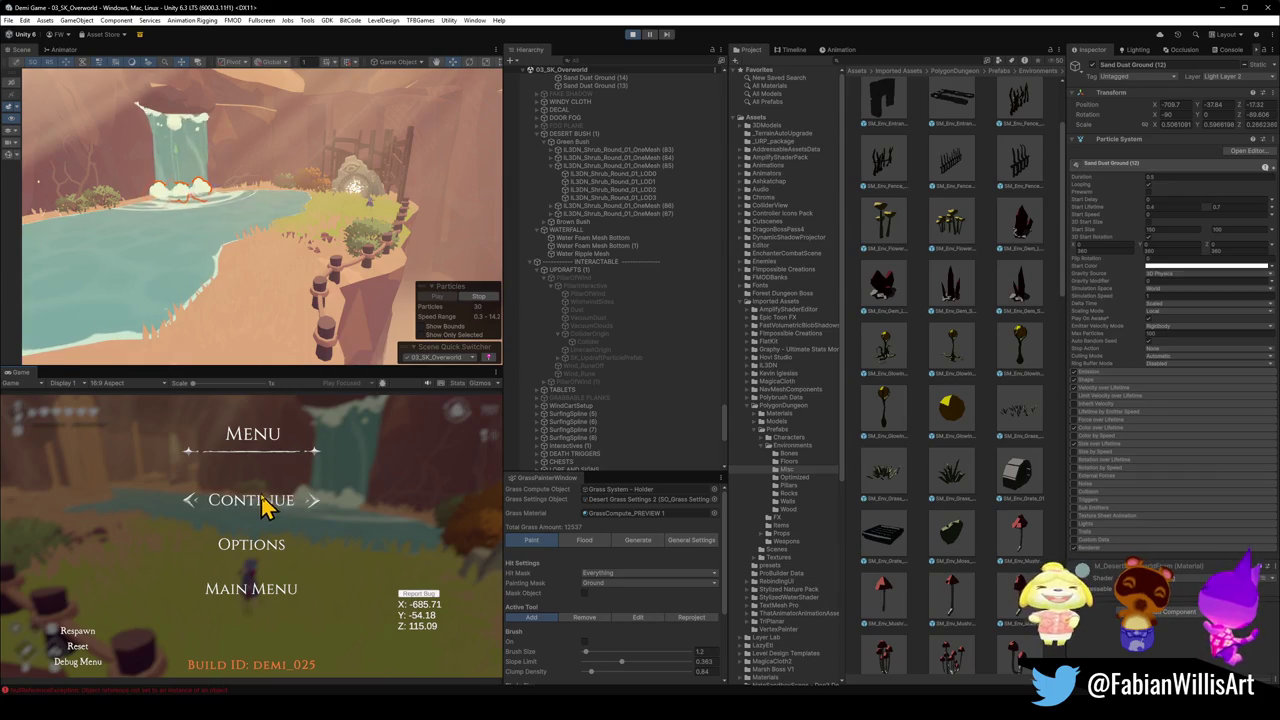
left_click(633, 35)
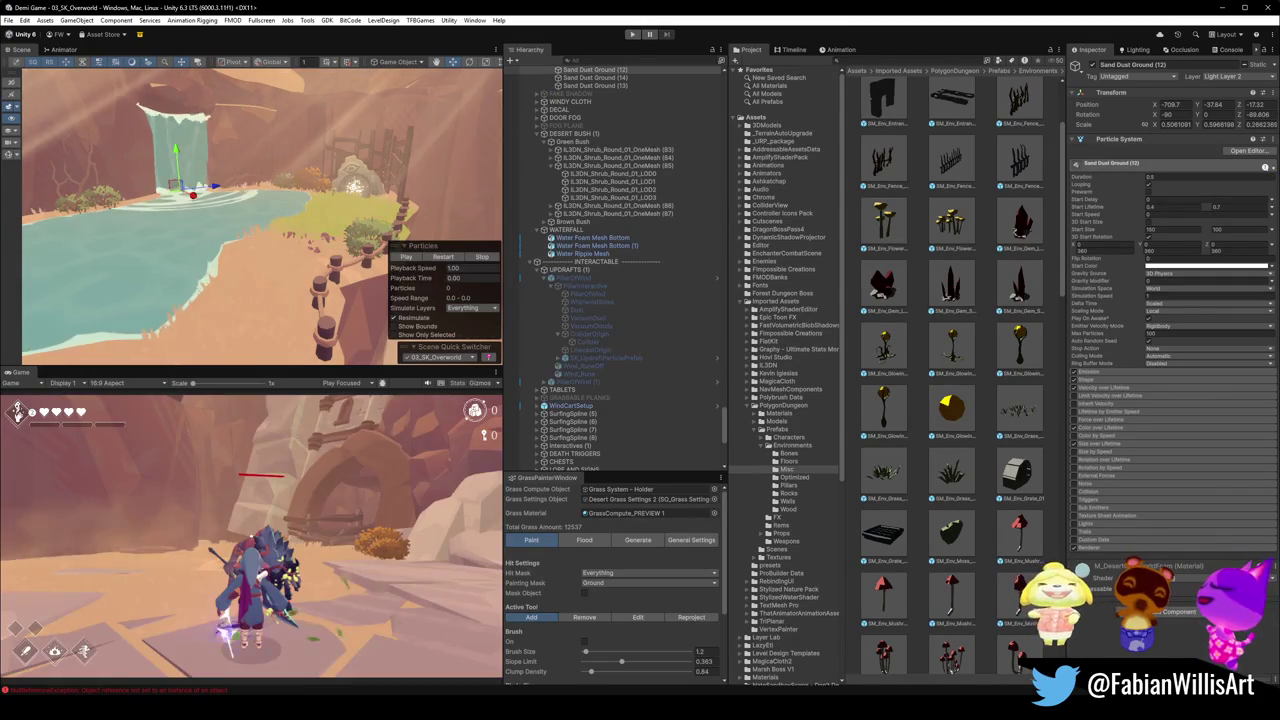
- Check the oasis reference image in Chrome, shrink its window, and return to Unity
key("alt+Tab")
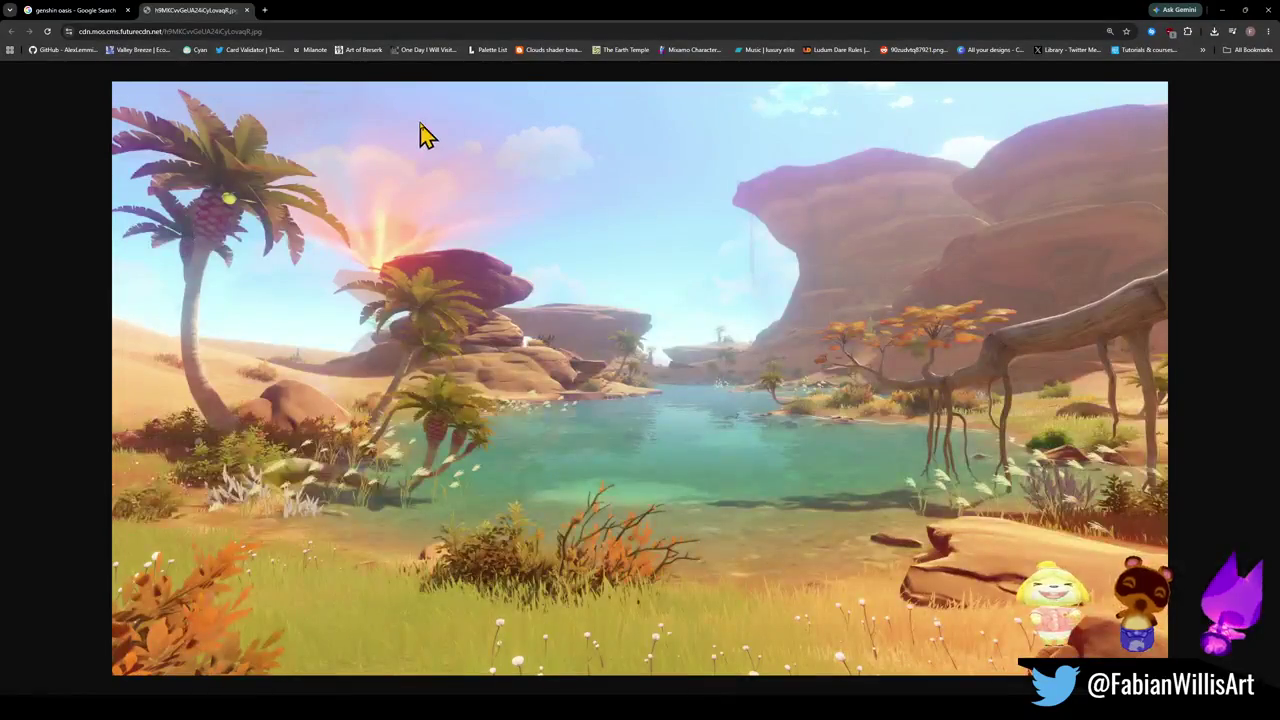
left_click_drag(131, 14, 315, 37)
key("alt+Tab")
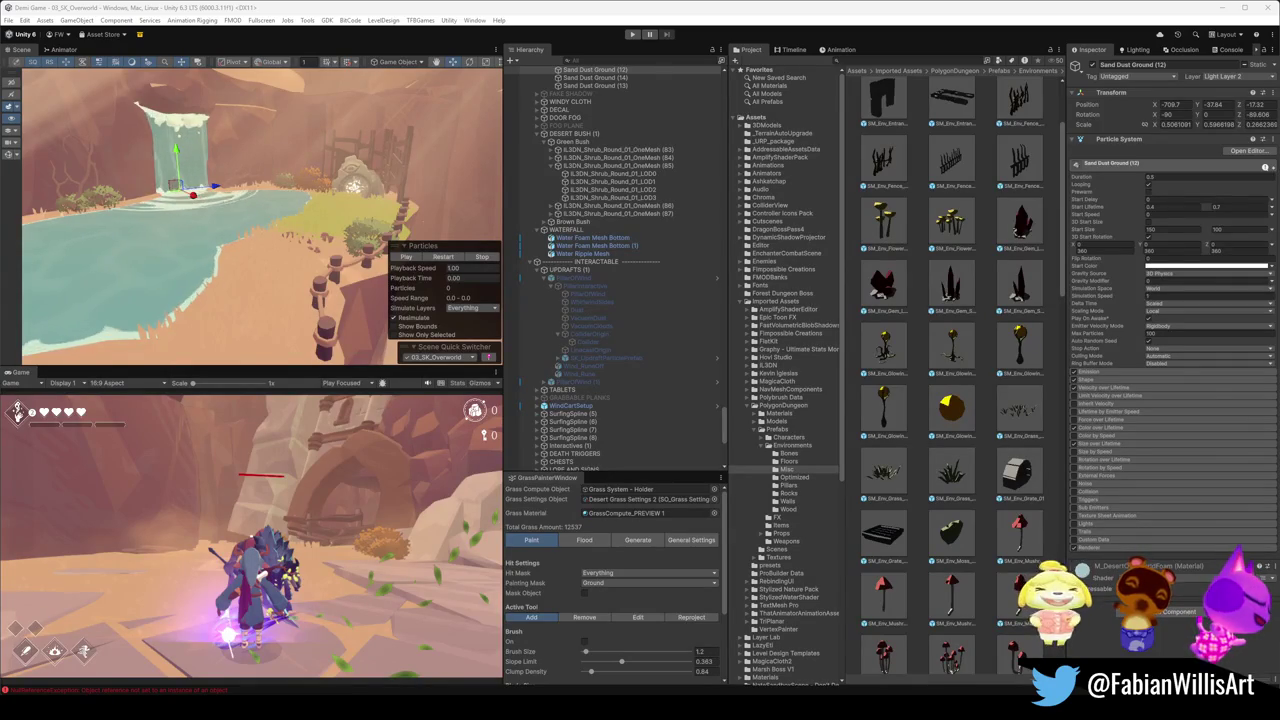
- Collapse the Hierarchy to its top-level objects and clear the selection
mouse_move(200, 180)
left_mouse_down()
mouse_move(271, 171)
mouse_move(166, 220)
mouse_move(250, 178)
mouse_move(203, 143)
mouse_move(134, 171)
mouse_move(34, 174)
mouse_move(286, 163)
mouse_move(177, 163)
mouse_move(256, 193)
left_mouse_up()
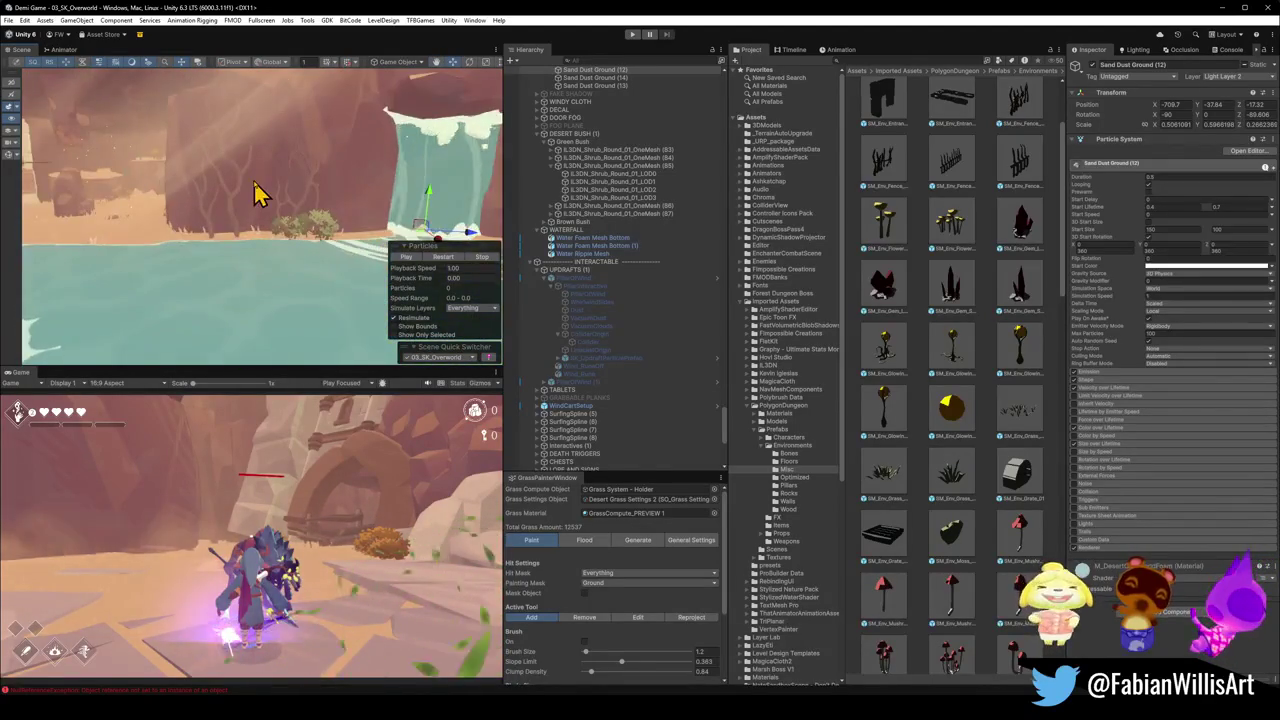
left_click(620, 182)
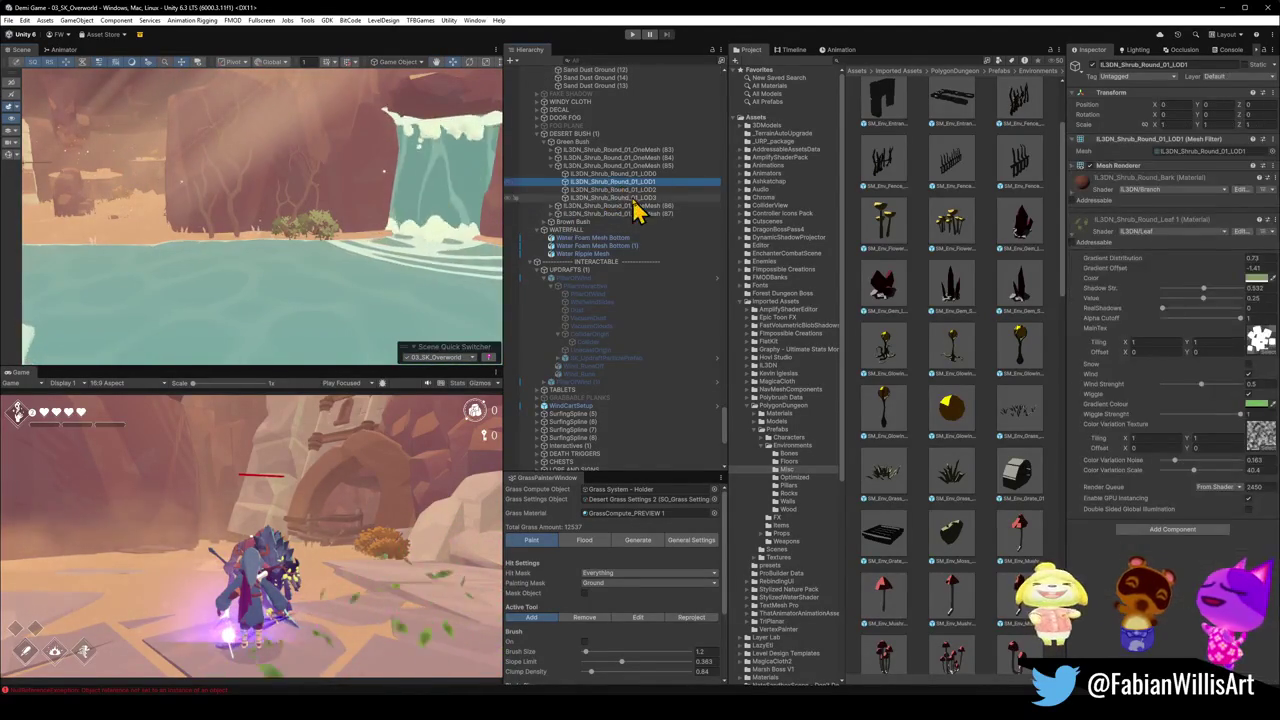
key("ctrl+a")
key("Left")
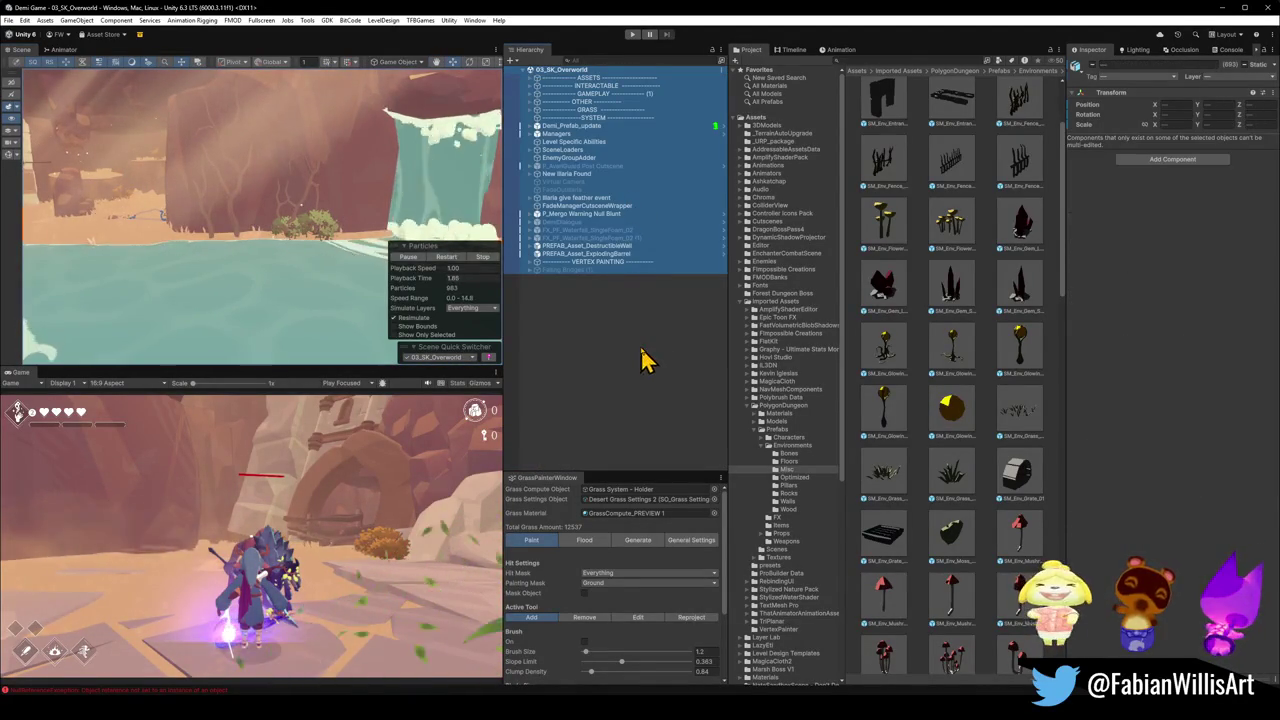
left_click(645, 360)
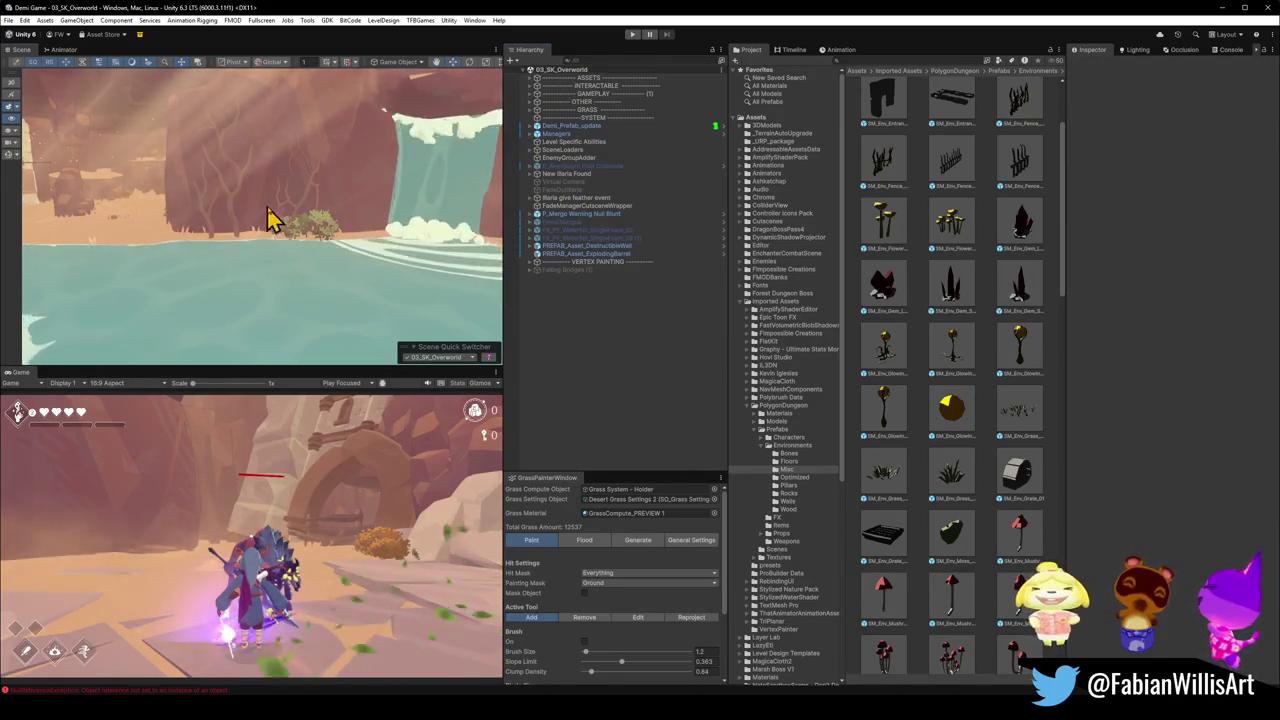
- Orbit in close to the waterfall and select the pond floor mesh floor.001
mouse_move(271, 214)
left_mouse_down()
mouse_move(426, 209)
mouse_move(430, 228)
left_mouse_up()
mouse_move(185, 255)
left_mouse_down()
mouse_move(194, 214)
mouse_move(166, 214)
mouse_move(346, 223)
mouse_move(200, 249)
mouse_move(349, 220)
mouse_move(205, 255)
left_mouse_up()
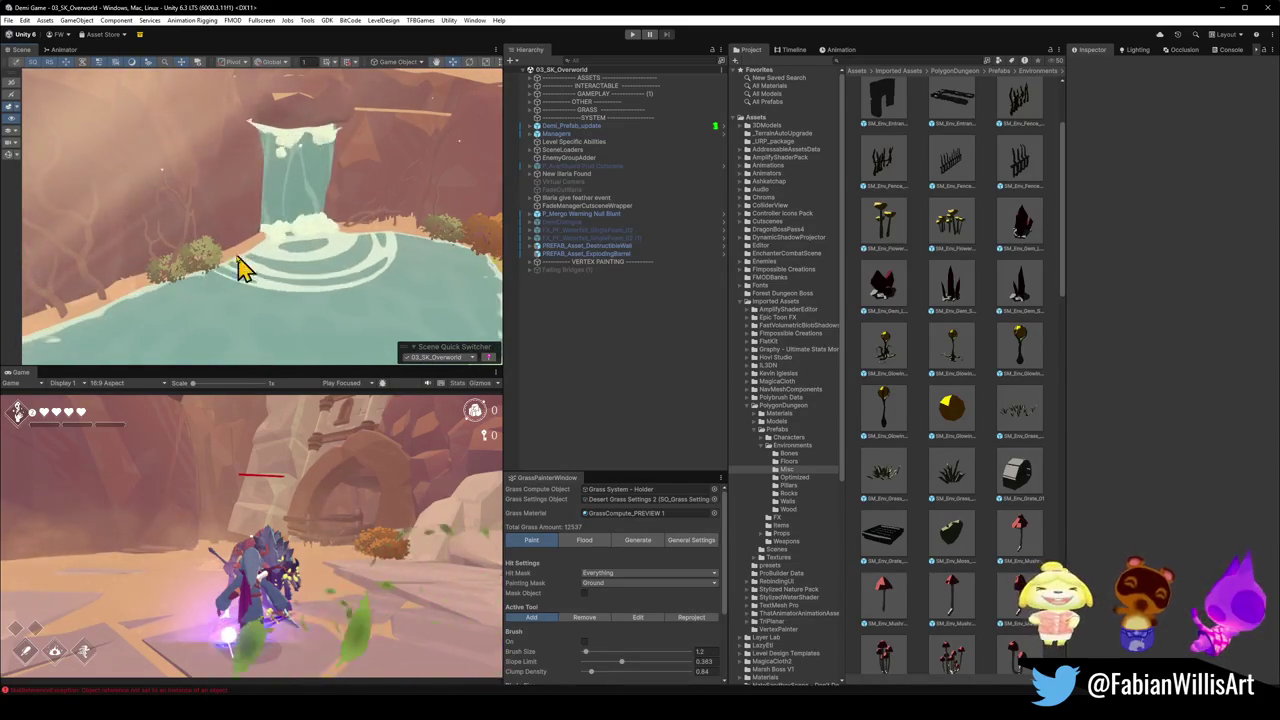
left_click_drag(277, 289, 335, 268)
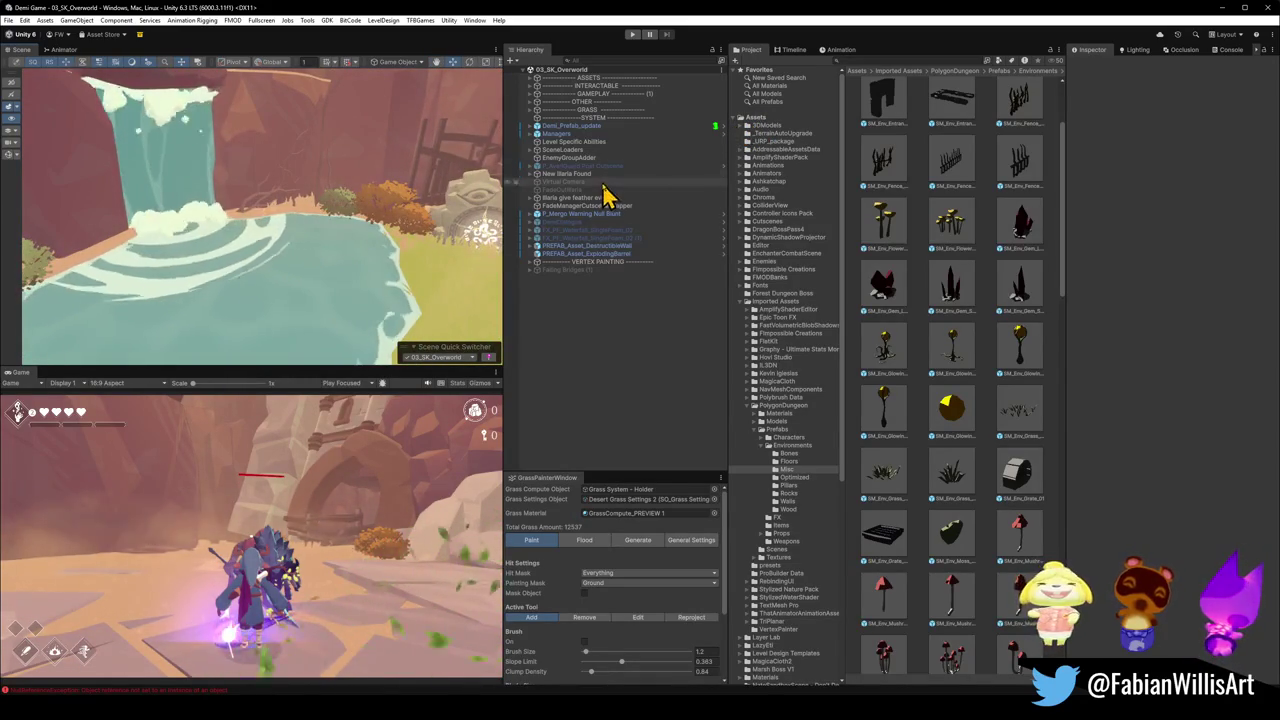
left_click(316, 230)
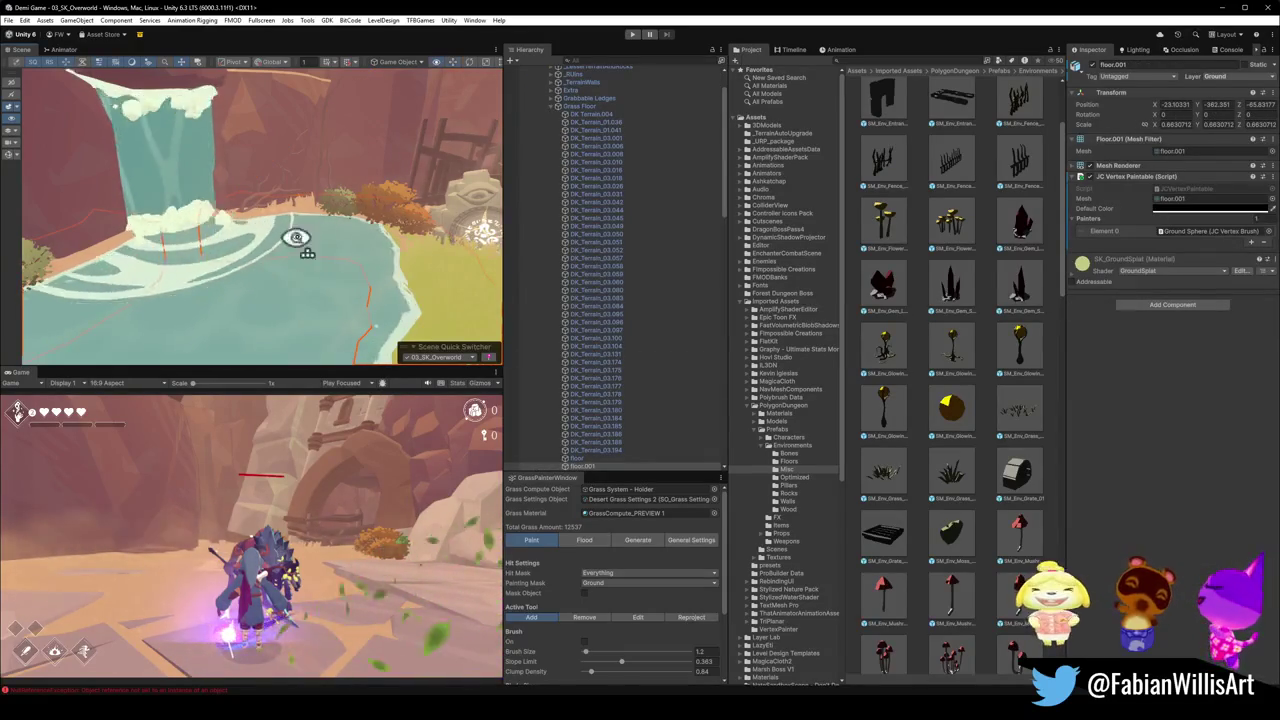
- Orbit over the orange bushes, grassy field and gate, then collapse the Grass Floor list
mouse_move(297, 237)
left_mouse_down()
mouse_move(331, 217)
mouse_move(284, 255)
left_mouse_up()
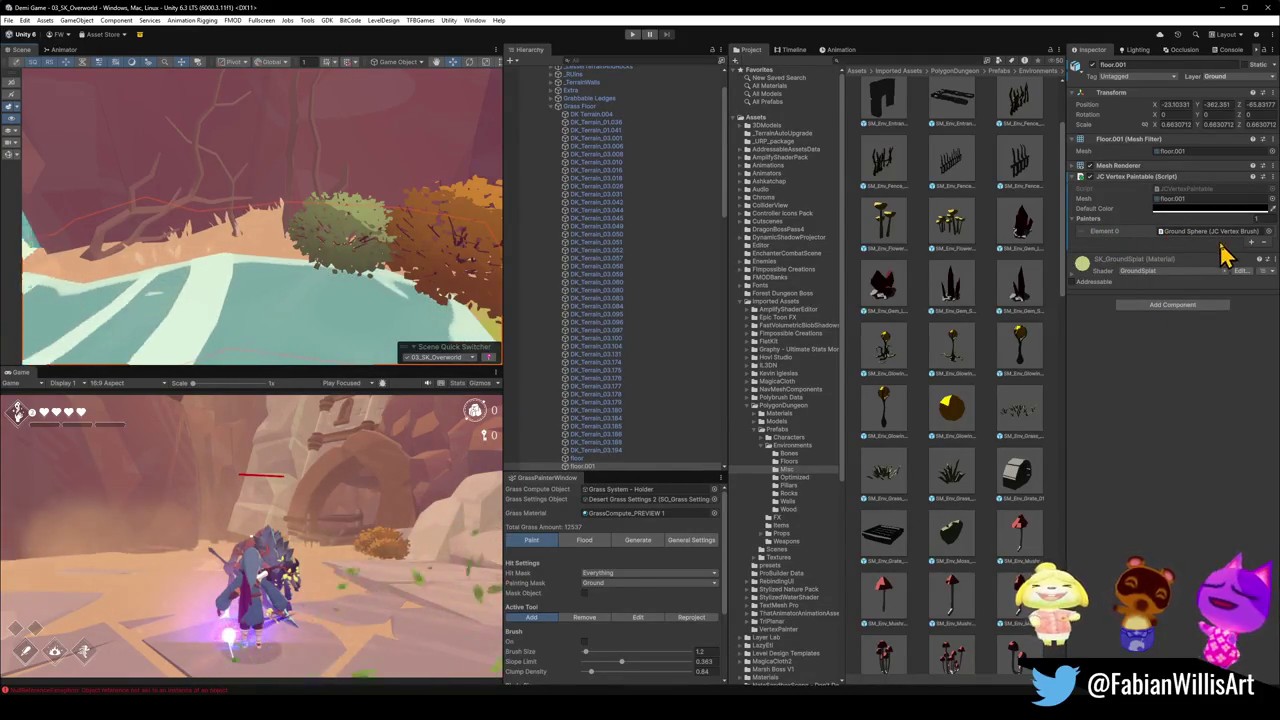
mouse_move(213, 210)
left_mouse_down()
mouse_move(389, 229)
mouse_move(311, 222)
mouse_move(374, 203)
mouse_move(317, 183)
mouse_move(280, 207)
left_mouse_up()
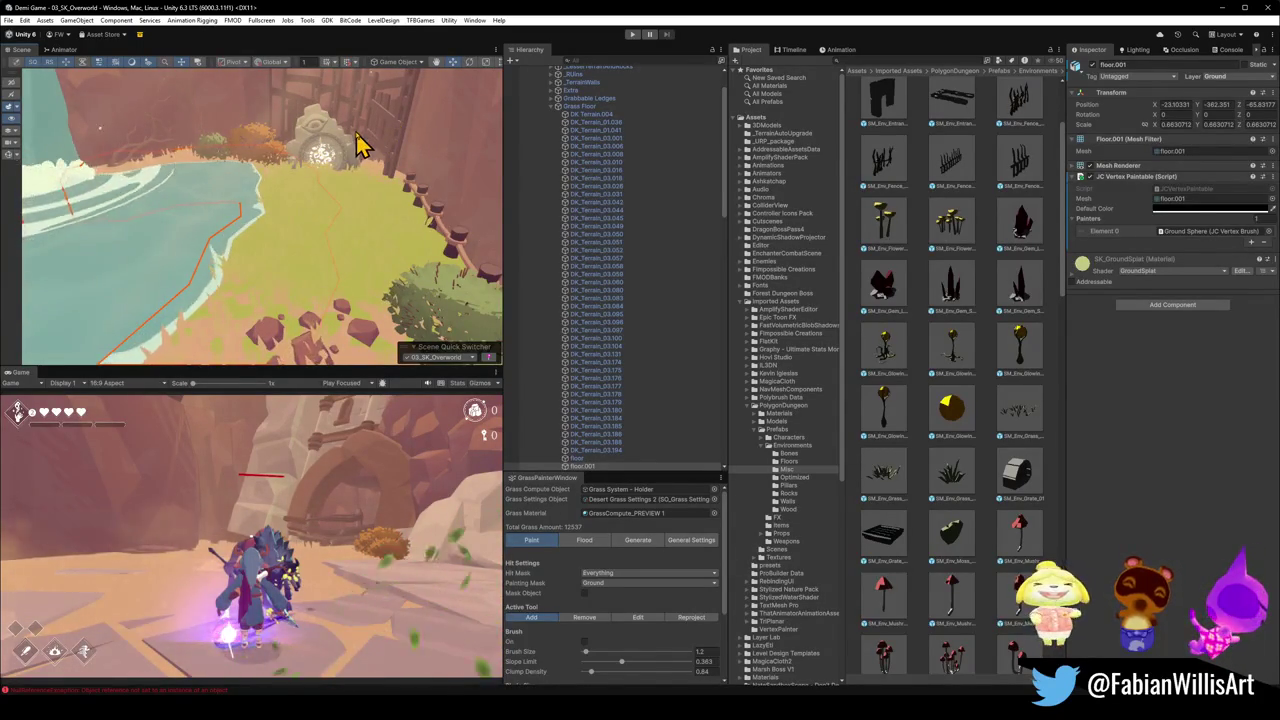
mouse_move(400, 200)
left_mouse_down()
mouse_move(254, 206)
mouse_move(318, 193)
left_mouse_up()
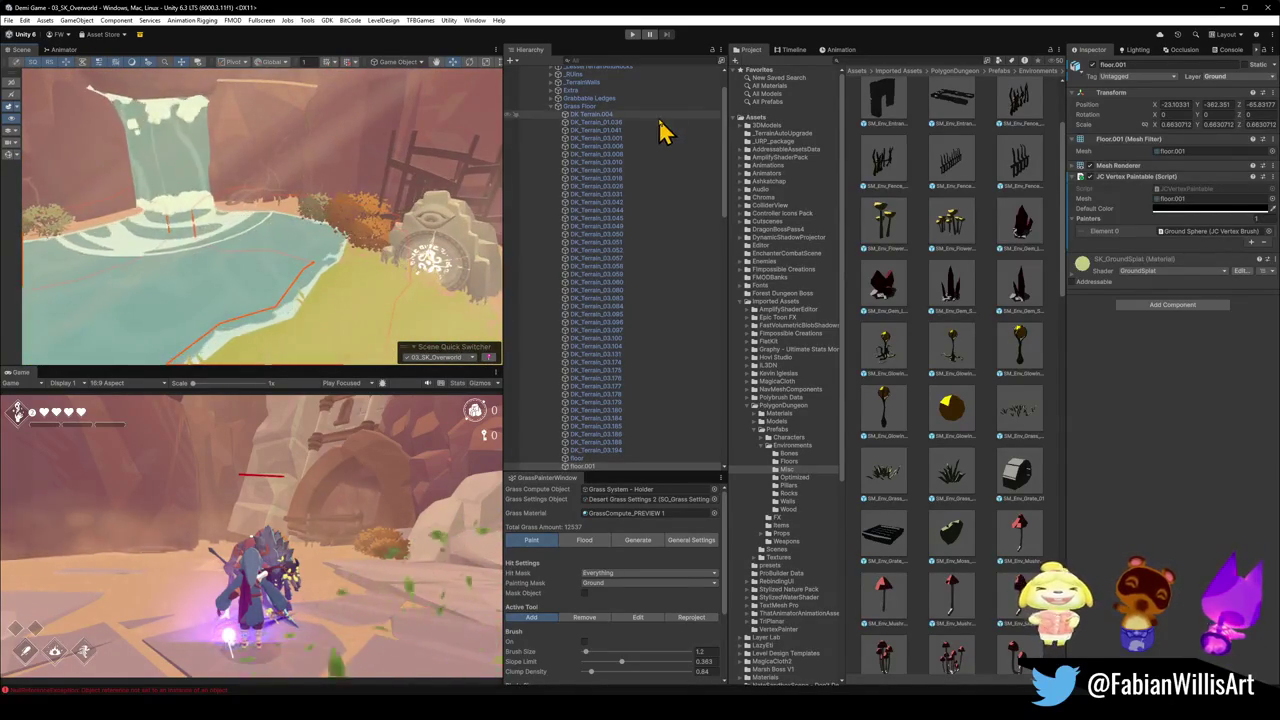
left_click(552, 107)
- Expand the VERTEX PAINTING group, frame the Ground Sphere and scale it up
scroll(651, 349, "down", 10)
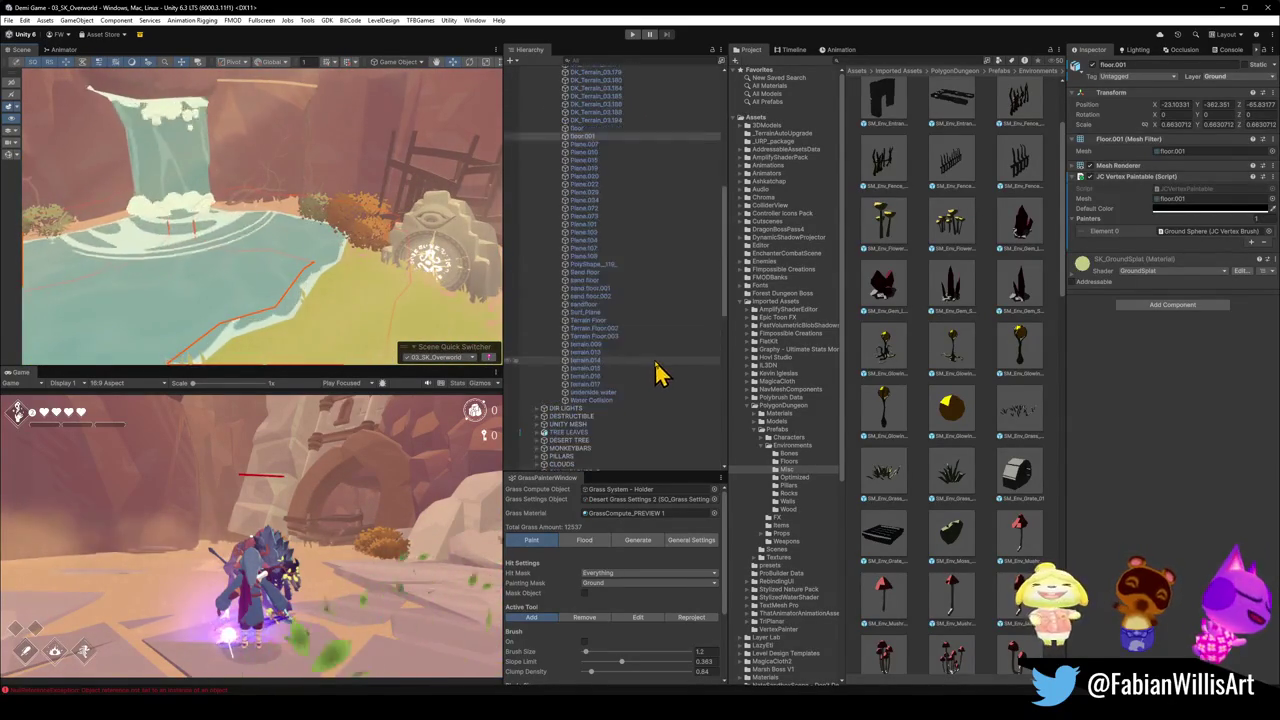
scroll(640, 398, "down", 2)
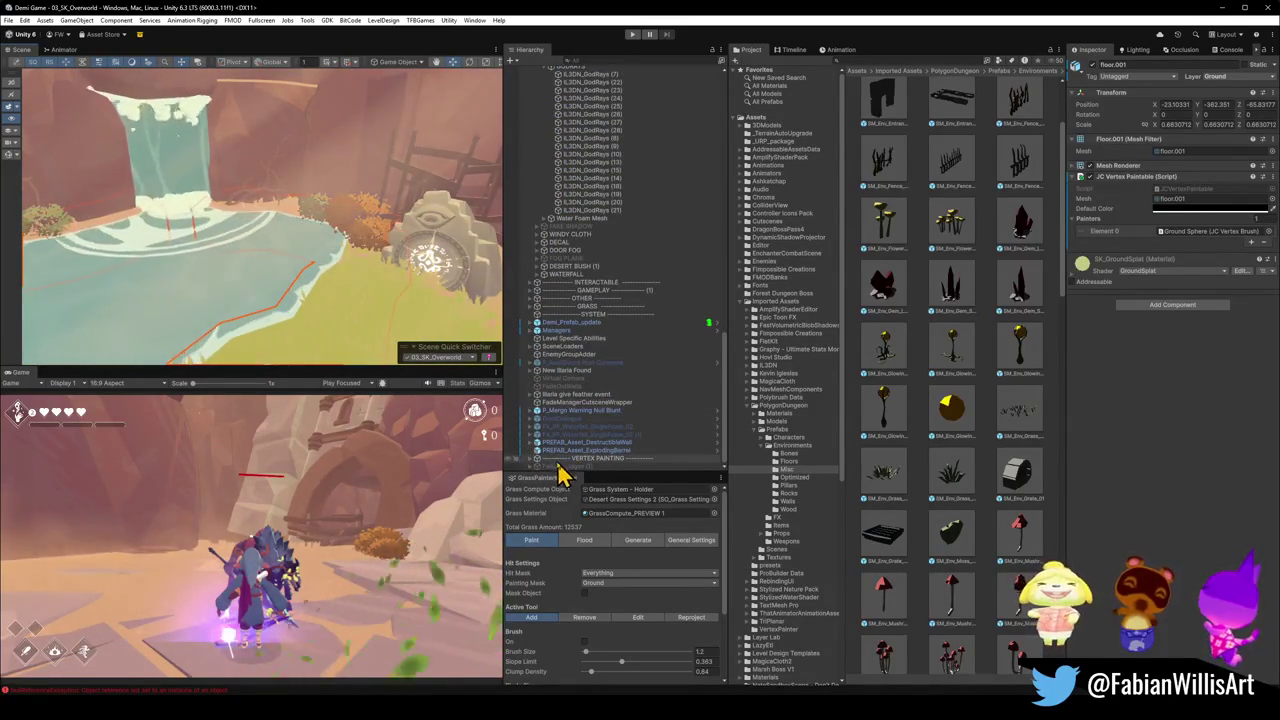
left_click(537, 458)
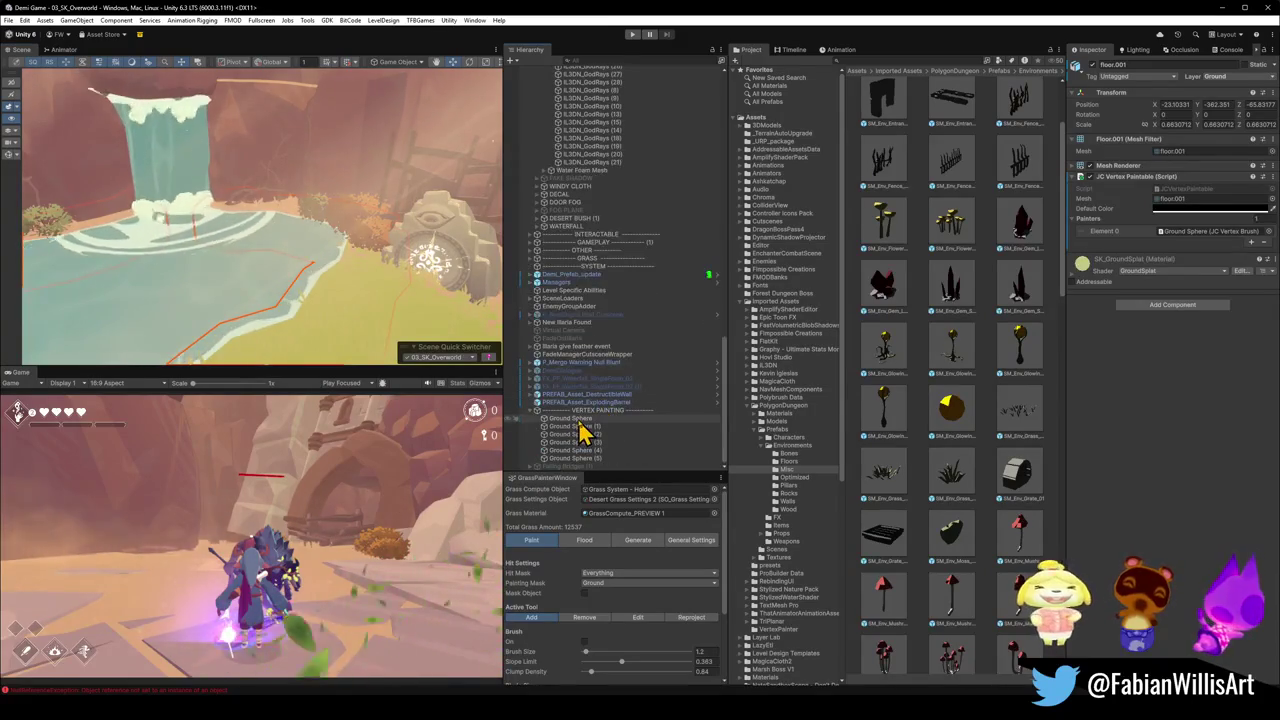
left_click(578, 420)
key("f")
key("r")
mouse_move(355, 289)
left_mouse_down()
mouse_move(378, 298)
mouse_move(380, 286)
left_mouse_up()
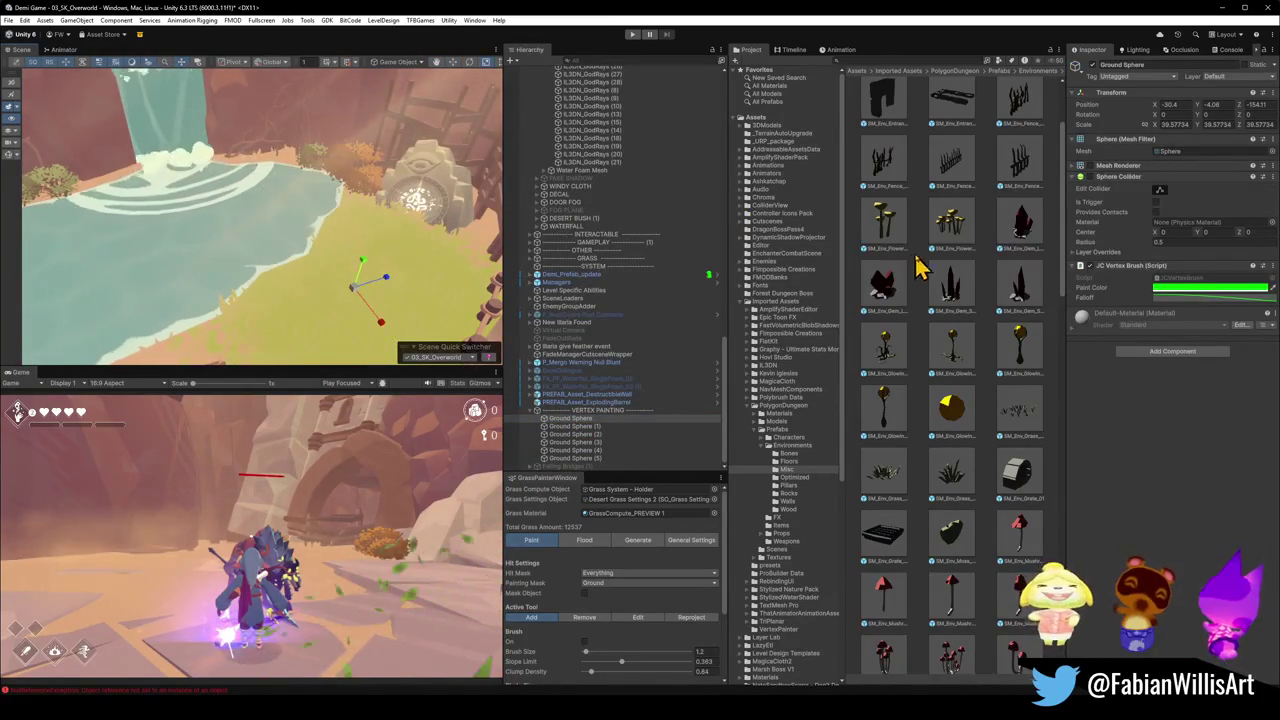
- Turn on the Ground Sphere's Mesh Renderer so it shows in the scene
left_click(1088, 166)
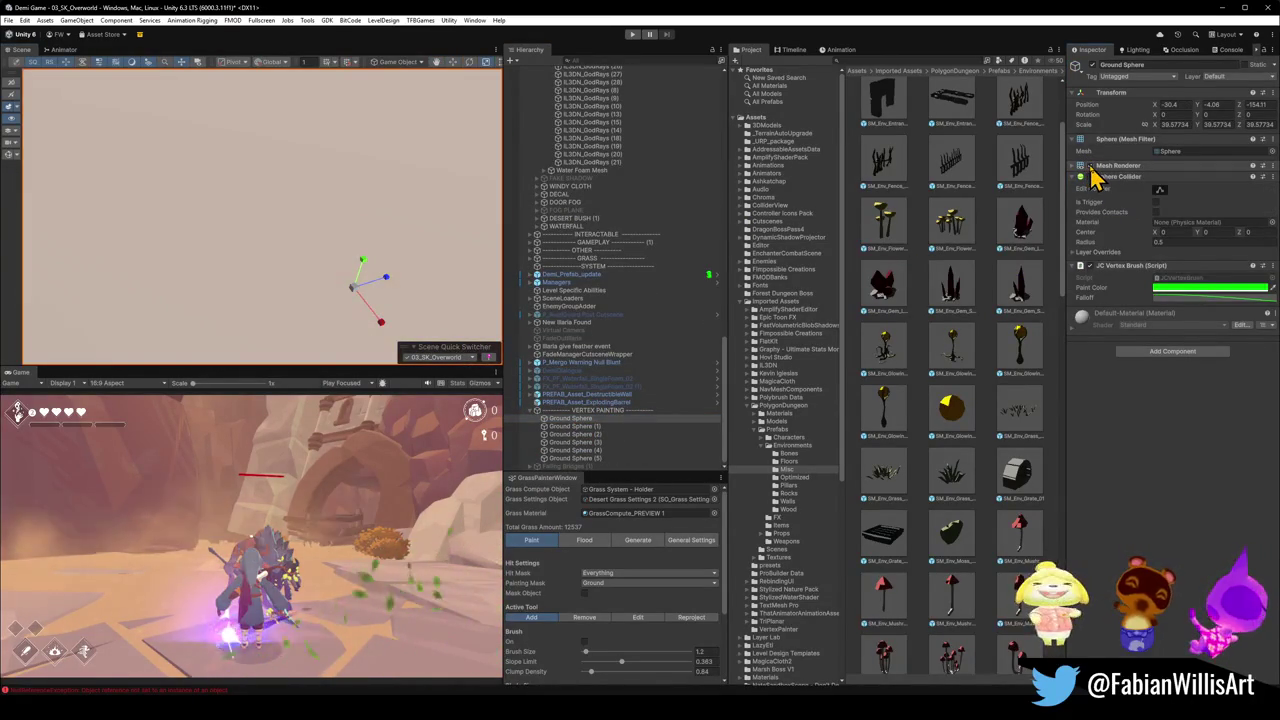
mouse_move(243, 217)
left_mouse_down()
mouse_move(377, 214)
mouse_move(394, 226)
left_mouse_up()
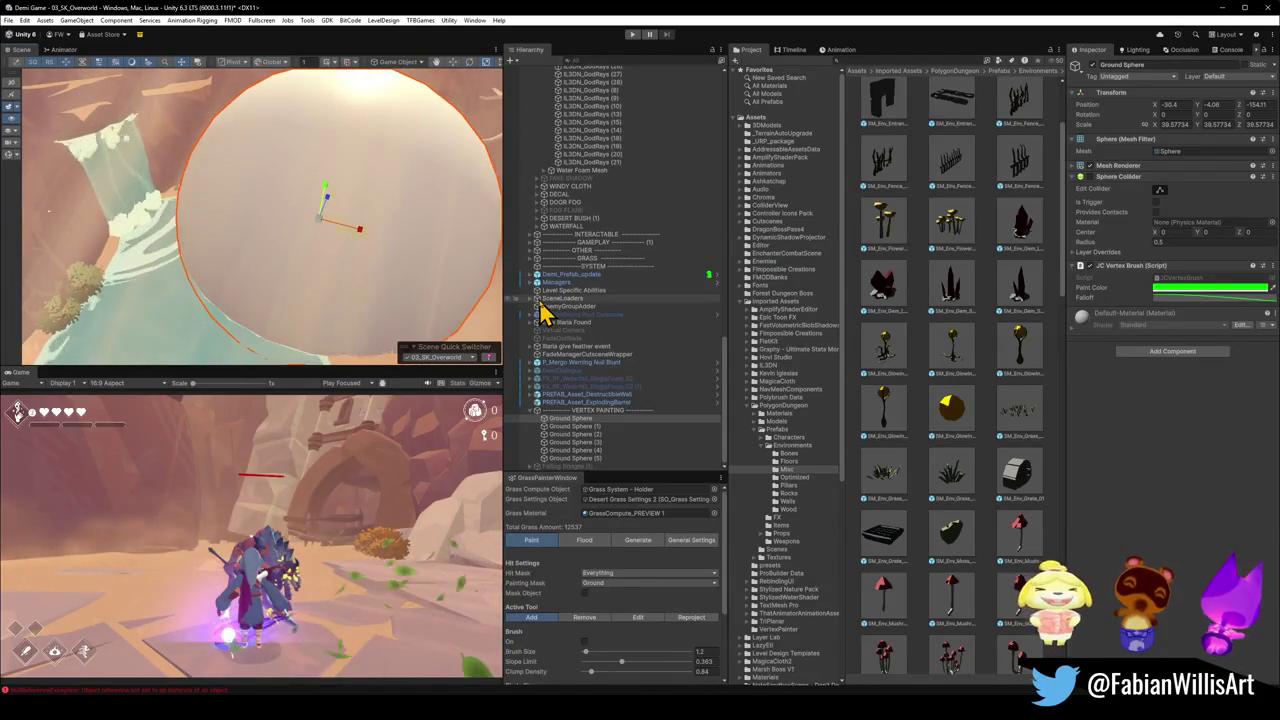
key("ctrl+z")
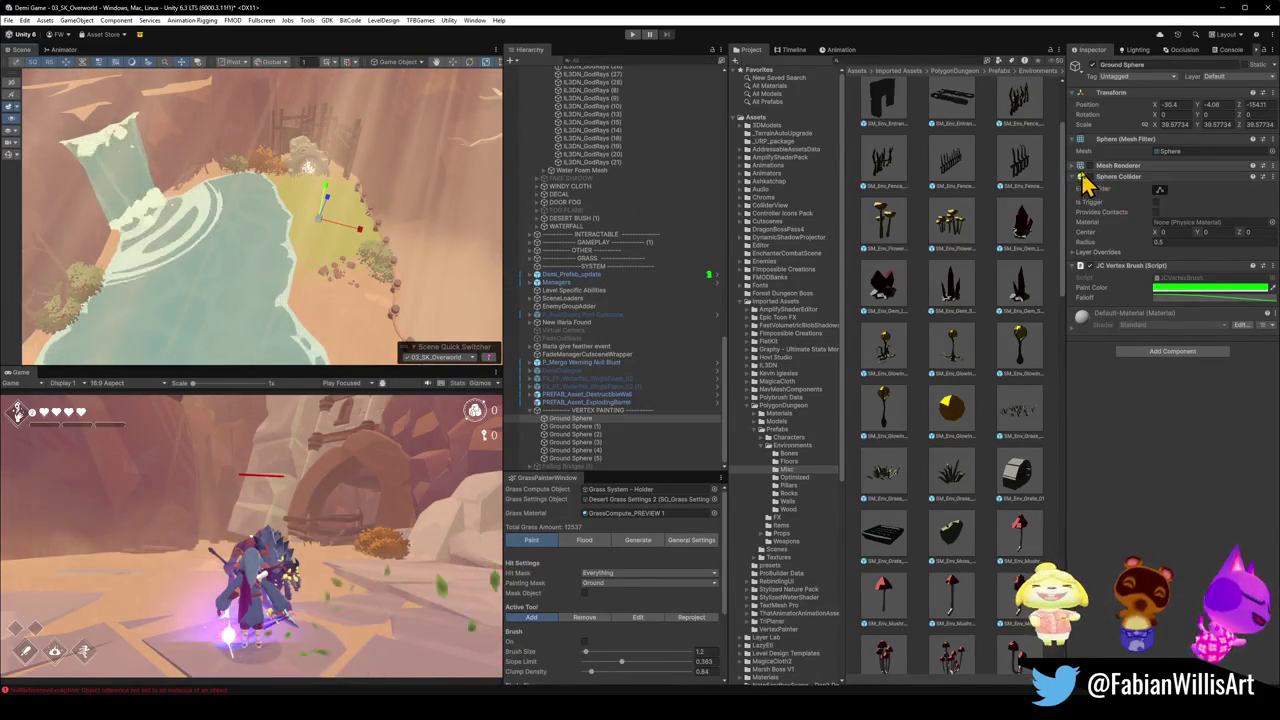
left_click(1100, 166)
left_click(1089, 165)
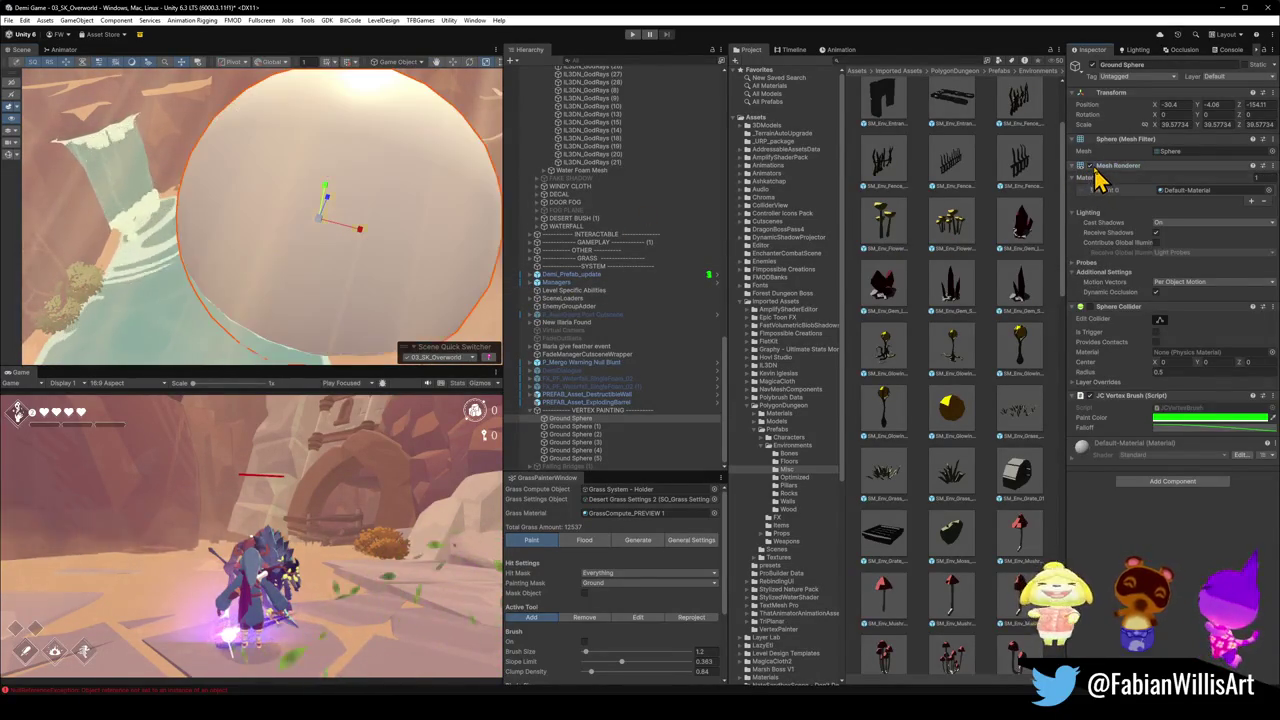
scroll(323, 235, "down", 5)
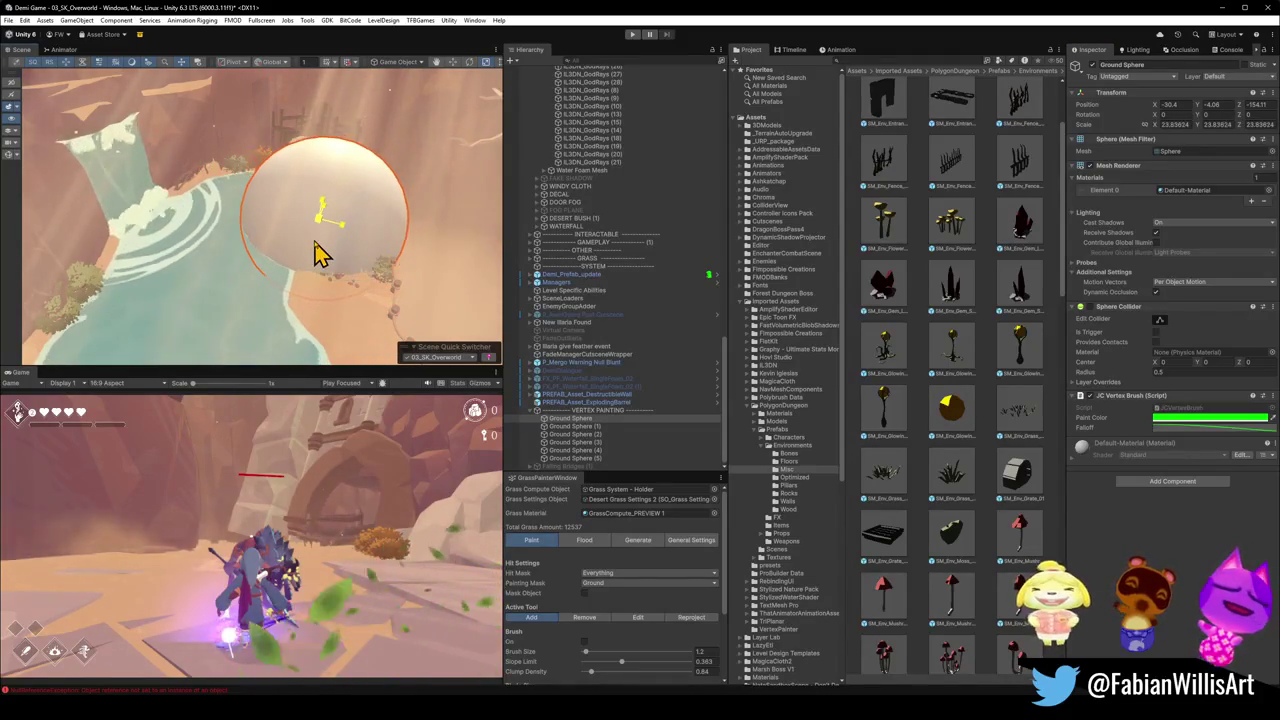
scroll(320, 252, "up", 1)
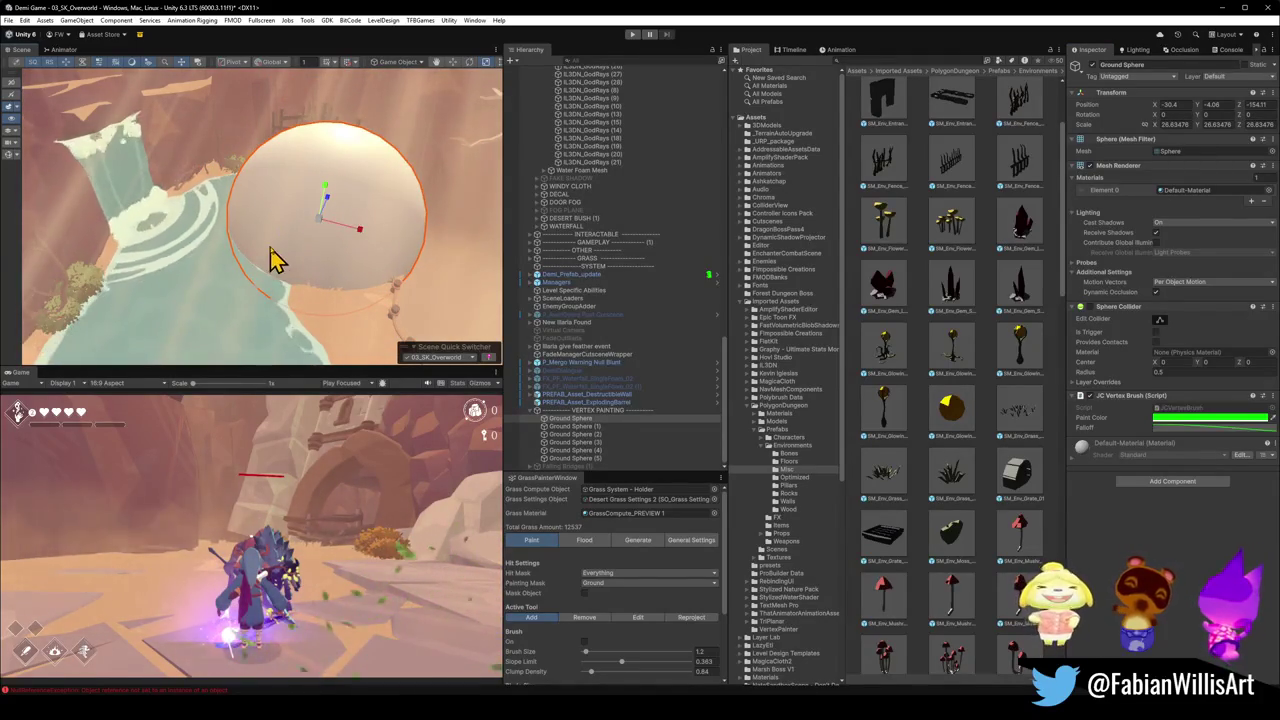
- Duplicate the Ground Sphere and select it with Ground Sphere (6) and (7)
key("ctrl+d")
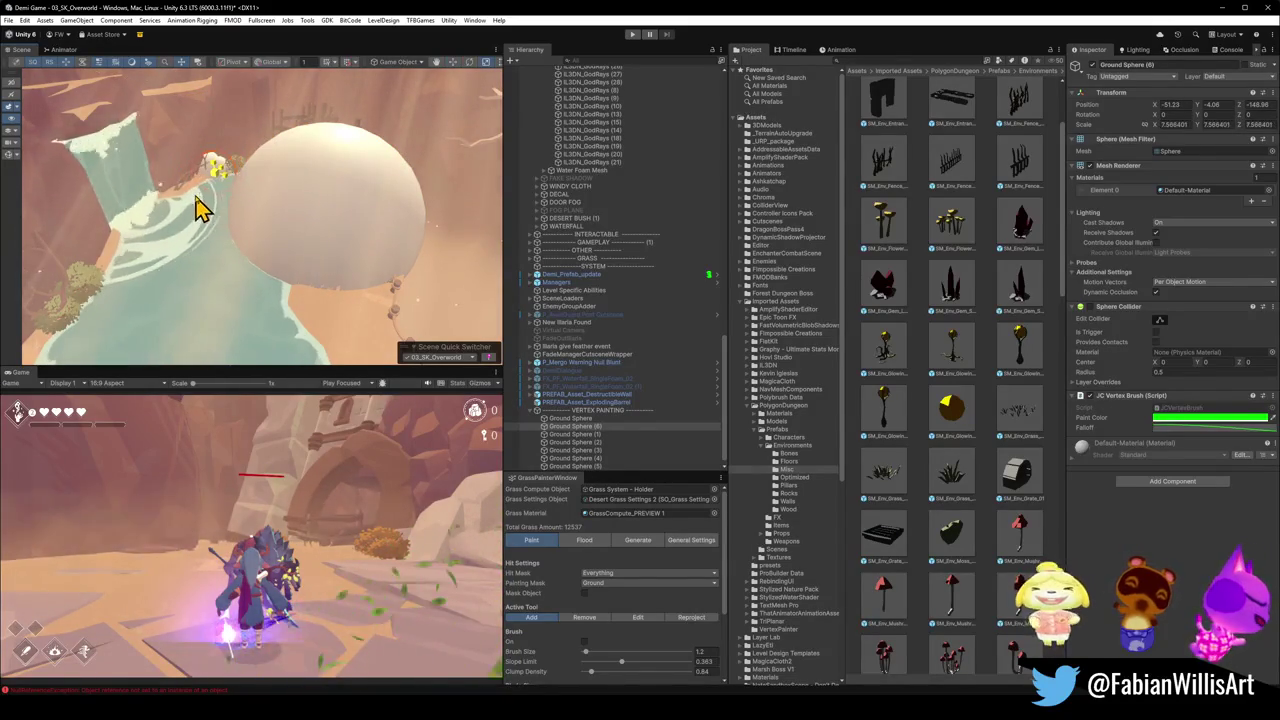
mouse_move(210, 205)
left_mouse_down()
mouse_move(249, 191)
mouse_move(312, 251)
mouse_move(226, 252)
left_mouse_up()
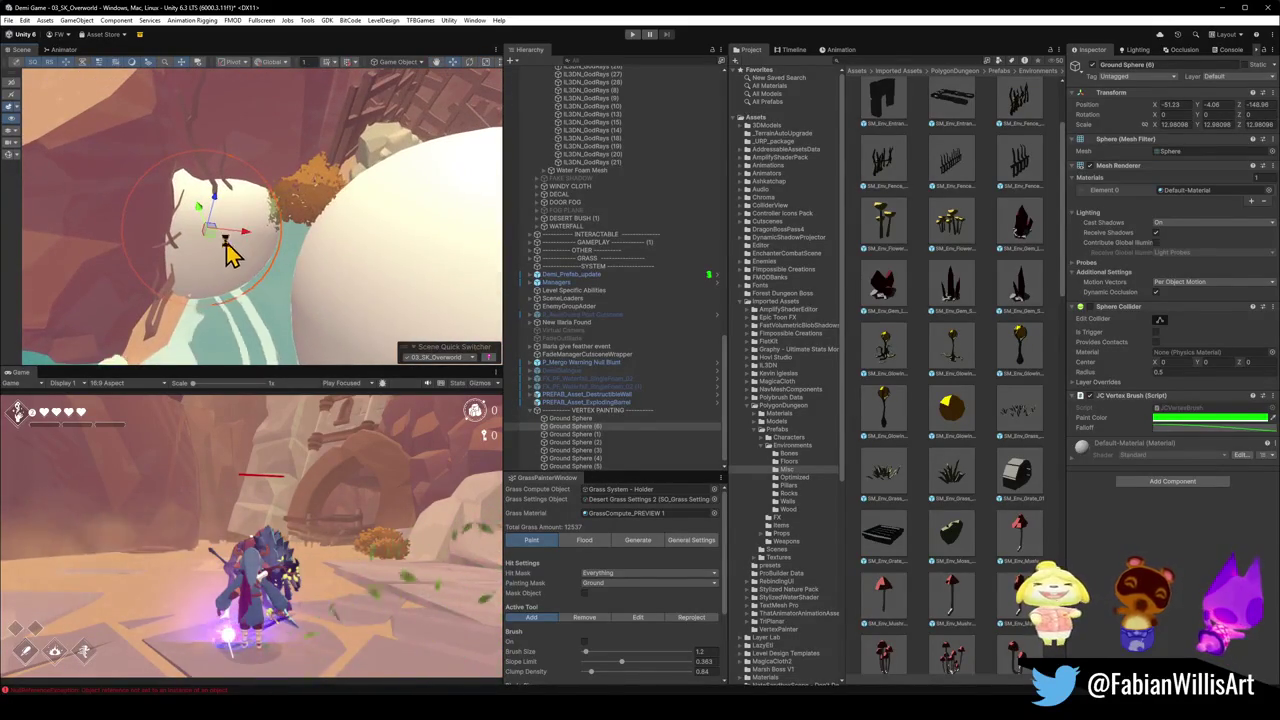
mouse_move(346, 251)
left_mouse_down()
mouse_move(120, 209)
mouse_move(95, 224)
mouse_move(163, 206)
mouse_move(300, 214)
mouse_move(150, 330)
mouse_move(153, 346)
left_mouse_up()
left_click(355, 218)
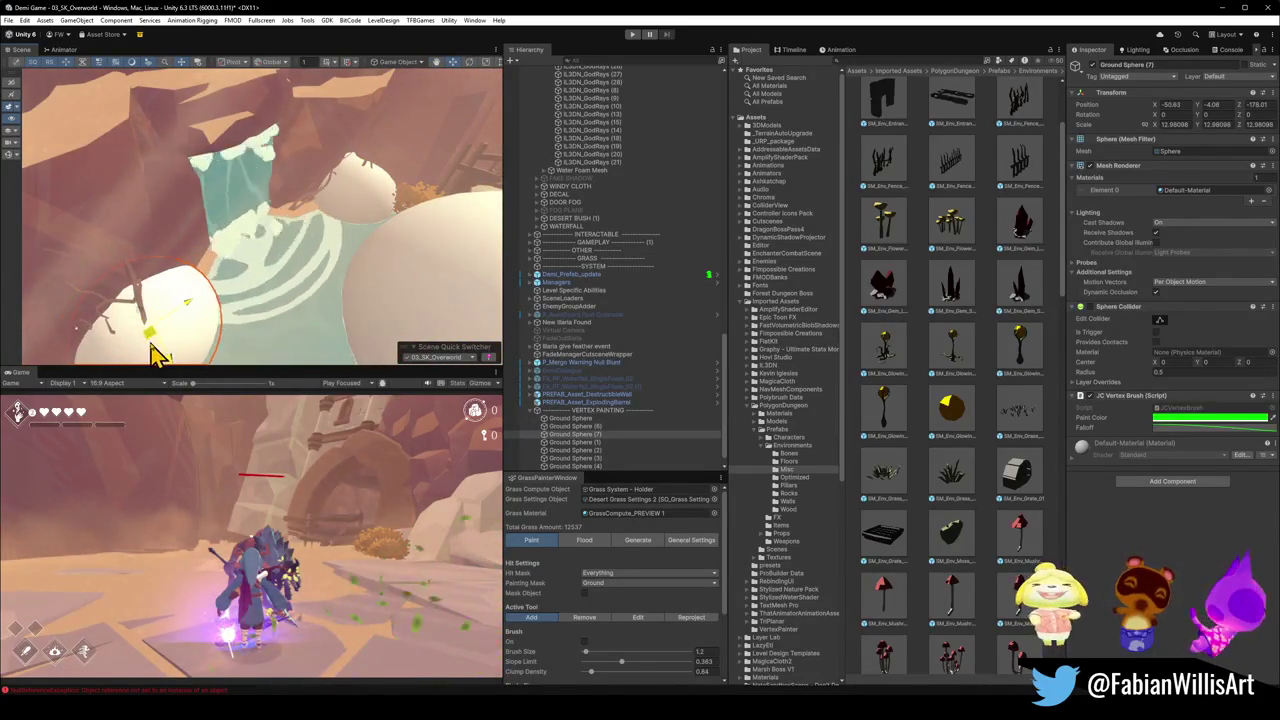
left_click(589, 420)
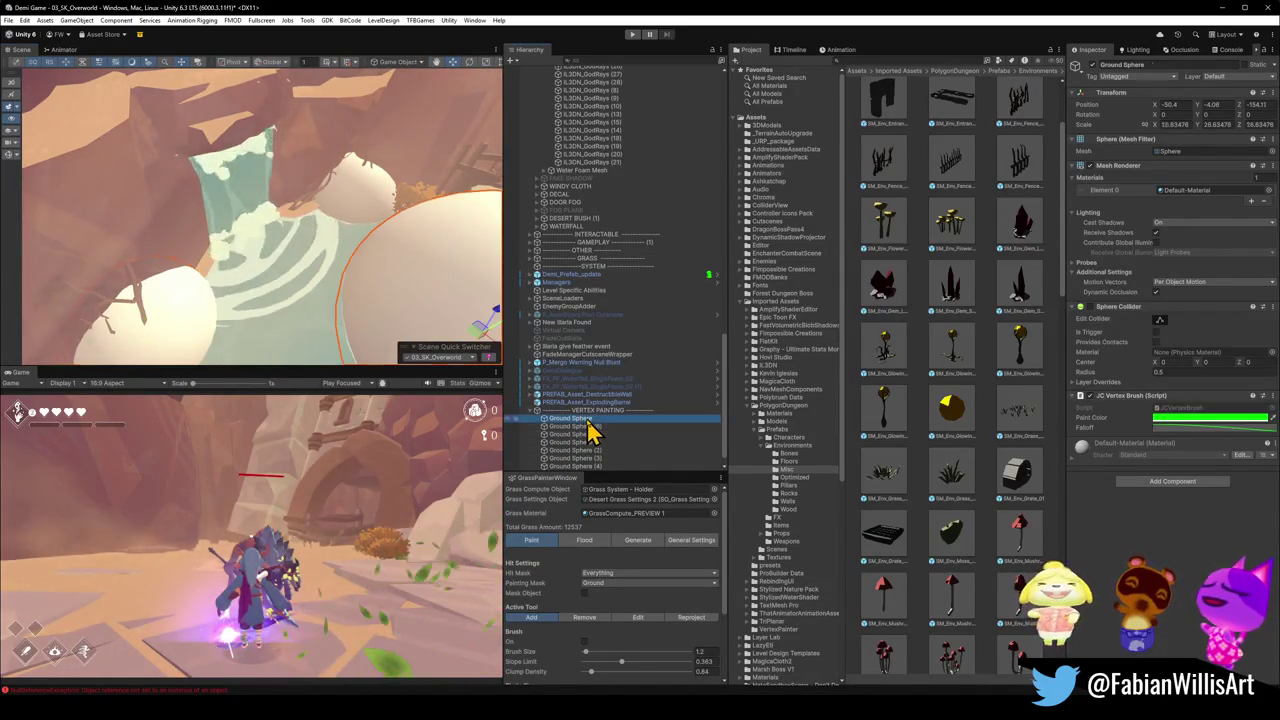
left_click(587, 436, "shift")
- Group the selected spheres under a new parent named Oasis
key("ctrl+shift+g")
type("Dash")
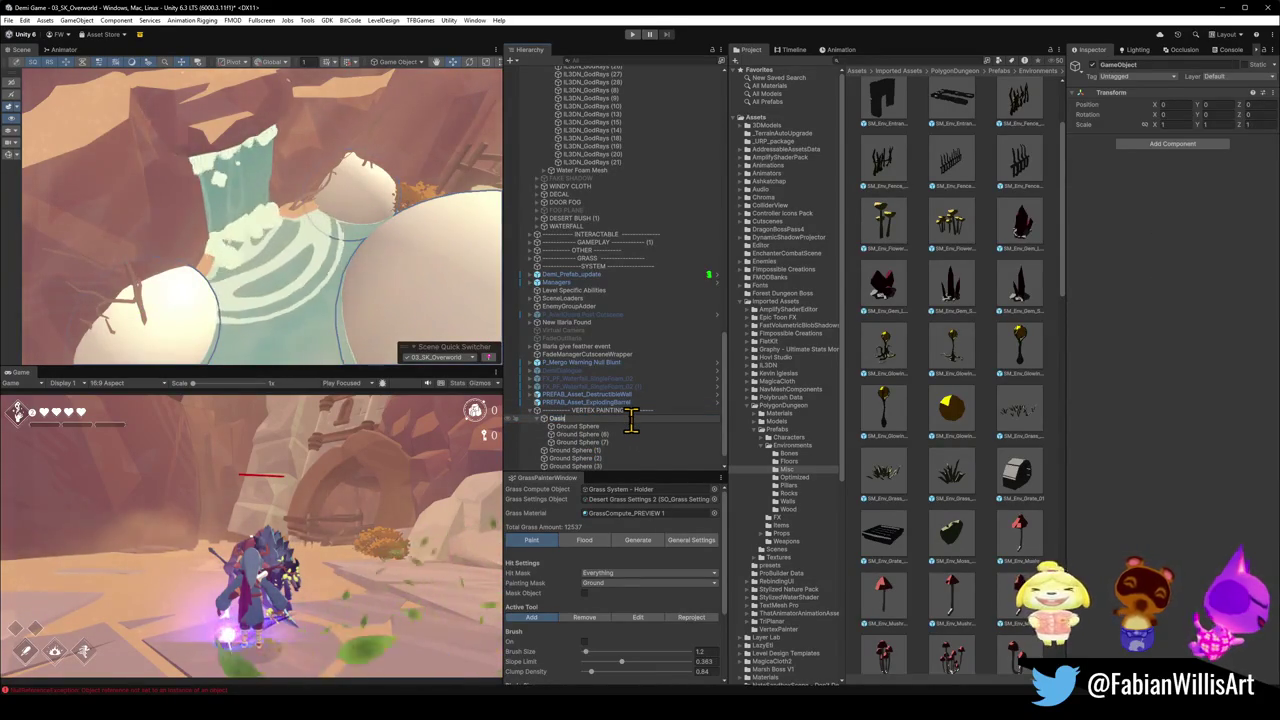
key("Return")
mouse_move(262, 195)
left_mouse_down()
mouse_move(286, 120)
mouse_move(215, 190)
mouse_move(183, 177)
mouse_move(329, 200)
mouse_move(330, 213)
left_mouse_up()
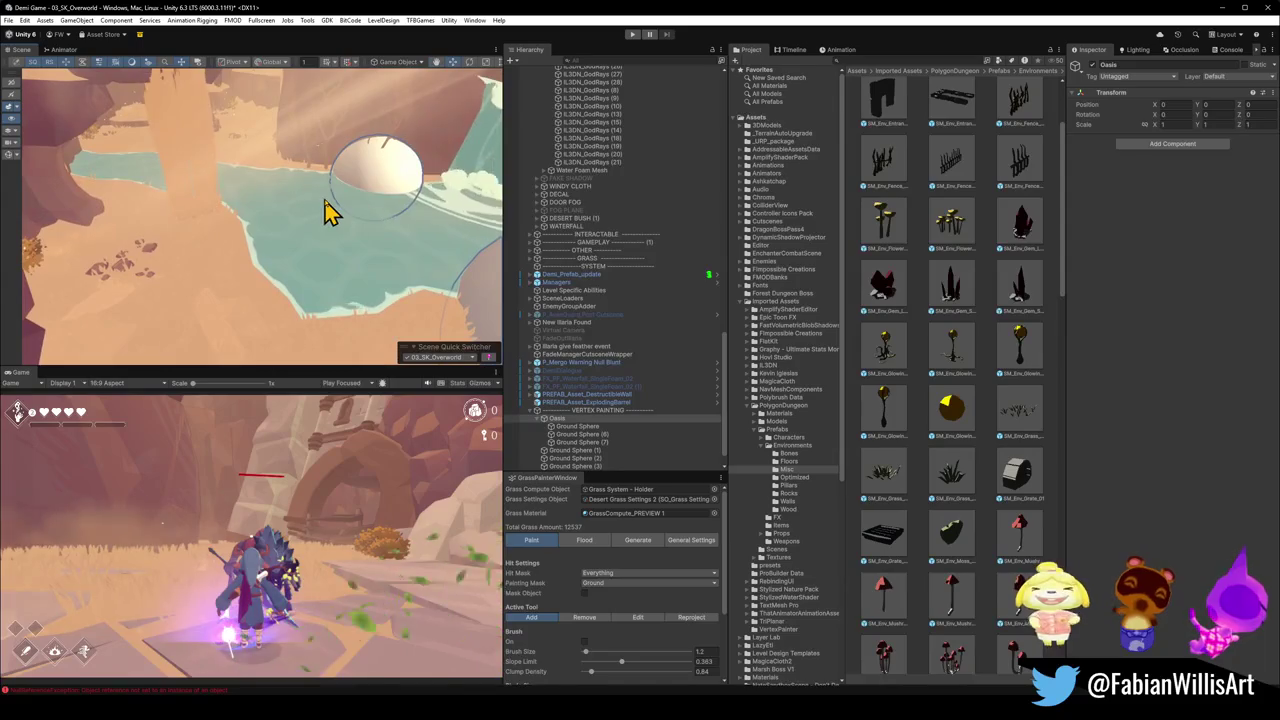
- Duplicate Ground Sphere (7) twice, placing the copies along the pool and on the shore
left_click(586, 442)
key("ctrl+d")
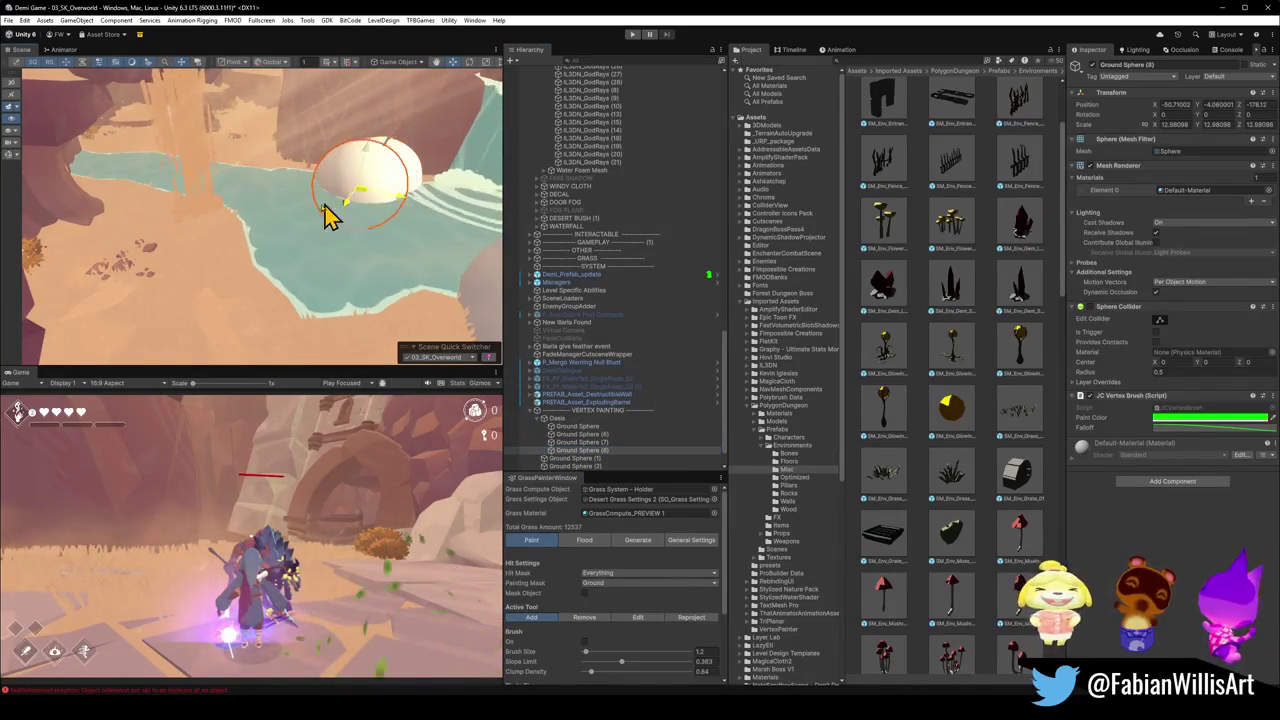
mouse_move(329, 214)
left_mouse_down()
mouse_move(240, 250)
mouse_move(238, 267)
left_mouse_up()
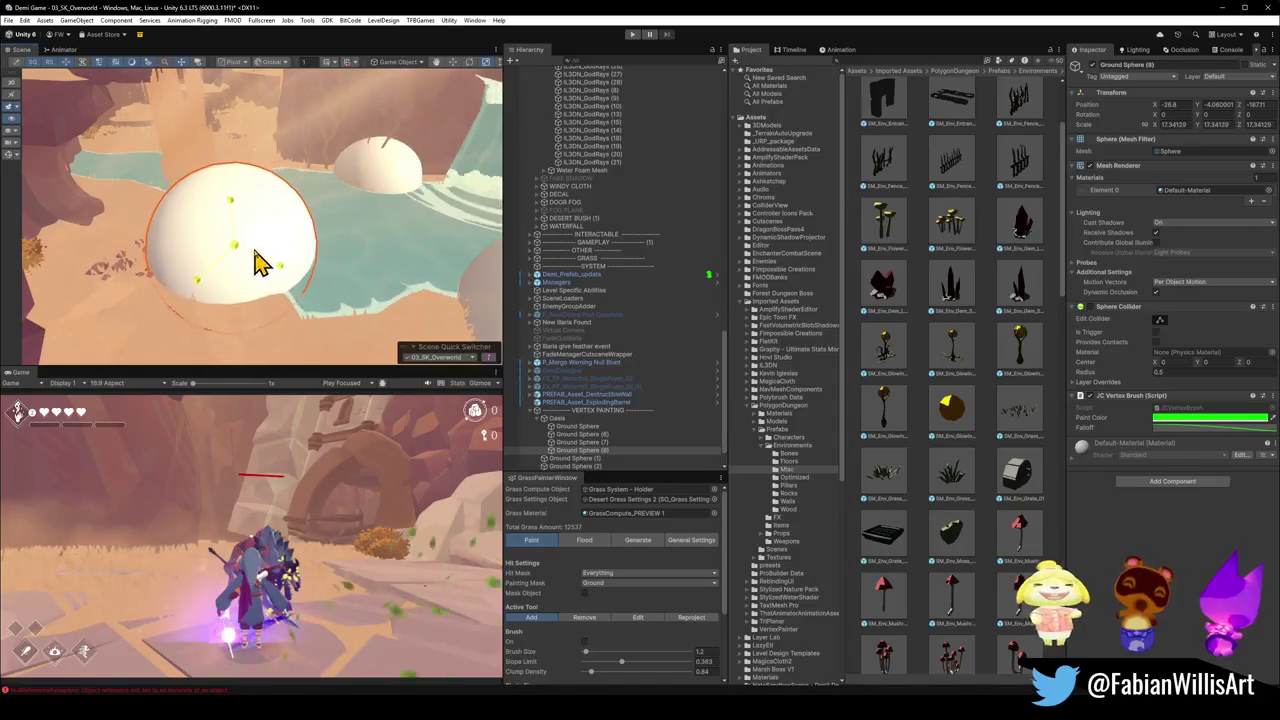
mouse_move(240, 262)
left_mouse_down()
mouse_move(306, 320)
mouse_move(391, 277)
mouse_move(171, 266)
mouse_move(303, 246)
mouse_move(243, 300)
mouse_move(277, 271)
left_mouse_up()
key("ctrl+d")
mouse_move(243, 318)
left_mouse_down()
mouse_move(314, 134)
mouse_move(360, 116)
mouse_move(329, 126)
left_mouse_up()
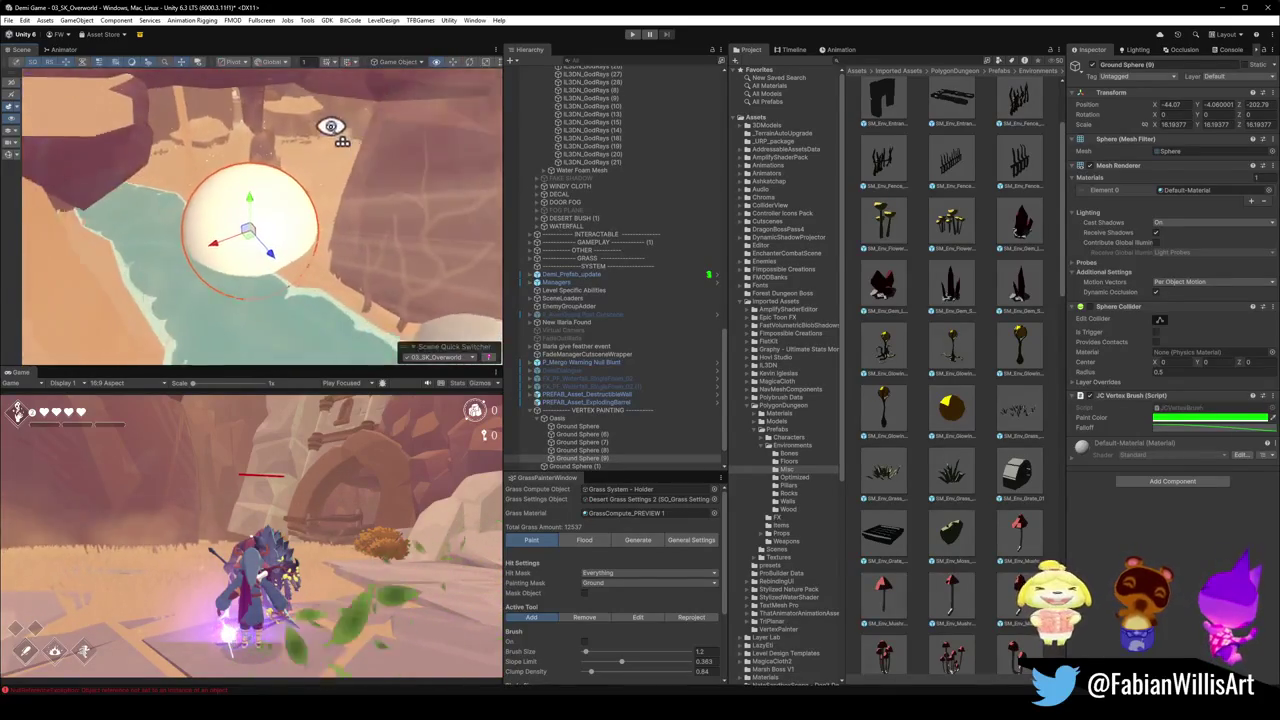
- Add a third sphere copy and slide it along the pond shoreline
scroll(258, 230, "up", 2)
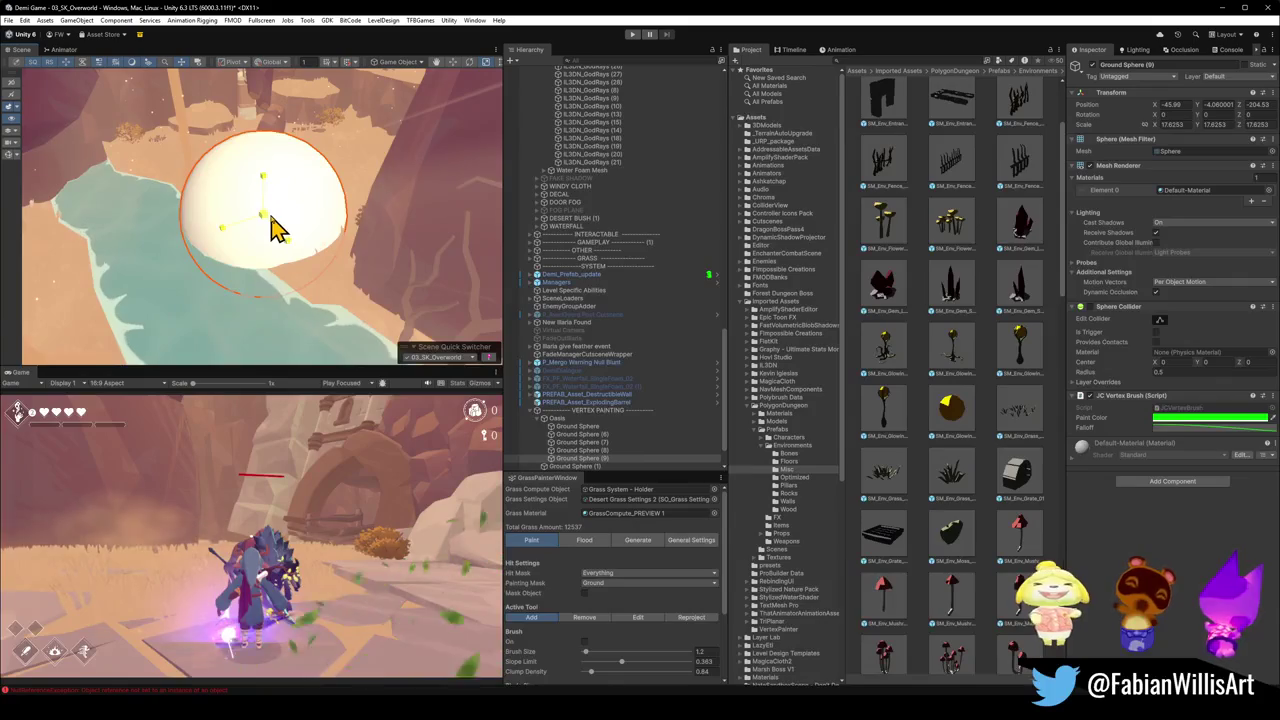
mouse_move(278, 228)
left_mouse_down()
mouse_move(269, 235)
mouse_move(291, 228)
left_mouse_up()
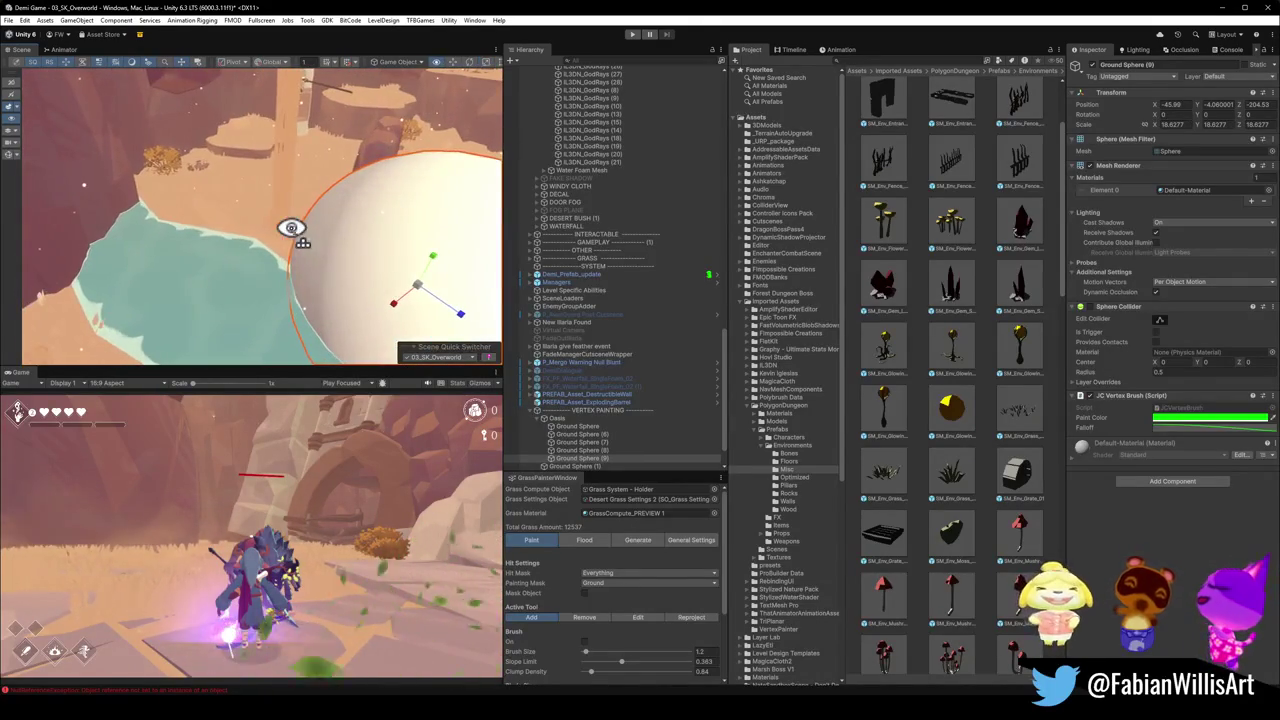
key("ctrl+d")
mouse_move(424, 313)
left_mouse_down()
mouse_move(443, 286)
mouse_move(414, 309)
mouse_move(337, 300)
mouse_move(443, 251)
mouse_move(680, 229)
mouse_move(287, 218)
mouse_move(313, 237)
left_mouse_up()
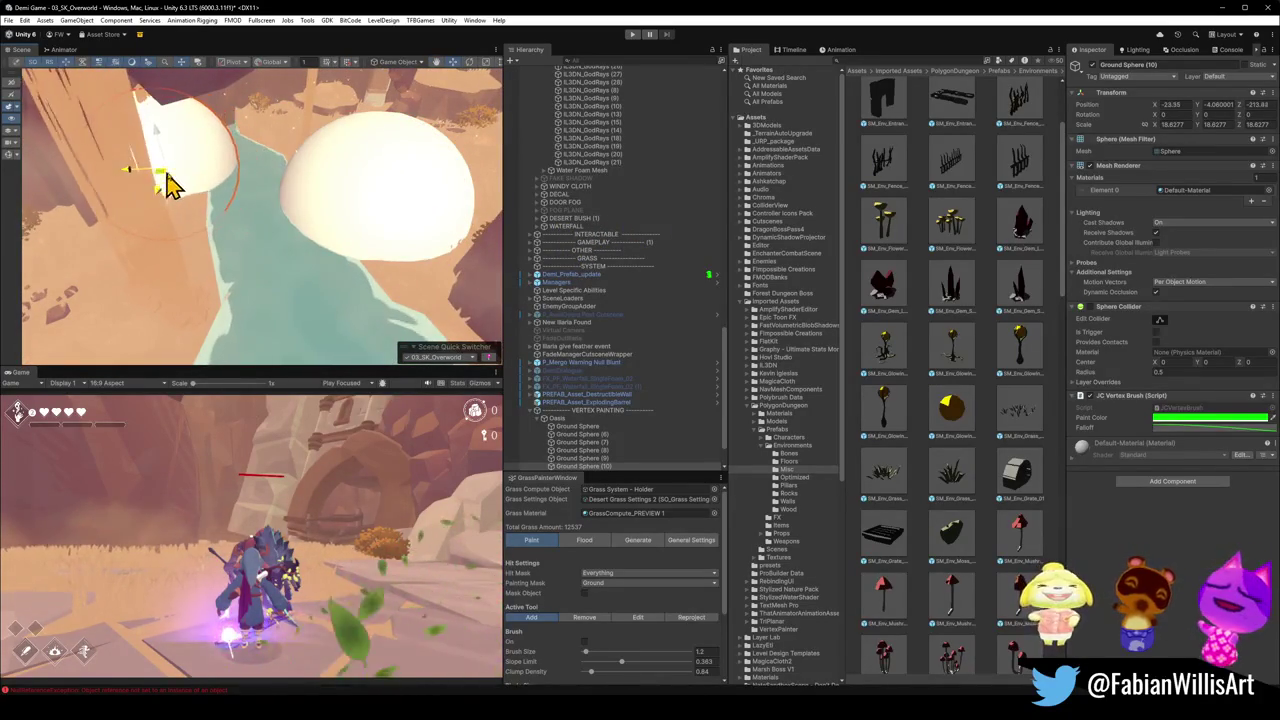
mouse_move(170, 185)
left_mouse_down()
mouse_move(257, 134)
mouse_move(171, 134)
mouse_move(258, 189)
left_mouse_up()
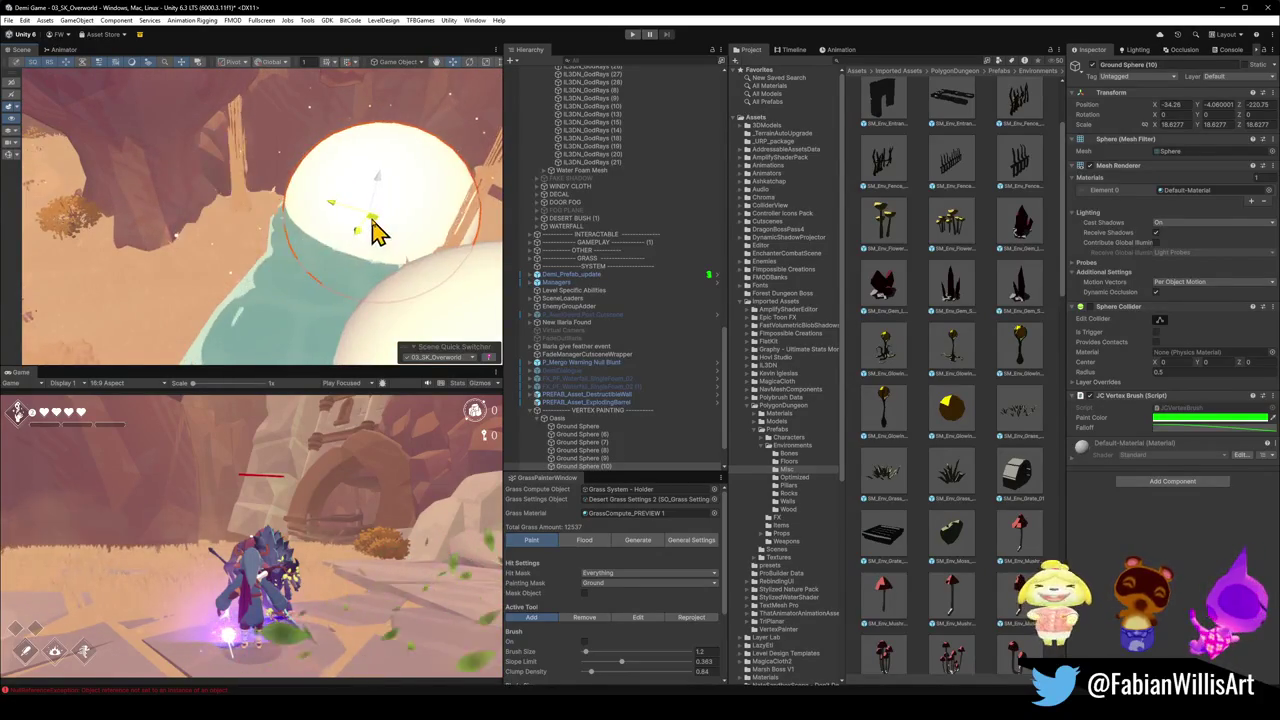
mouse_move(375, 230)
left_mouse_down()
mouse_move(228, 300)
mouse_move(249, 284)
left_mouse_up()
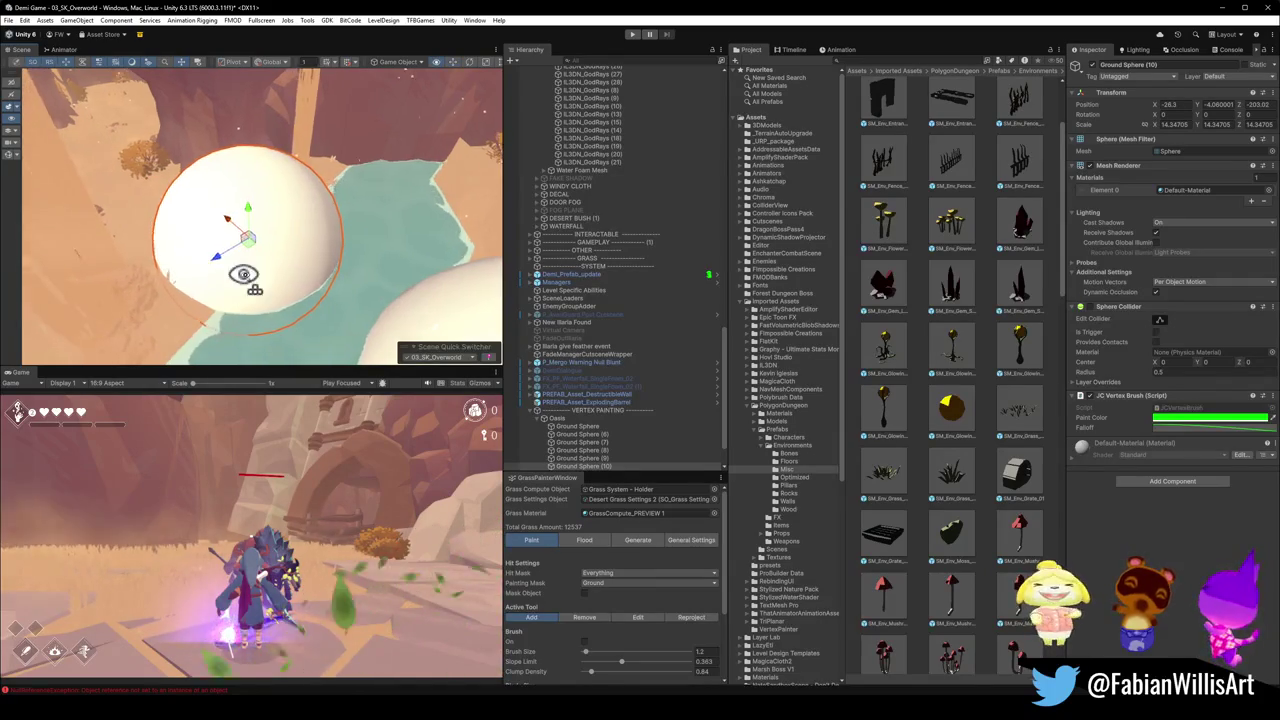
- Orbit around the white ground spheres and select the terrain.013 ground piece
mouse_move(244, 274)
left_mouse_down()
mouse_move(332, 272)
mouse_move(386, 243)
mouse_move(255, 250)
mouse_move(229, 263)
mouse_move(329, 263)
mouse_move(177, 277)
mouse_move(336, 263)
mouse_move(226, 258)
left_mouse_up()
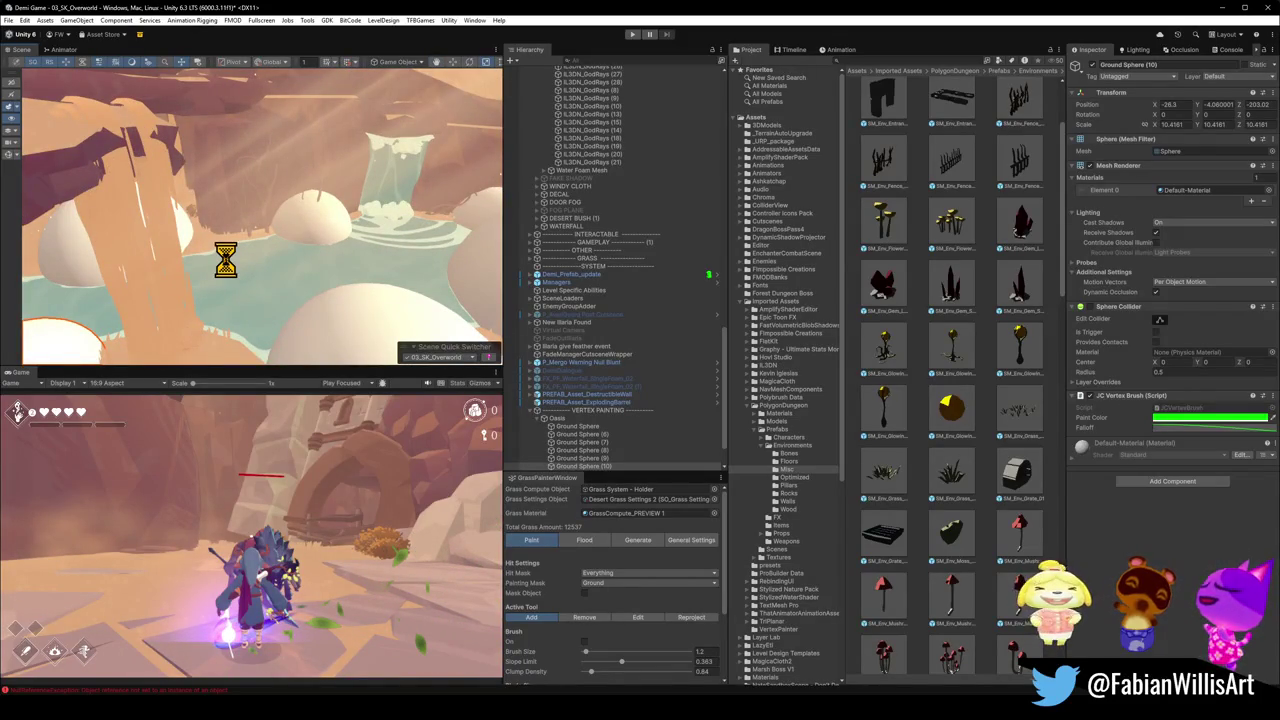
mouse_move(229, 271)
left_mouse_down()
mouse_move(314, 263)
mouse_move(151, 277)
mouse_move(63, 249)
mouse_move(210, 255)
left_mouse_up()
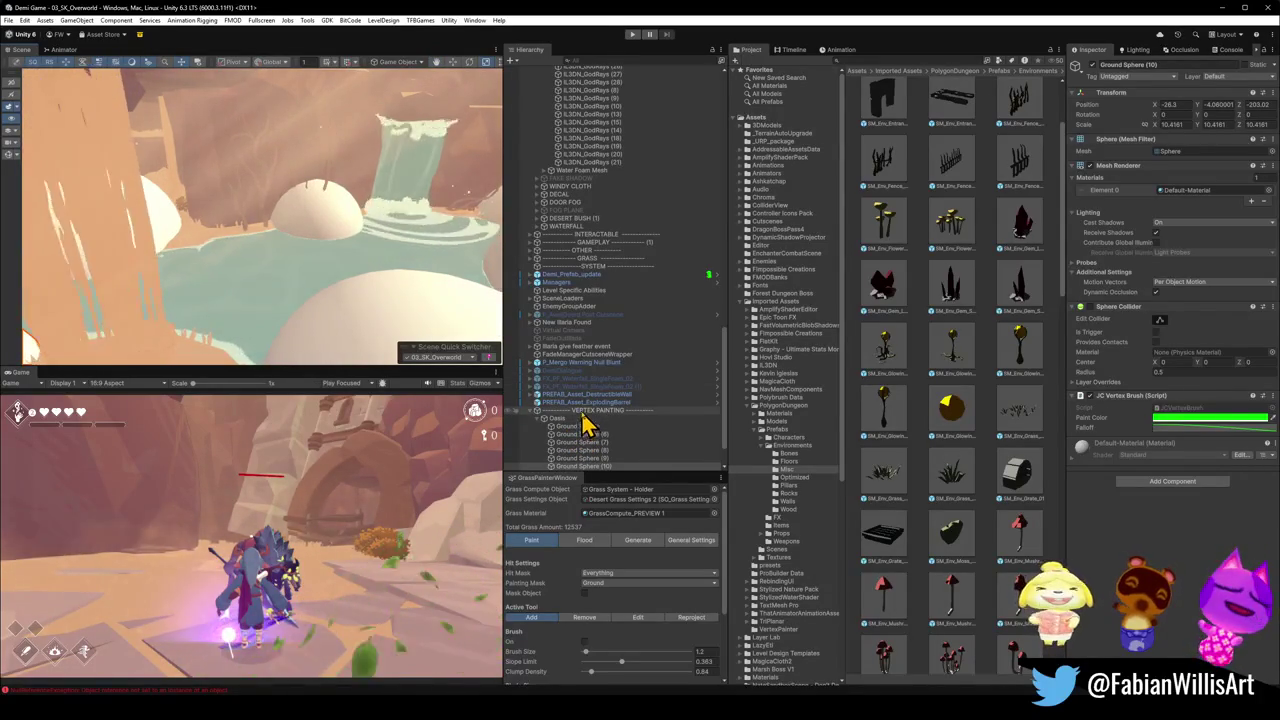
mouse_move(290, 228)
left_mouse_down()
mouse_move(266, 227)
mouse_move(243, 349)
mouse_move(206, 280)
mouse_move(183, 280)
left_mouse_up()
left_click(250, 335)
left_click(251, 314)
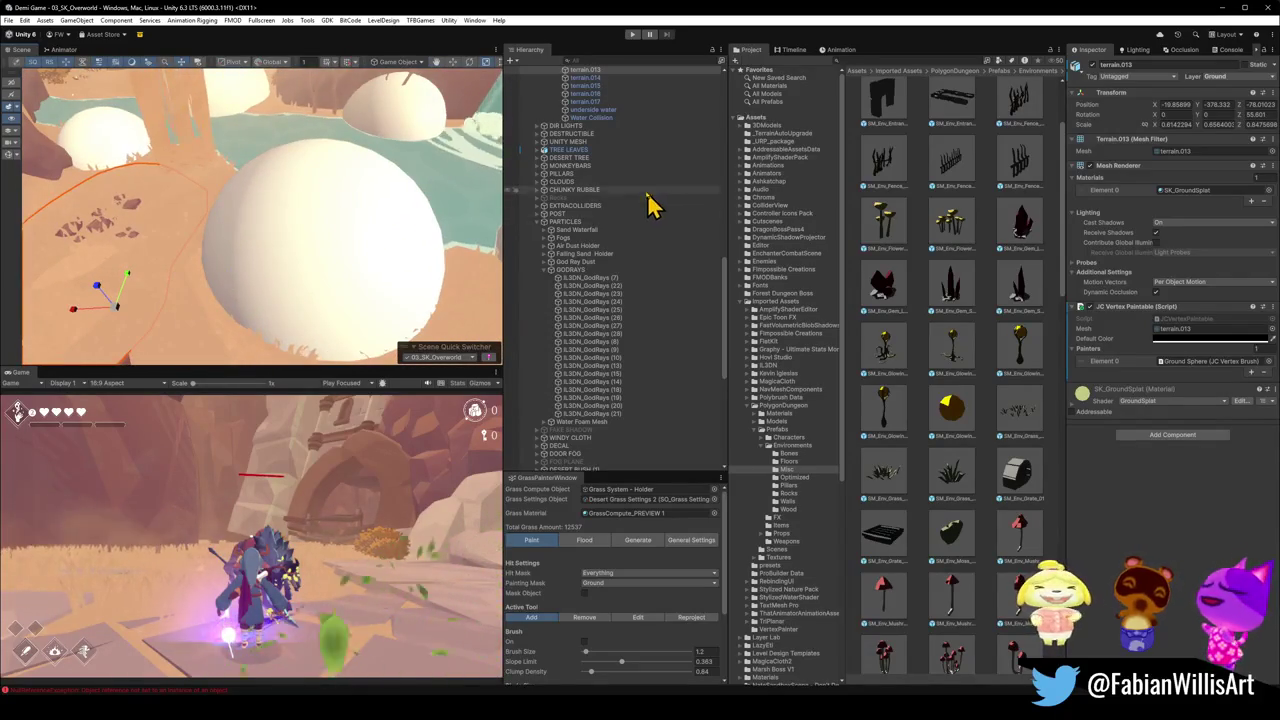
- Zoom the Blender viewport on the SK OVERWORLD terrain scene
scroll(630, 197, "up", 5)
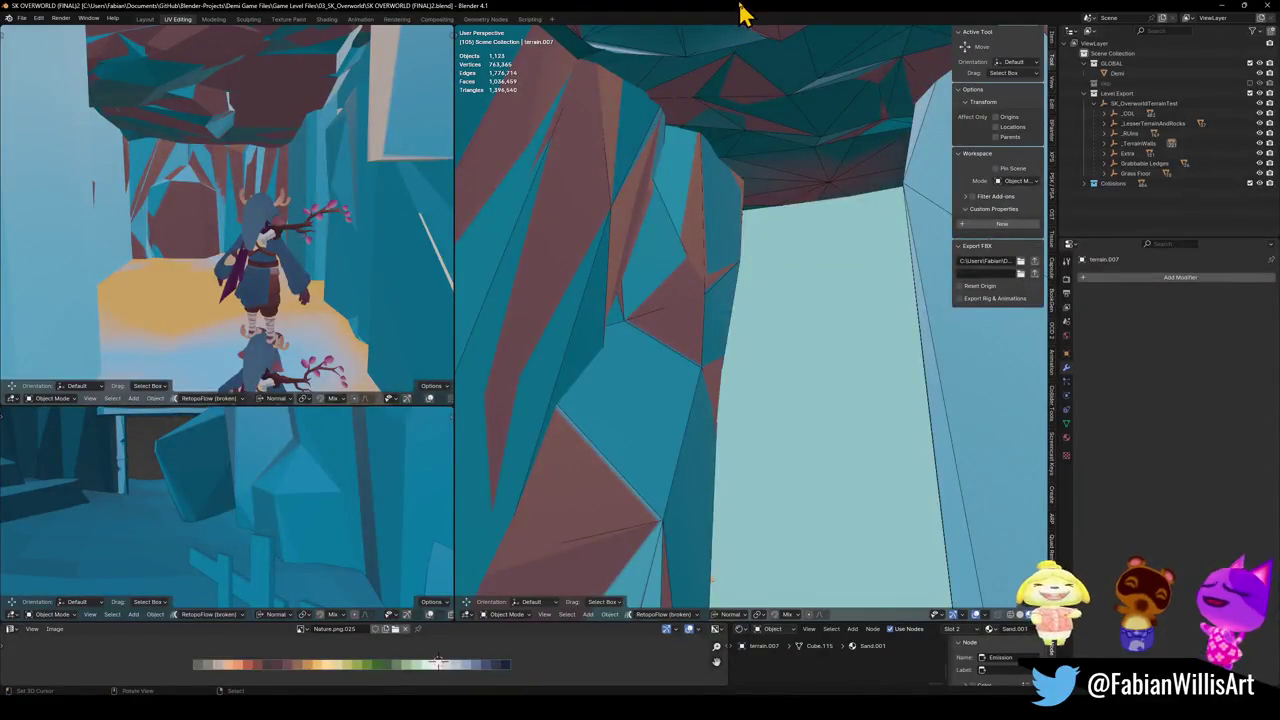
- Select every object sharing terrain.016_001's material, then save the file
key("shift+grave")
key("s")
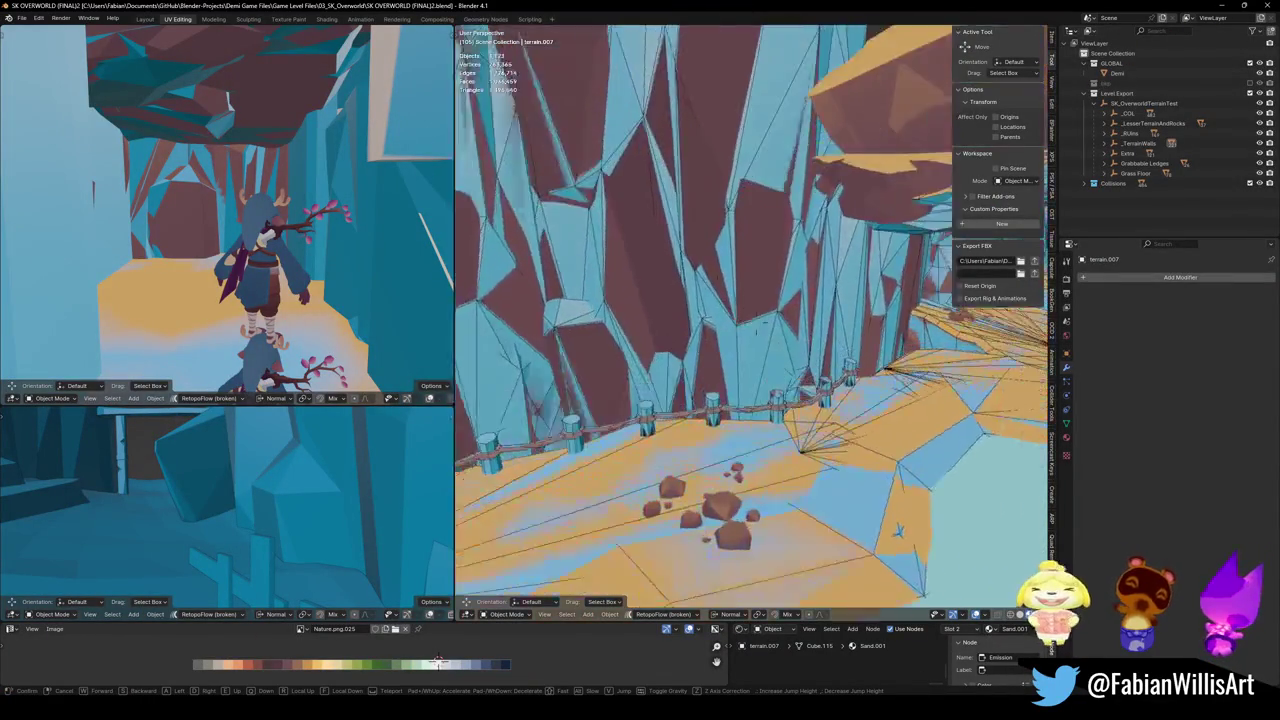
left_click(723, 277)
left_click(727, 333)
key("q")
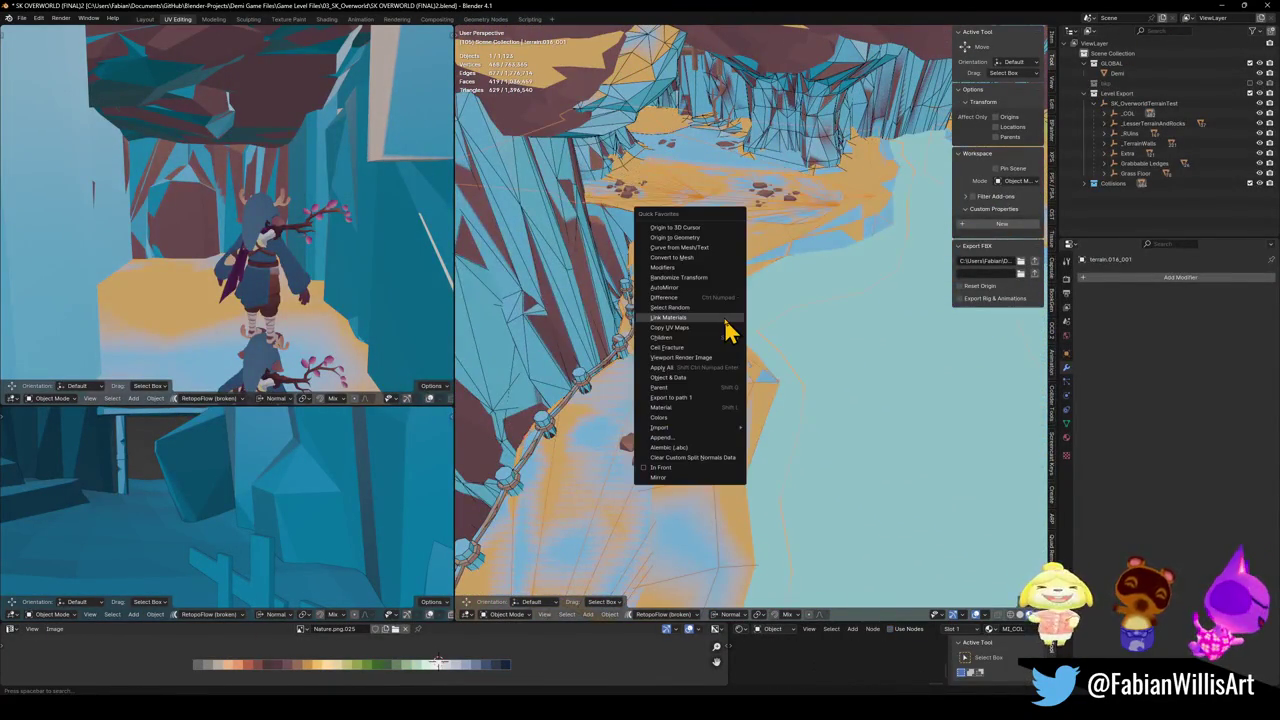
left_click(694, 419)
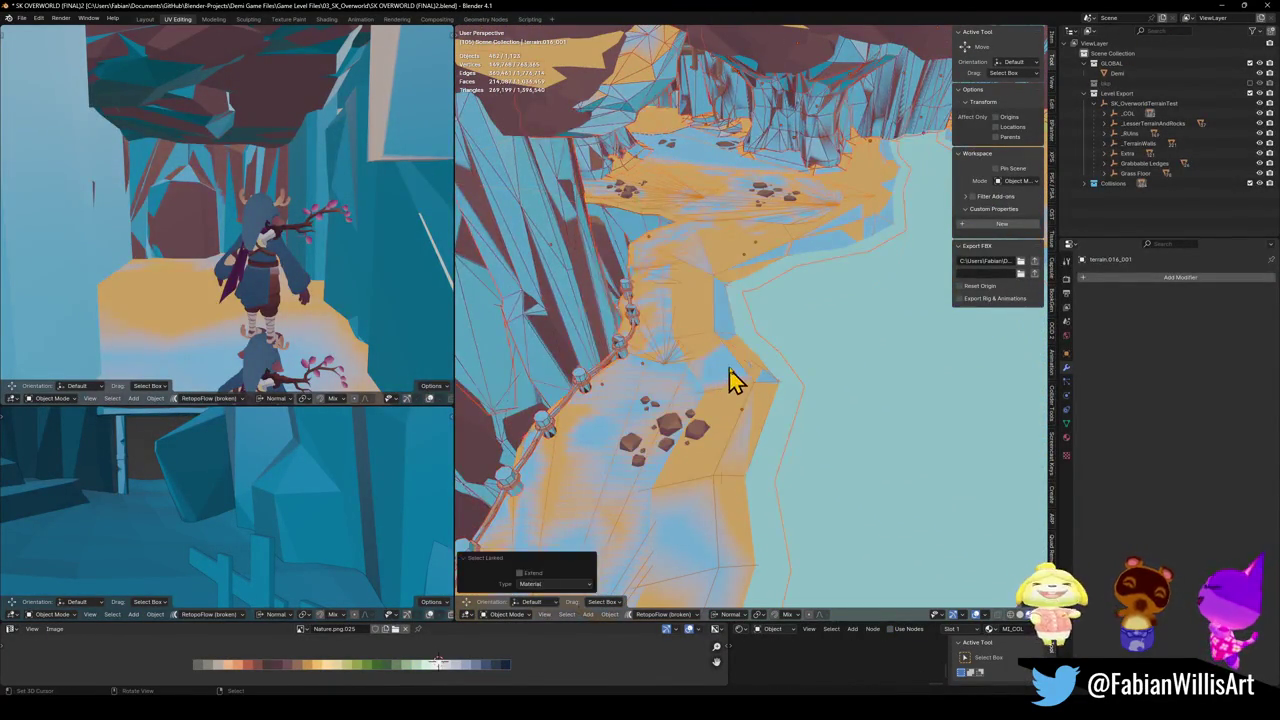
mouse_move(735, 275)
left_mouse_down()
mouse_move(677, 286)
mouse_move(760, 297)
mouse_move(677, 280)
mouse_move(700, 314)
mouse_move(704, 282)
mouse_move(783, 337)
left_mouse_up()
key("ctrl+s")
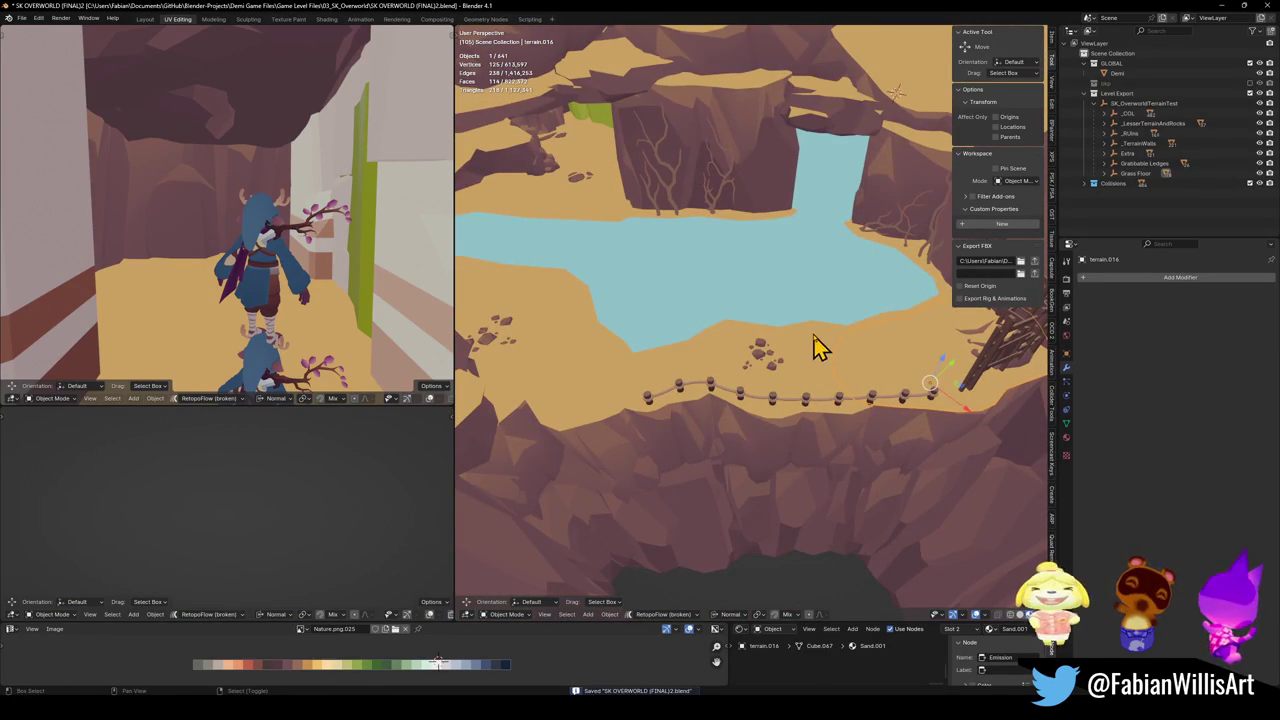
- Select floor.001 with terrain.015, terrain.014 and terrain.017, and trial-move them without changing position
left_click(817, 343)
left_click(815, 355, "shift")
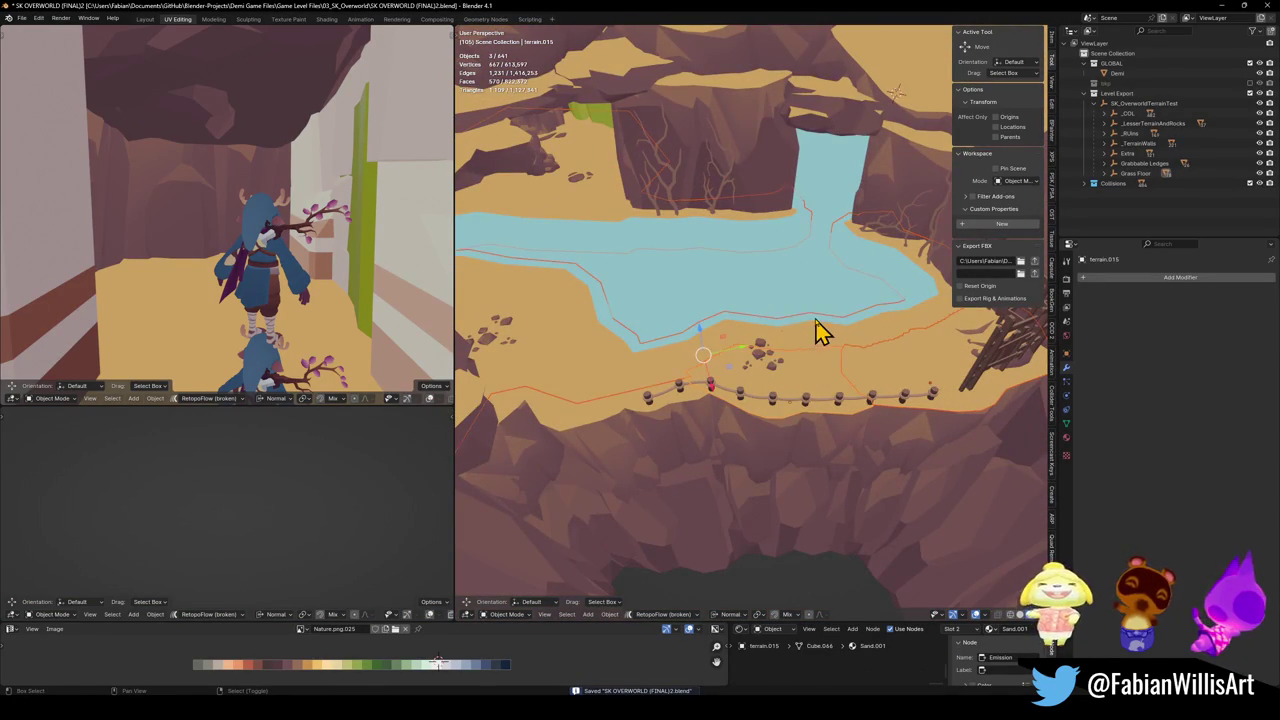
mouse_move(823, 331)
left_mouse_down()
mouse_move(757, 293)
mouse_move(677, 314)
left_mouse_up()
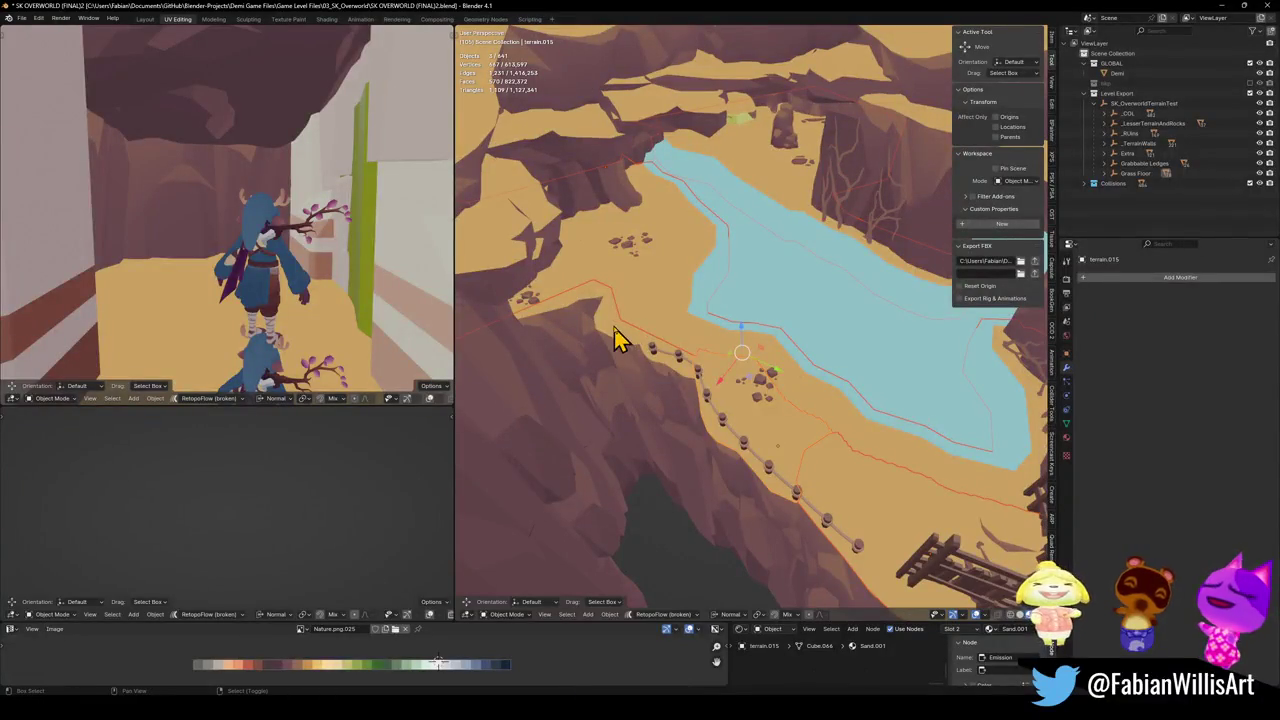
left_click(665, 365, "shift")
left_click(740, 363, "shift")
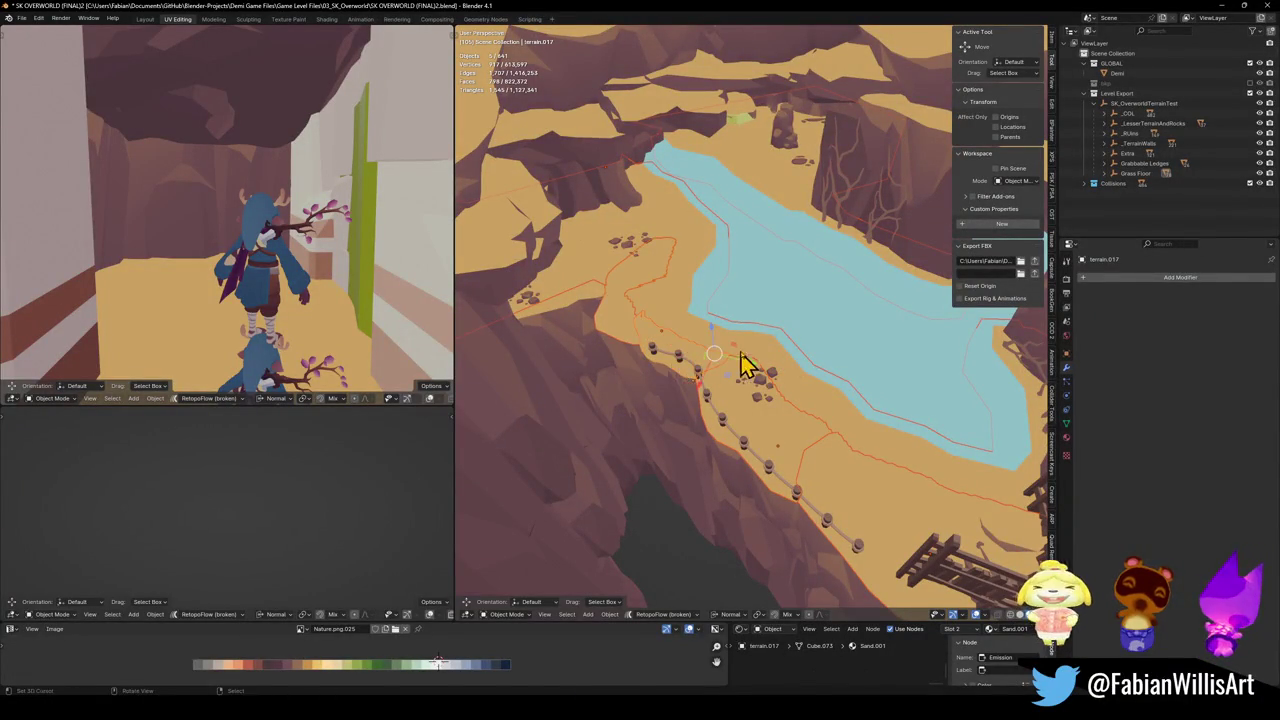
key("g")
mouse_move(752, 265)
left_mouse_down()
mouse_move(820, 300)
mouse_move(737, 326)
mouse_move(789, 309)
mouse_move(738, 369)
mouse_move(771, 363)
mouse_move(700, 362)
mouse_move(726, 329)
left_mouse_up()
left_click(714, 337)
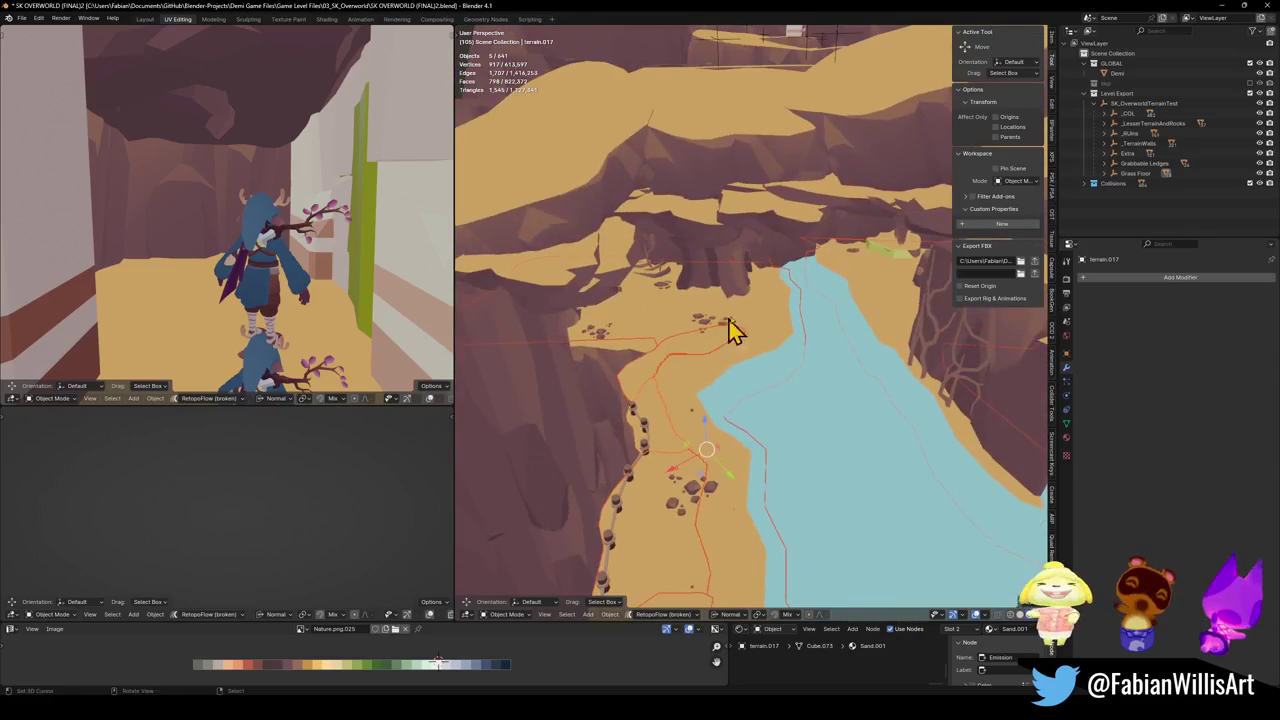
scroll(760, 297, "up", 5)
key("g")
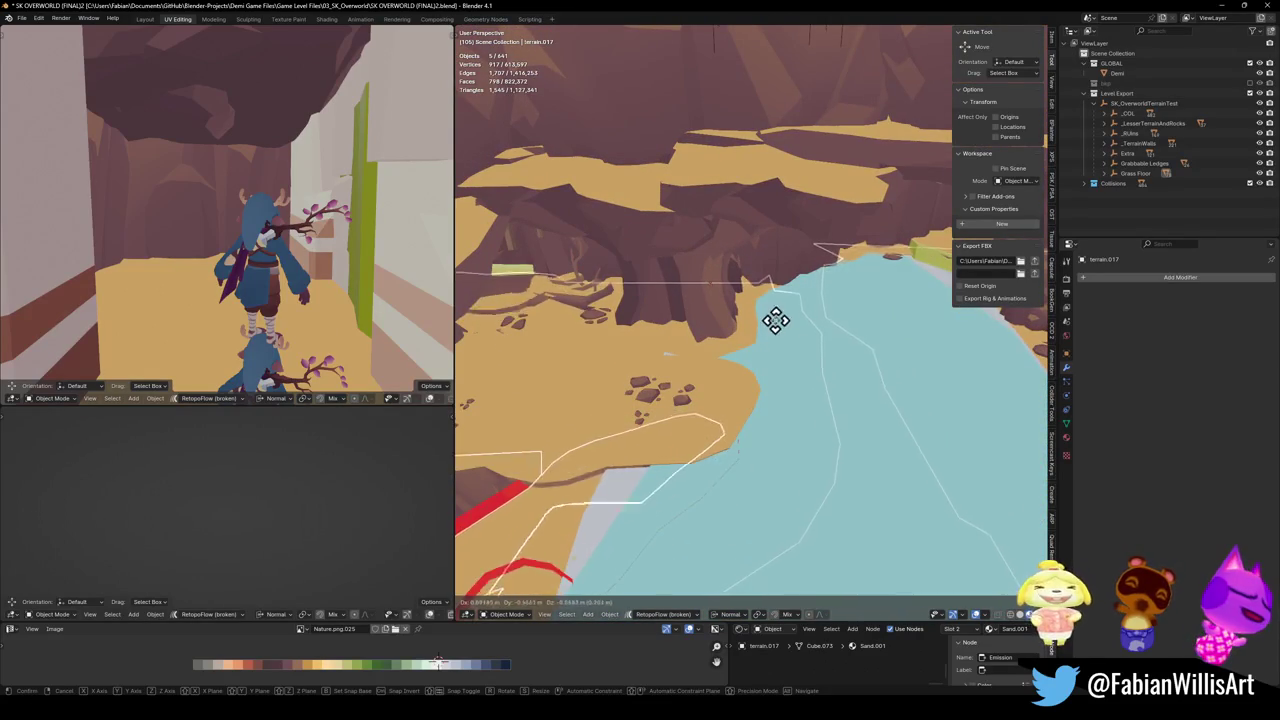
right_click(780, 313)
- Add terrain.013 with floor.001 active, then delete the six floor pieces and undo it
left_click(700, 378)
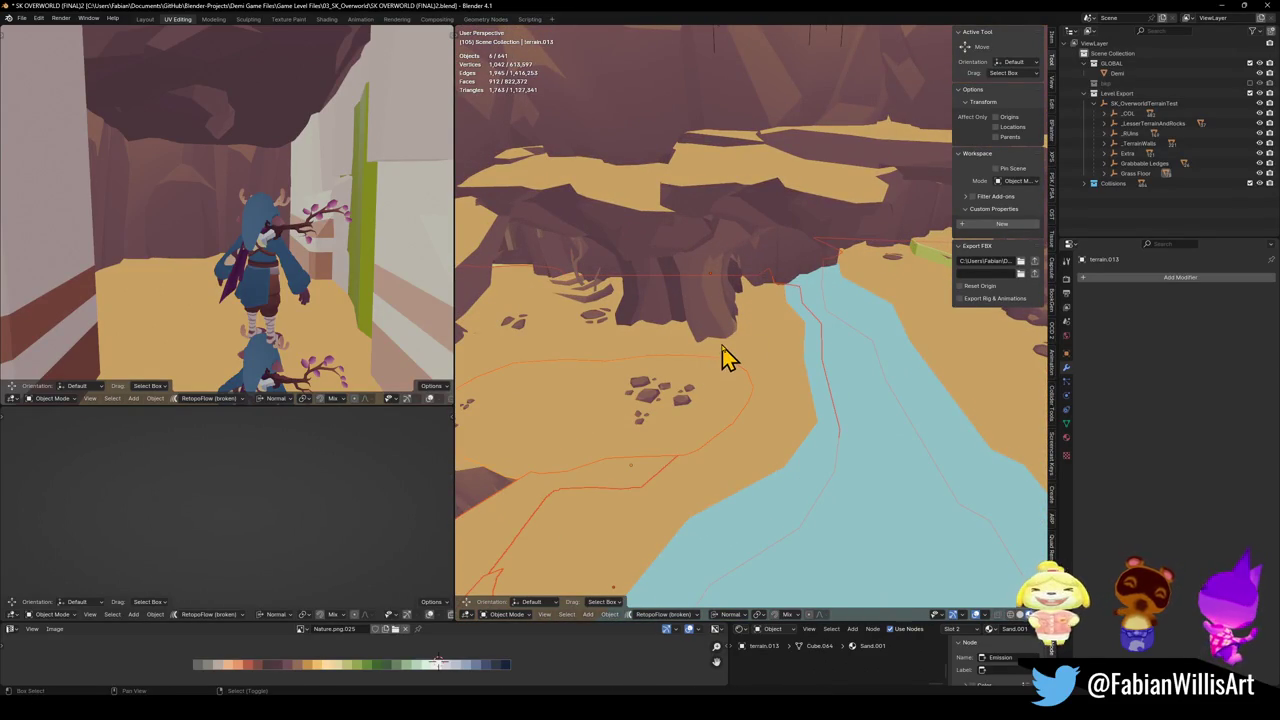
left_click(712, 364, "shift")
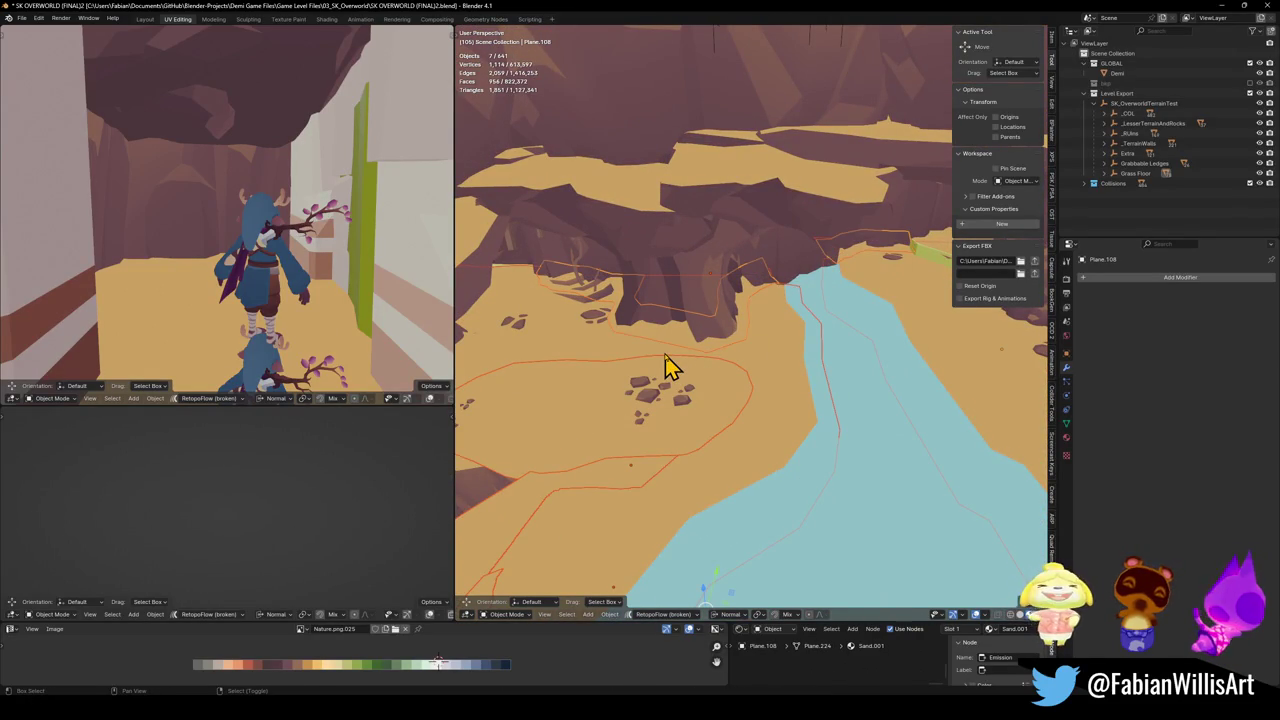
left_click(704, 366, "shift")
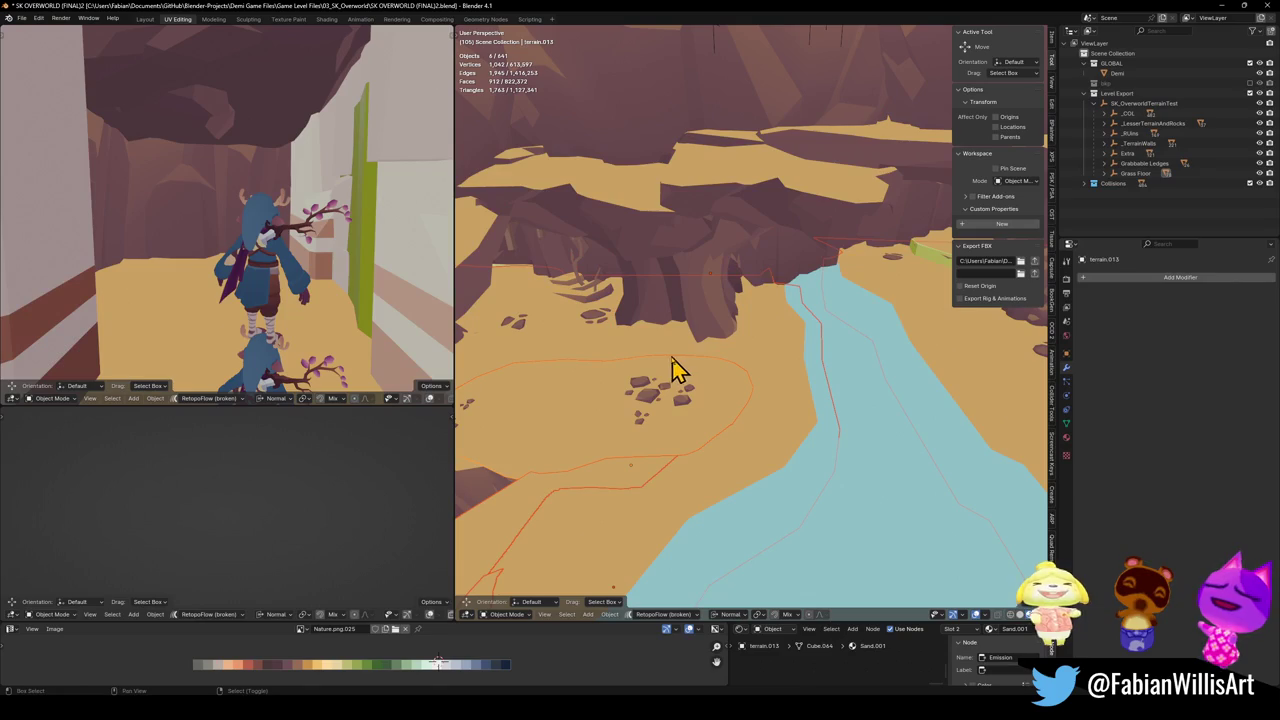
left_click(663, 363, "shift")
key("g")
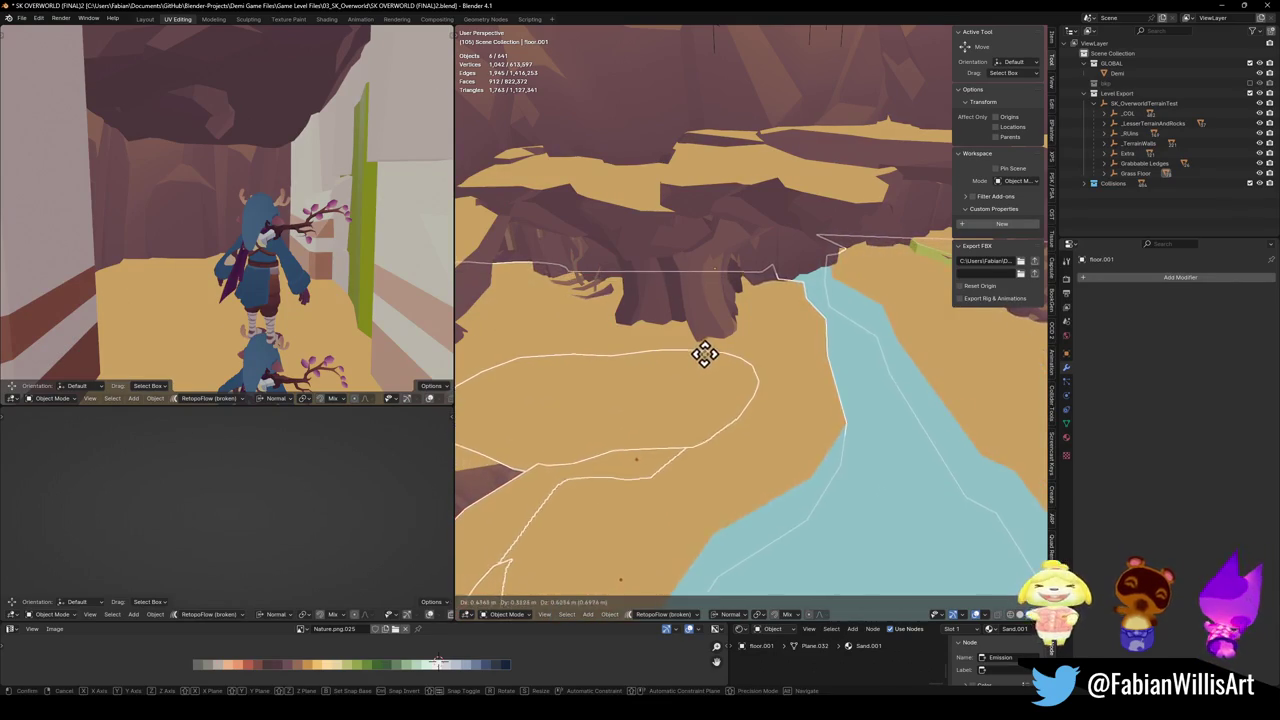
right_click(690, 354)
key("Delete")
scroll(680, 363, "up", 3)
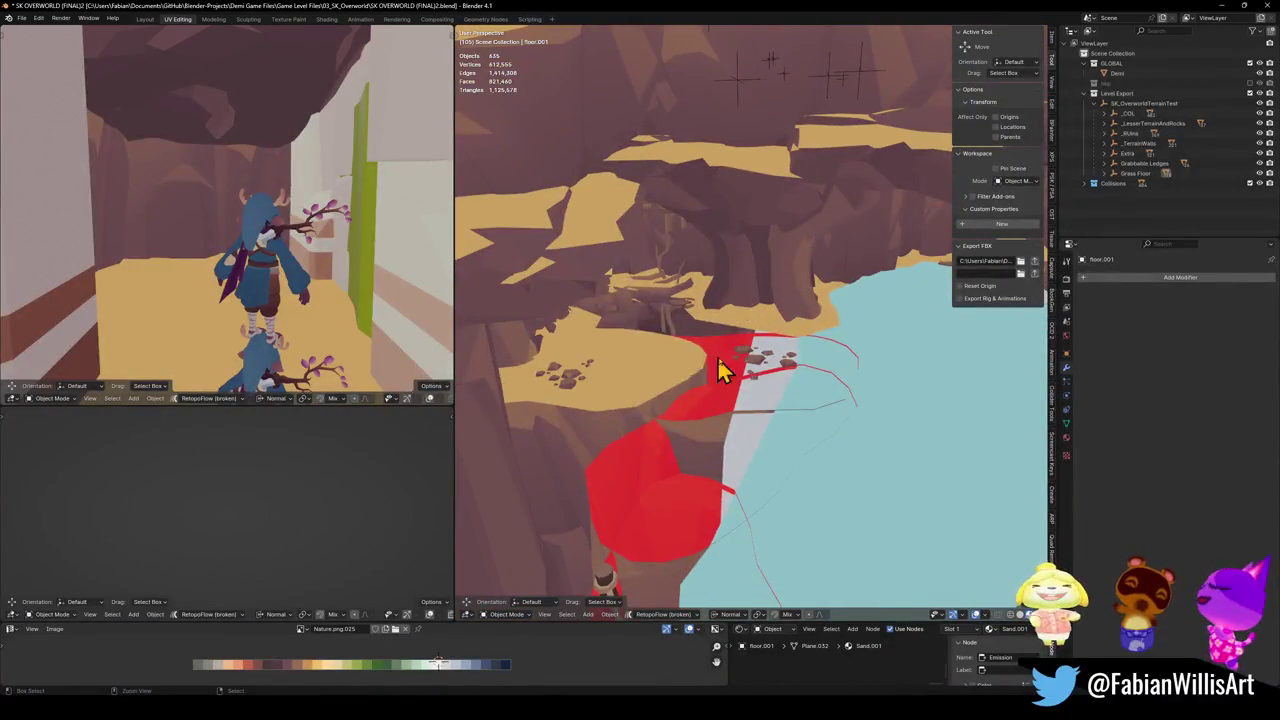
key("ctrl+z")
scroll(820, 354, "down", 2)
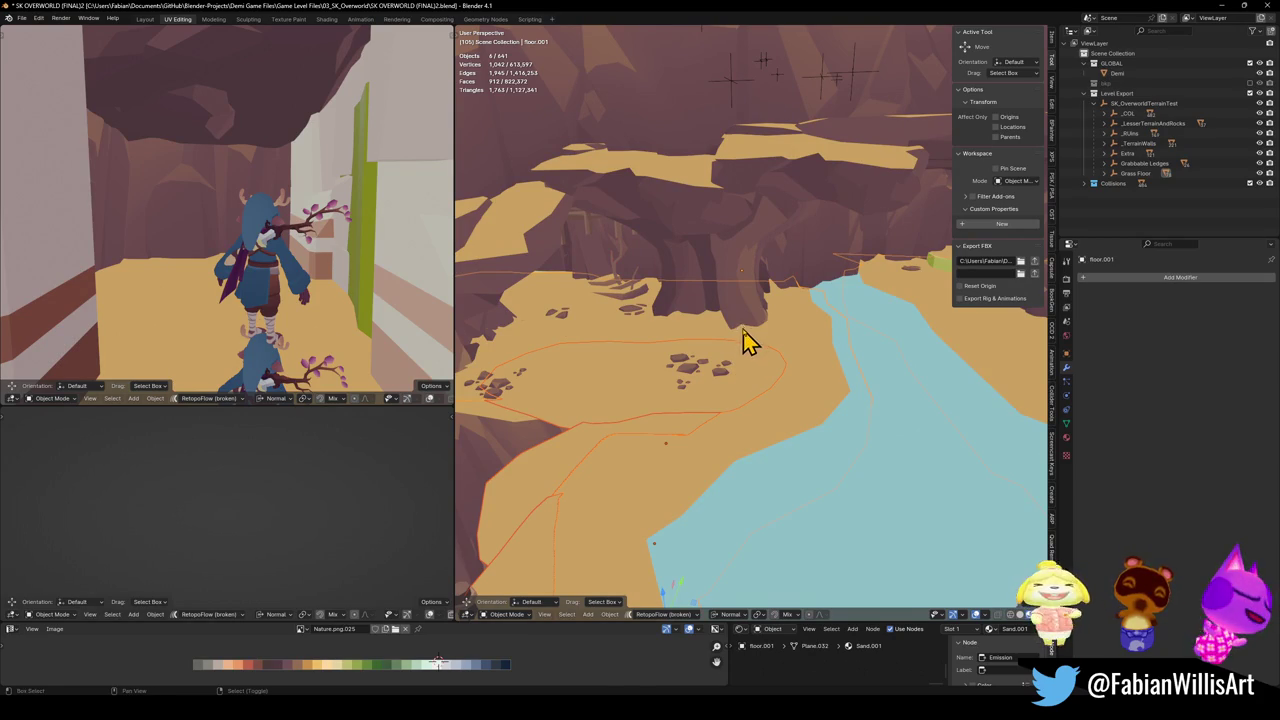
key("shift+grave")
- Fly the view over the waterfall pool, save the file, and clear the selection
key("w")
left_click(750, 345)
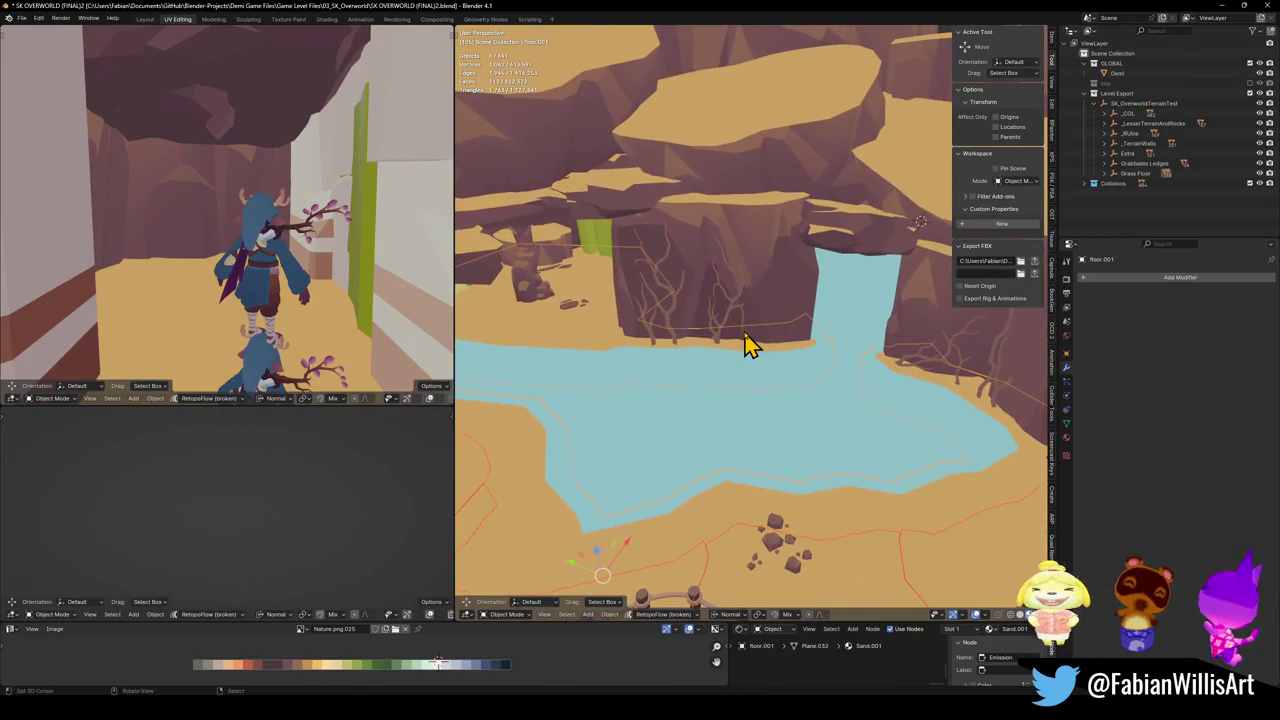
key("ctrl+s")
key("alt+a")
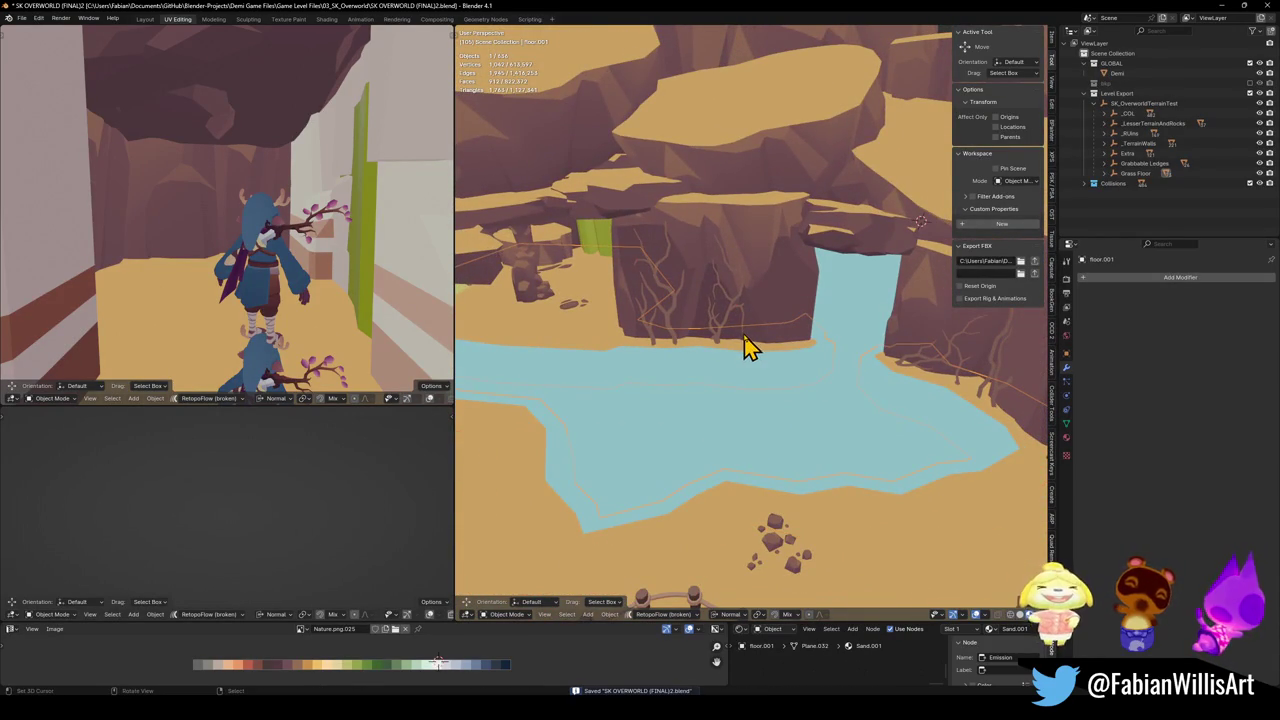
- Rename floor.001 to 'Oasis Cave Floor', save, unhide all objects and deselect
key("F2")
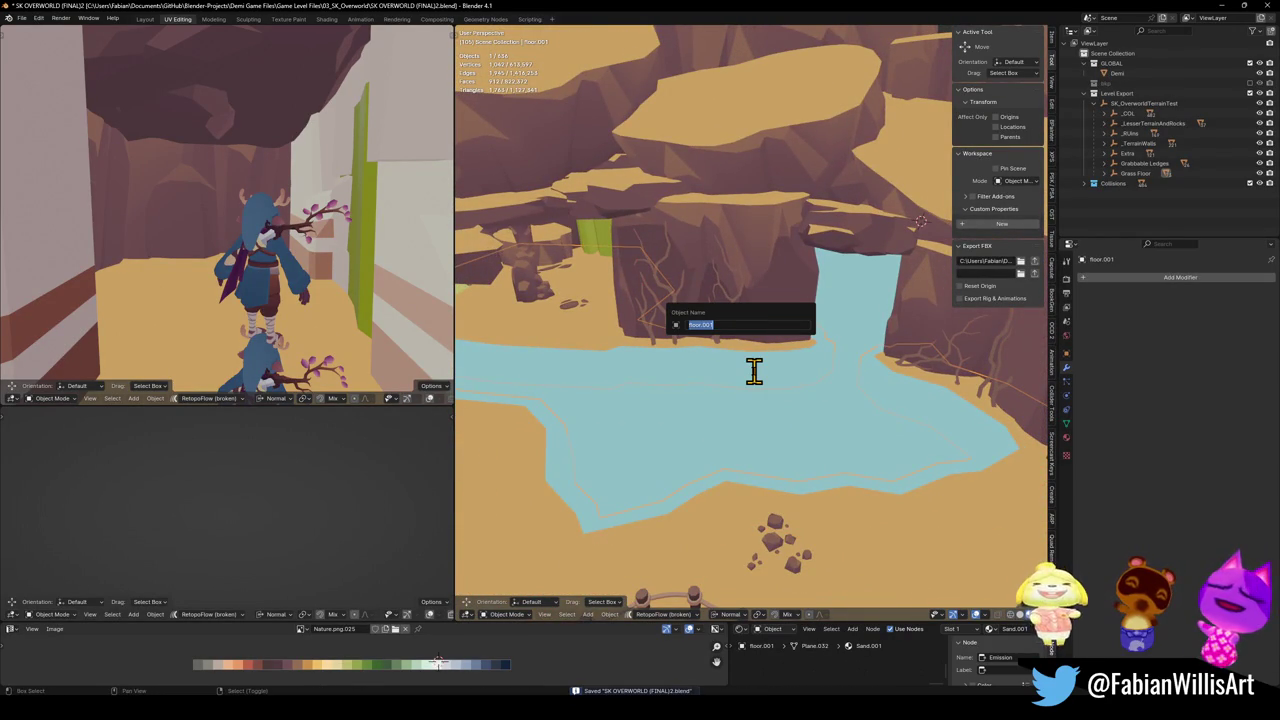
type("oor")
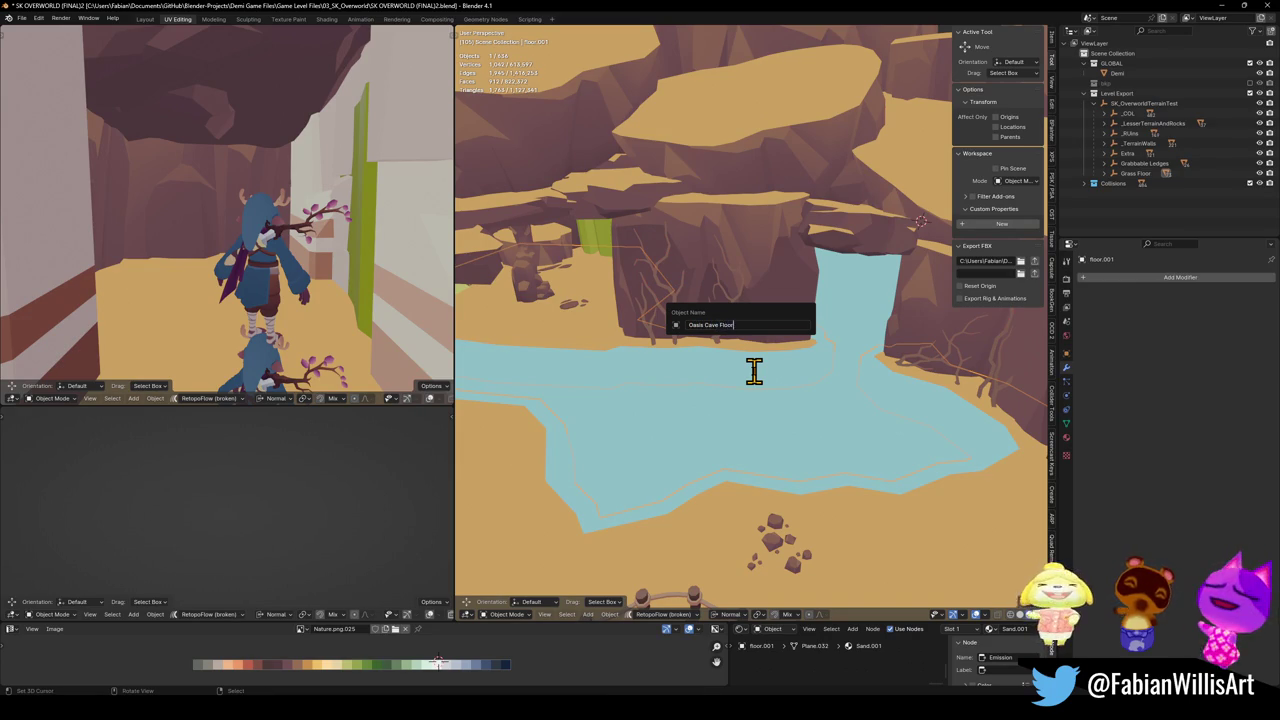
key("Return")
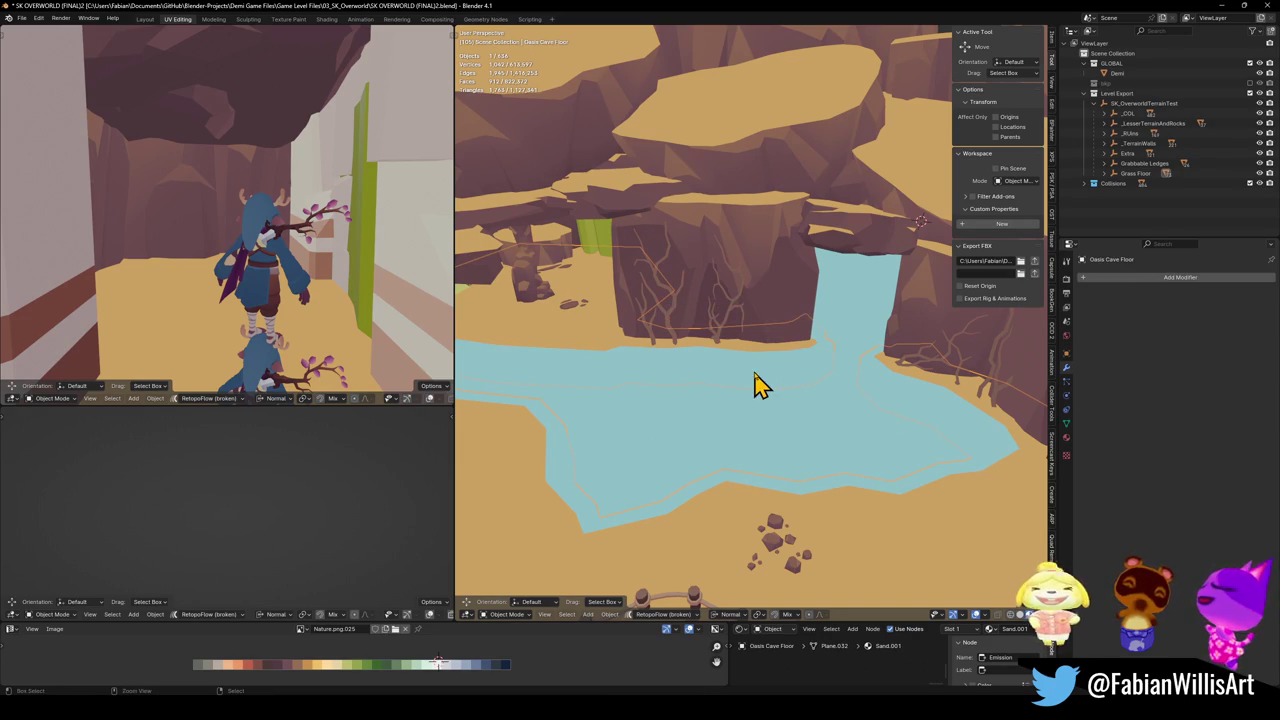
key("ctrl+s")
key("alt+h")
key("alt+a")
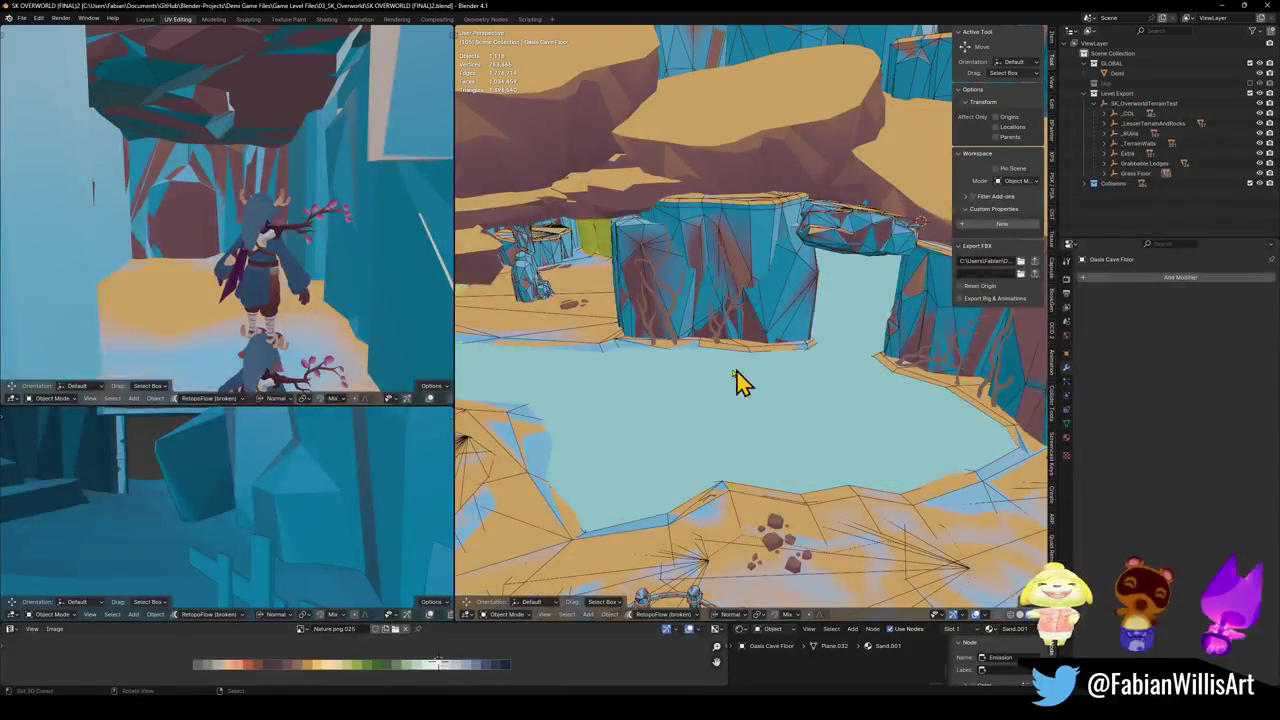
- Select the SK_OverworldTerrainTest hierarchy in Blender, save the .blend file, and return to Unity
left_click(1146, 105)
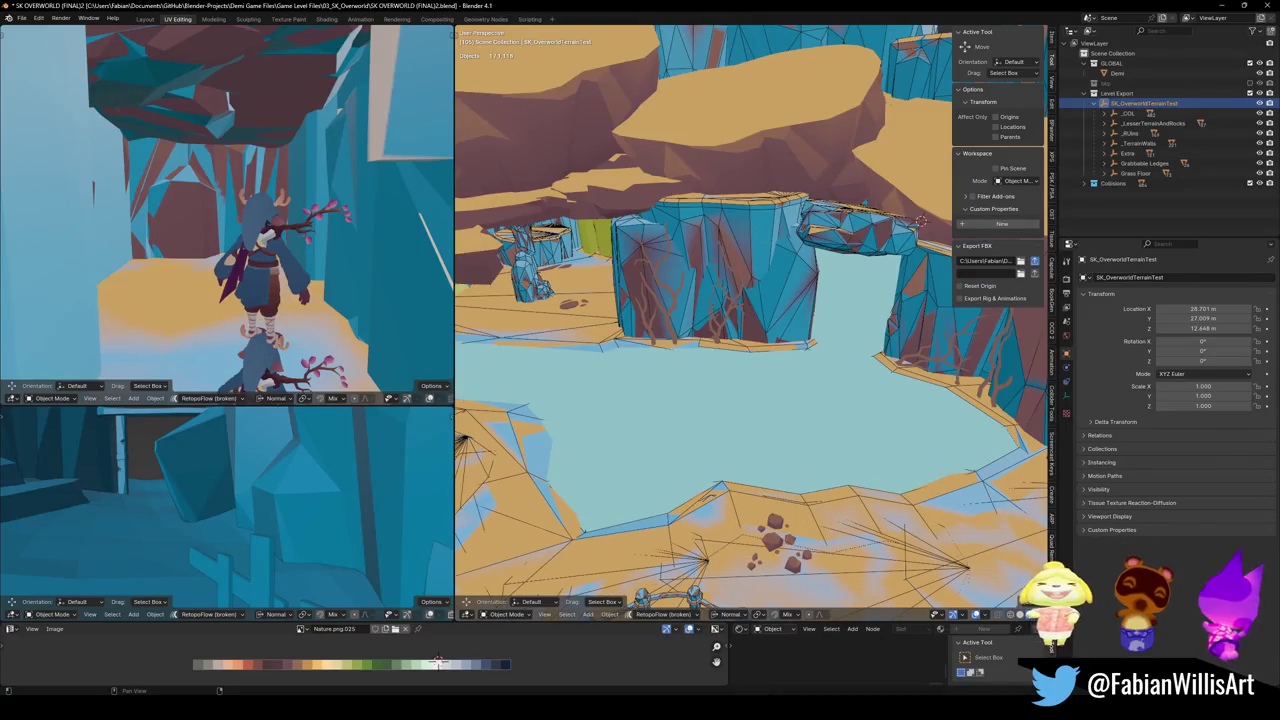
key("shift+bracketright")
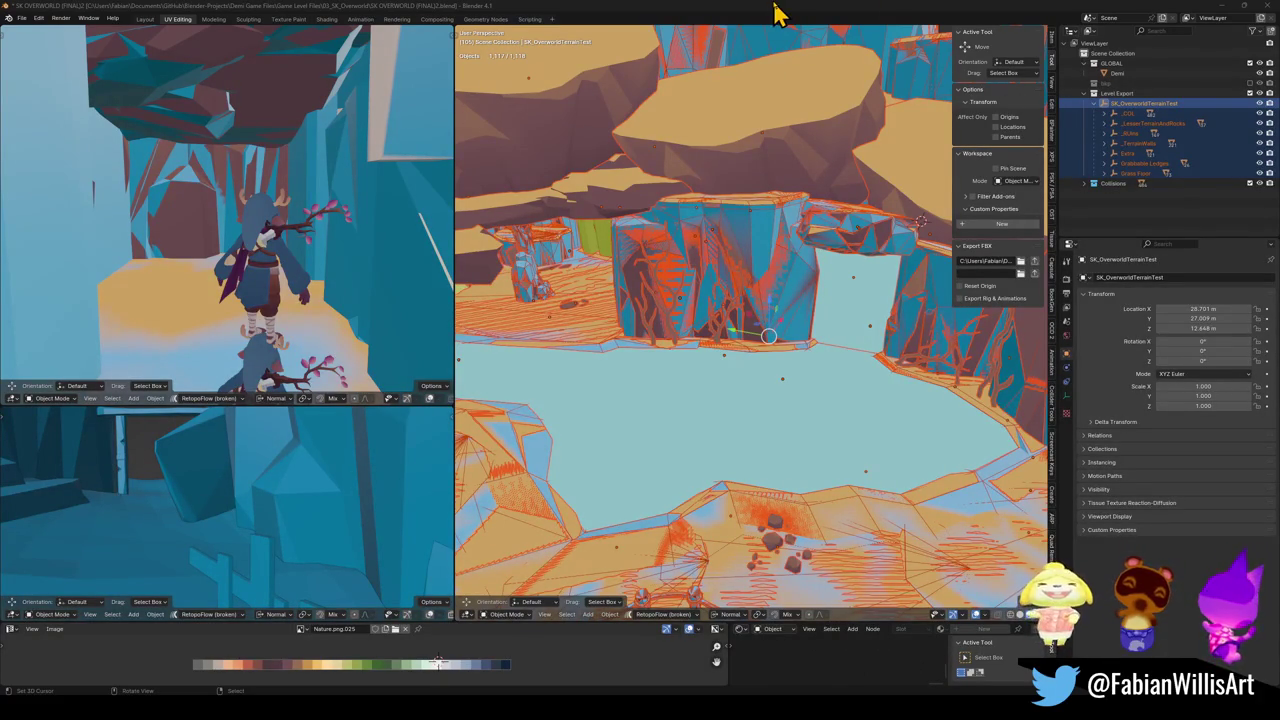
left_click_drag(786, 309, 778, 307)
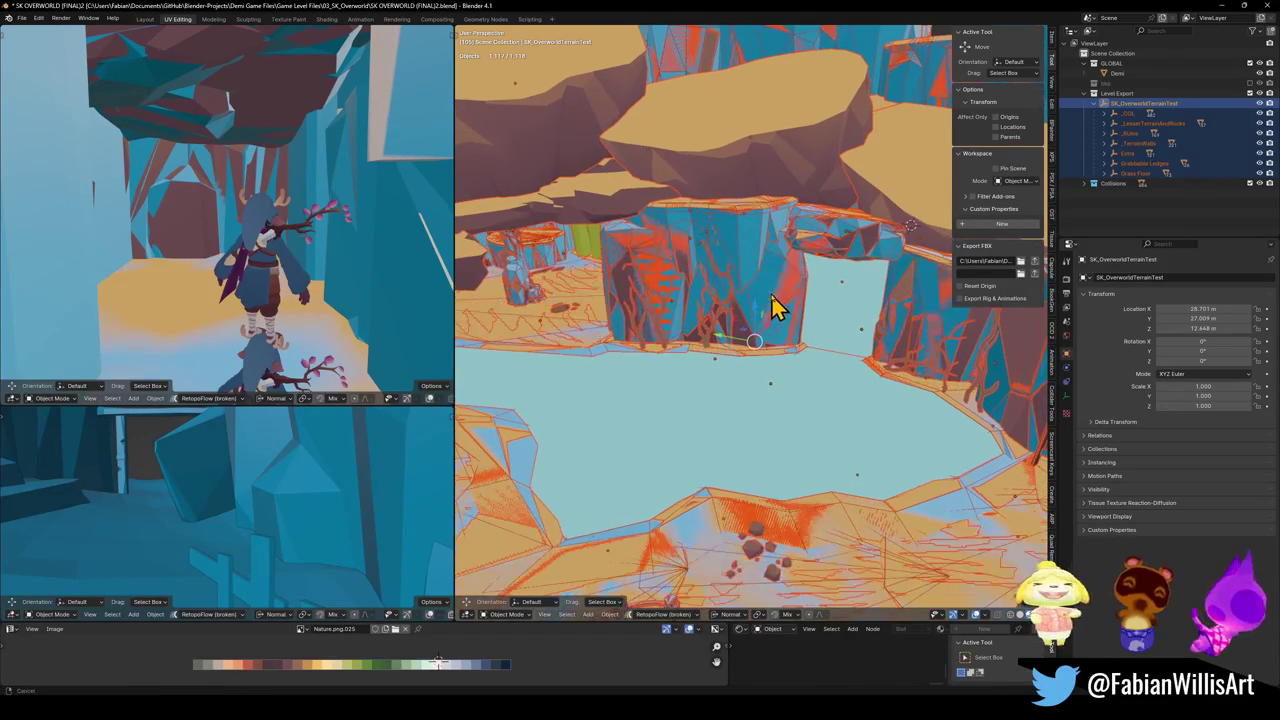
key("ctrl+s")
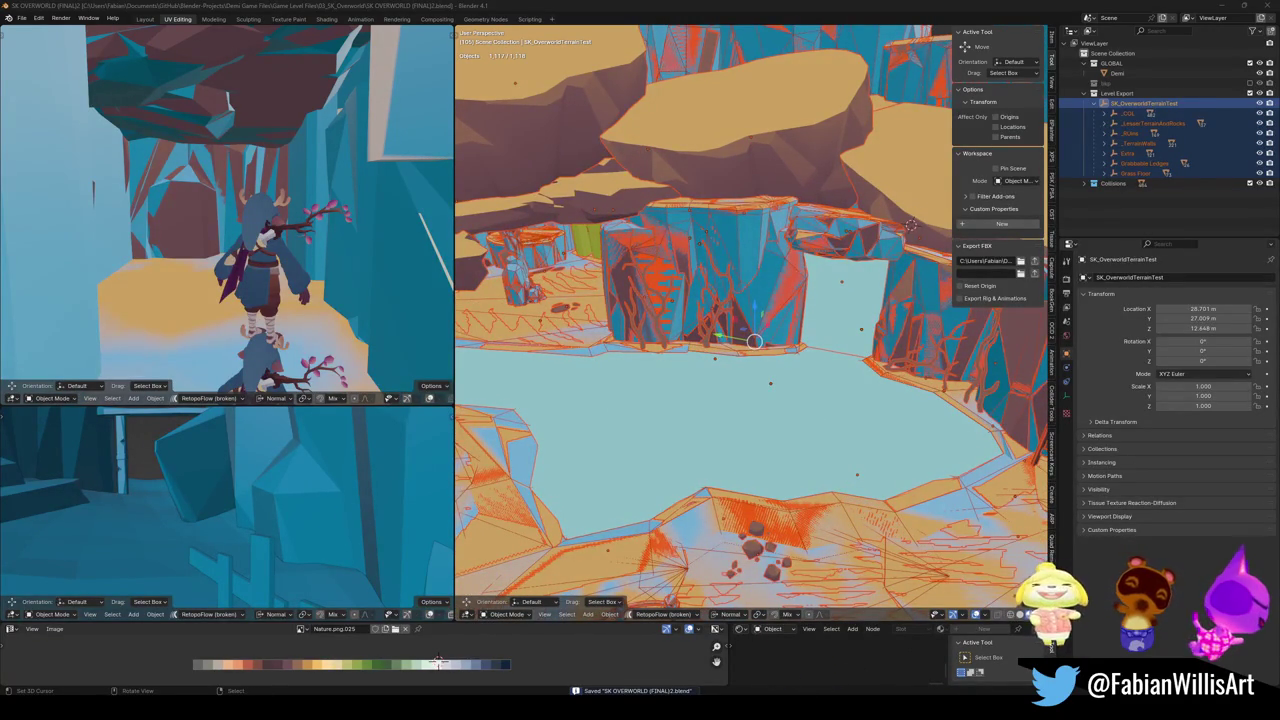
key("alt+Tab")
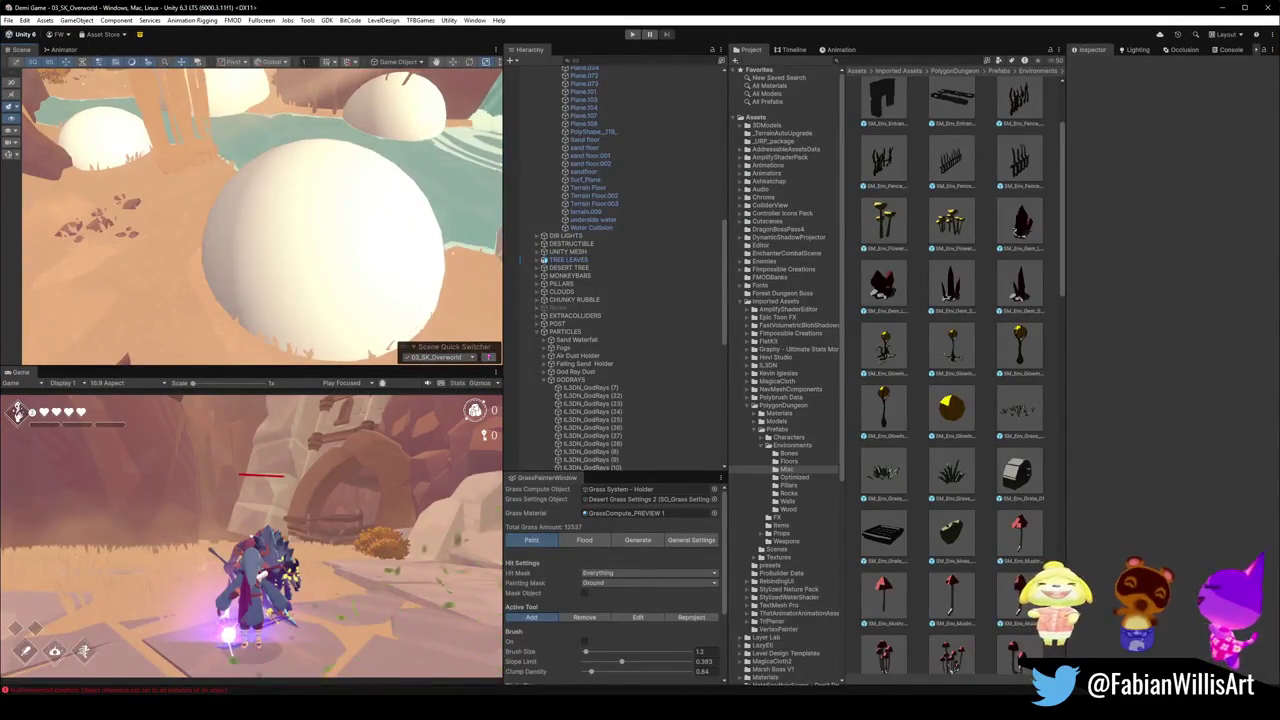
- Select the reimported Oasis Cave Floor and assign it to the Ground layer
mouse_move(183, 206)
left_mouse_down()
mouse_move(206, 234)
mouse_move(226, 226)
mouse_move(137, 206)
mouse_move(137, 171)
mouse_move(201, 131)
mouse_move(223, 197)
left_mouse_up()
left_click(266, 300)
left_click(278, 287)
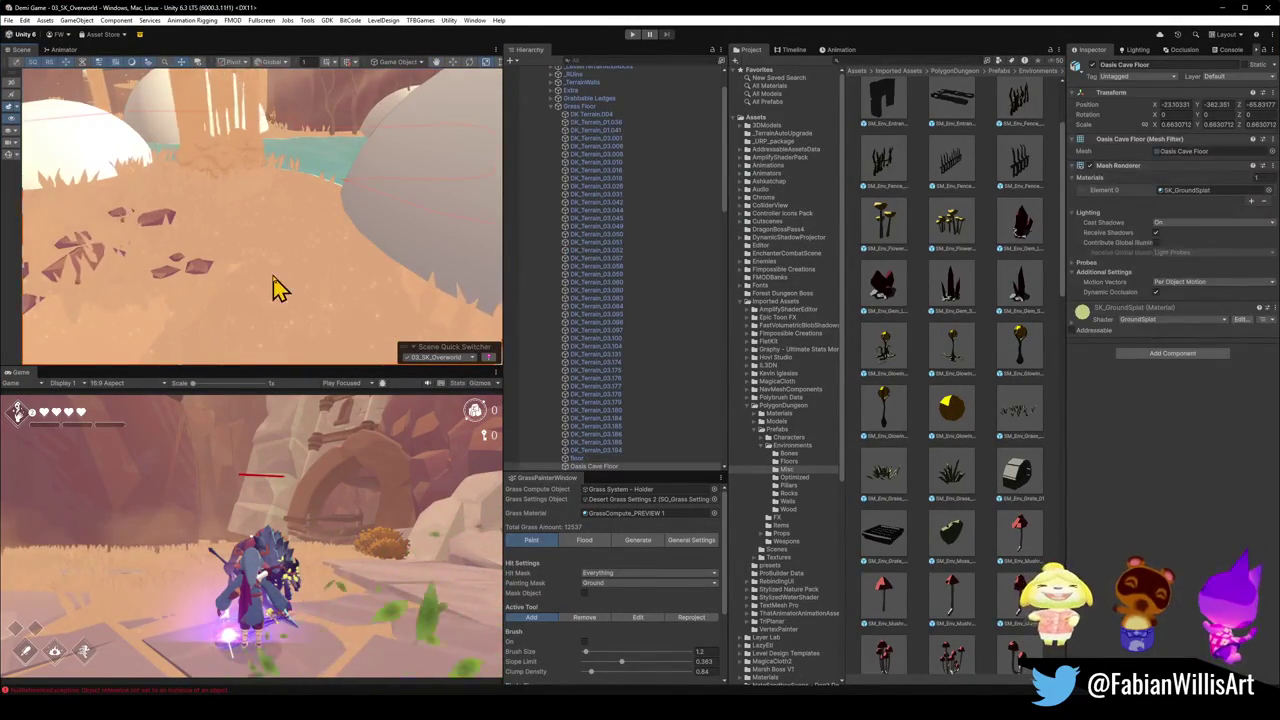
mouse_move(278, 287)
left_mouse_down()
mouse_move(280, 274)
mouse_move(214, 274)
mouse_move(803, 109)
left_mouse_up()
left_click(1236, 78)
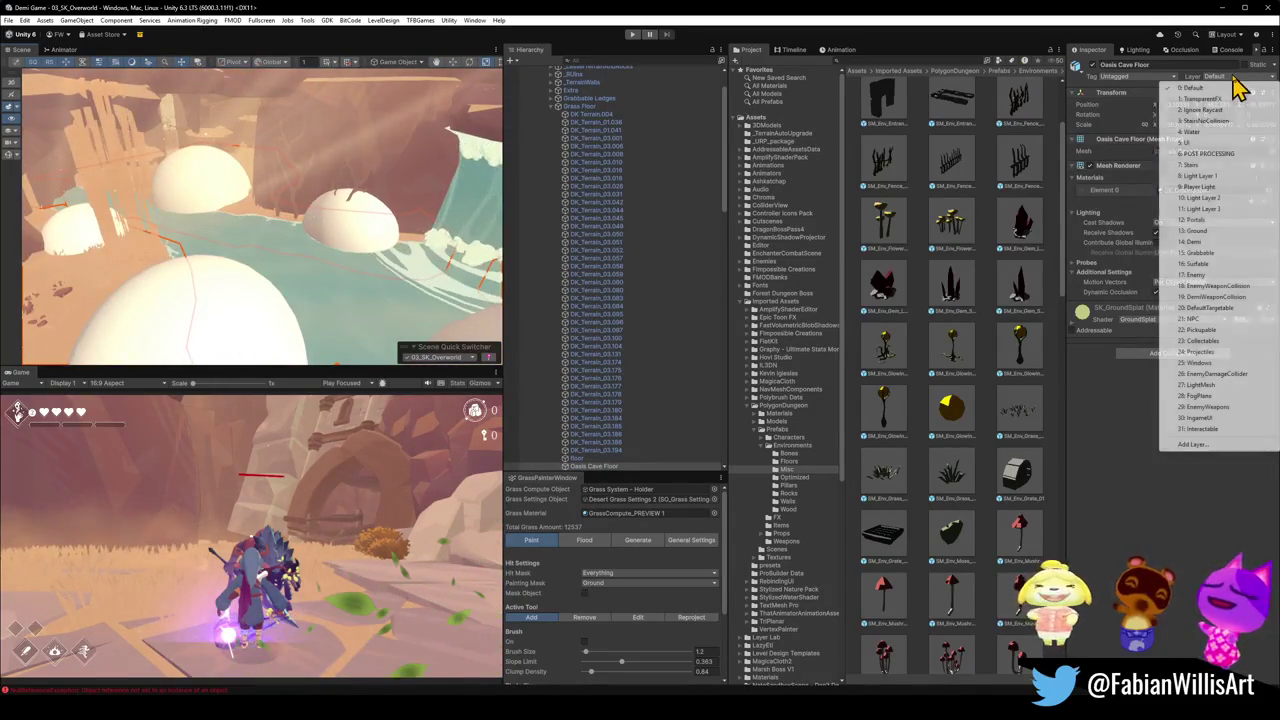
left_click(1218, 231)
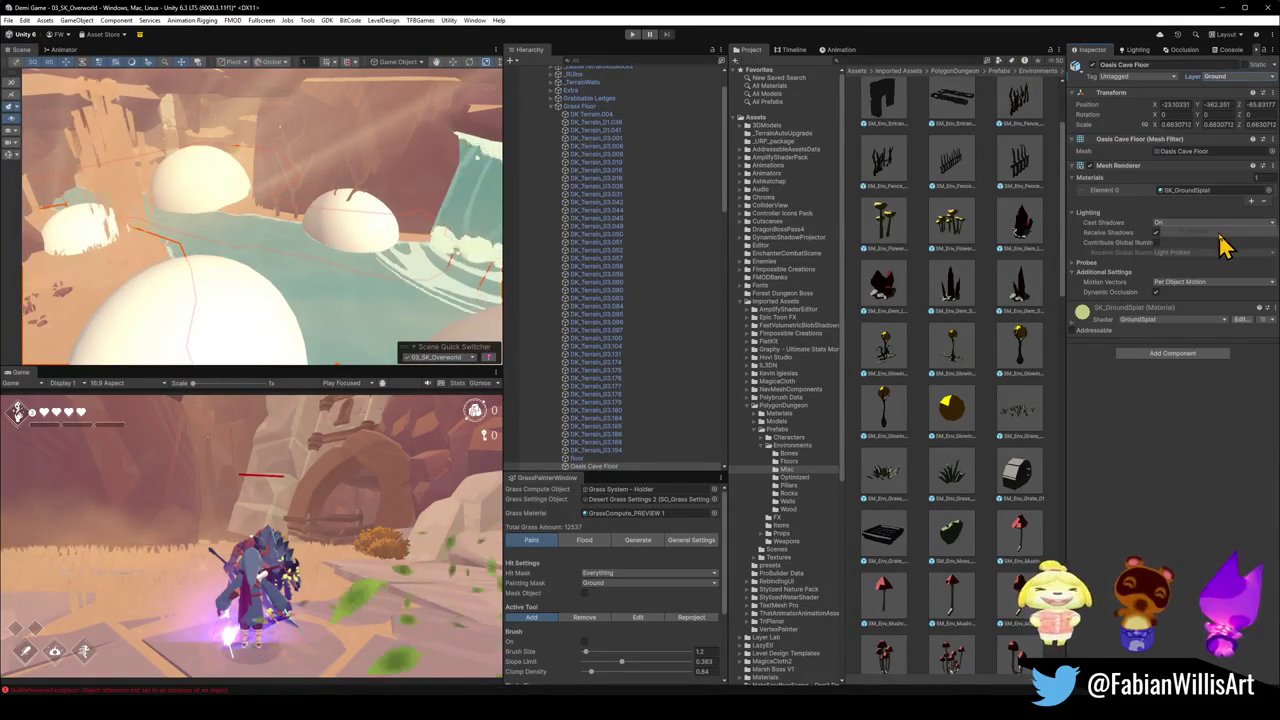
mouse_move(277, 234)
left_mouse_down()
mouse_move(272, 247)
mouse_move(209, 229)
mouse_move(206, 246)
left_mouse_up()
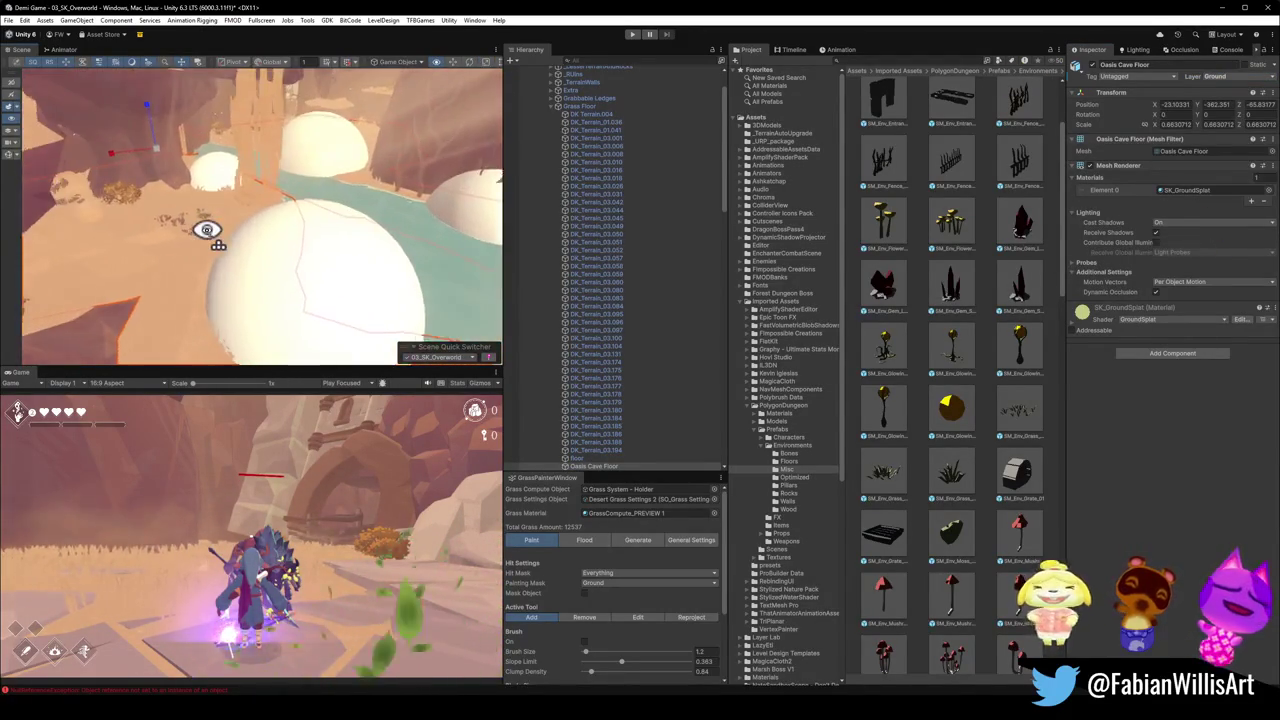
- Add a JC Vertex Paintable component to the Oasis Cave Floor using a 'j' search
left_click(1166, 356)
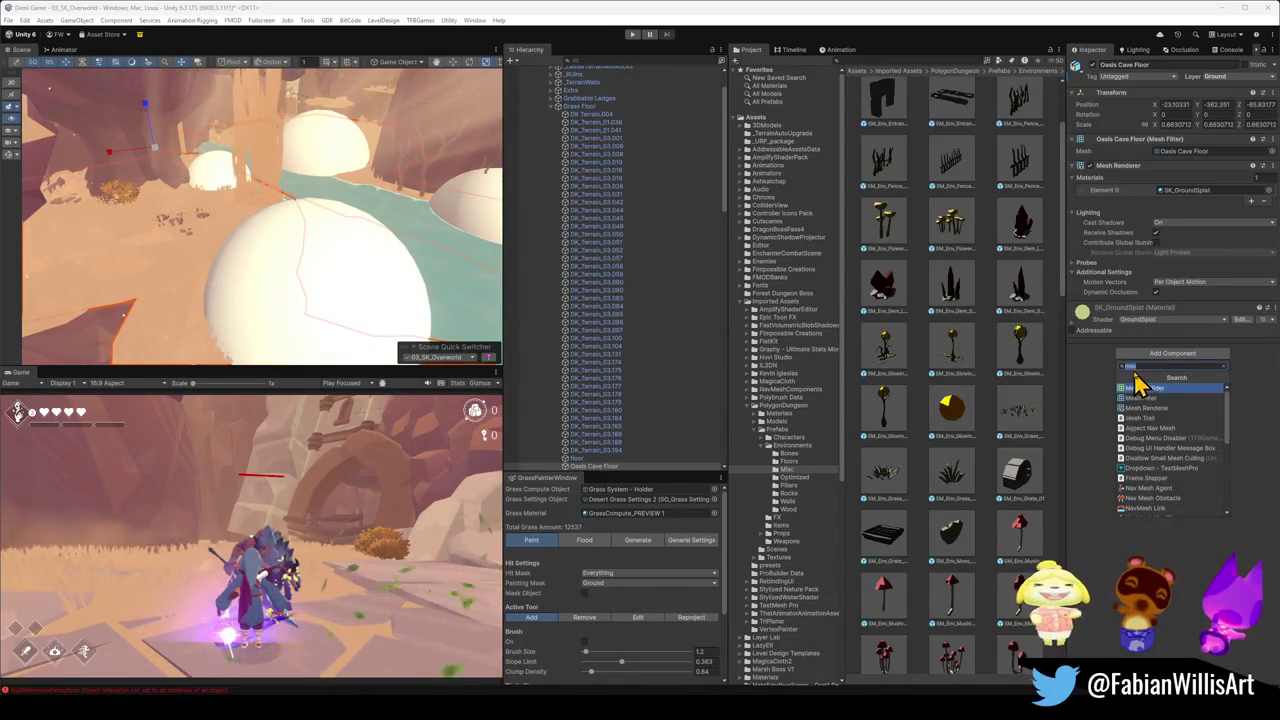
type("j")
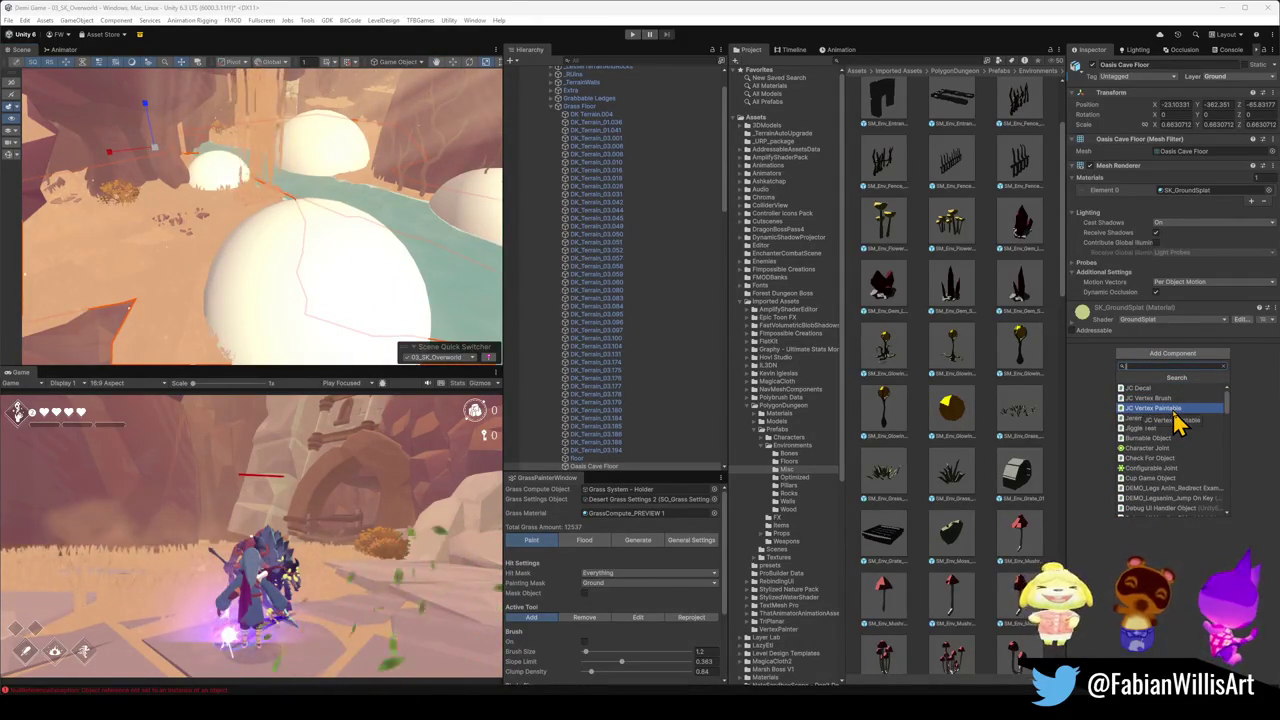
left_click(1176, 412)
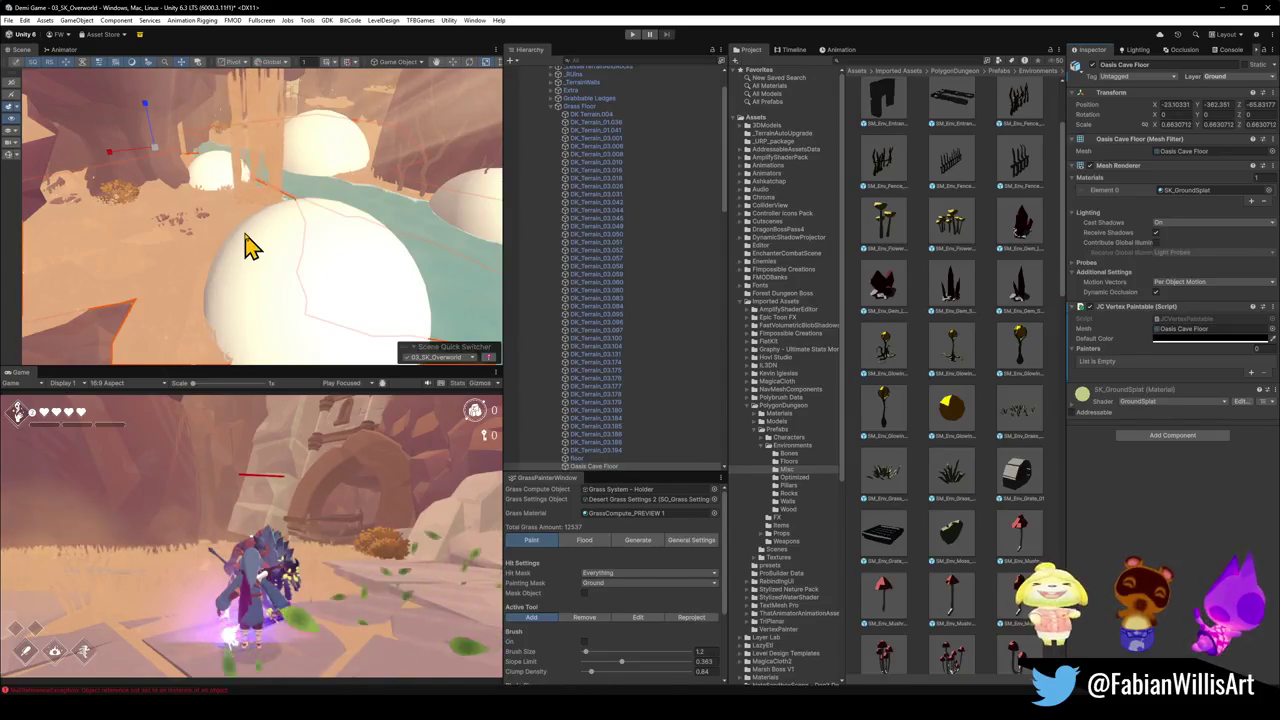
mouse_move(250, 245)
left_mouse_down()
mouse_move(331, 223)
mouse_move(257, 200)
mouse_move(262, 213)
left_mouse_up()
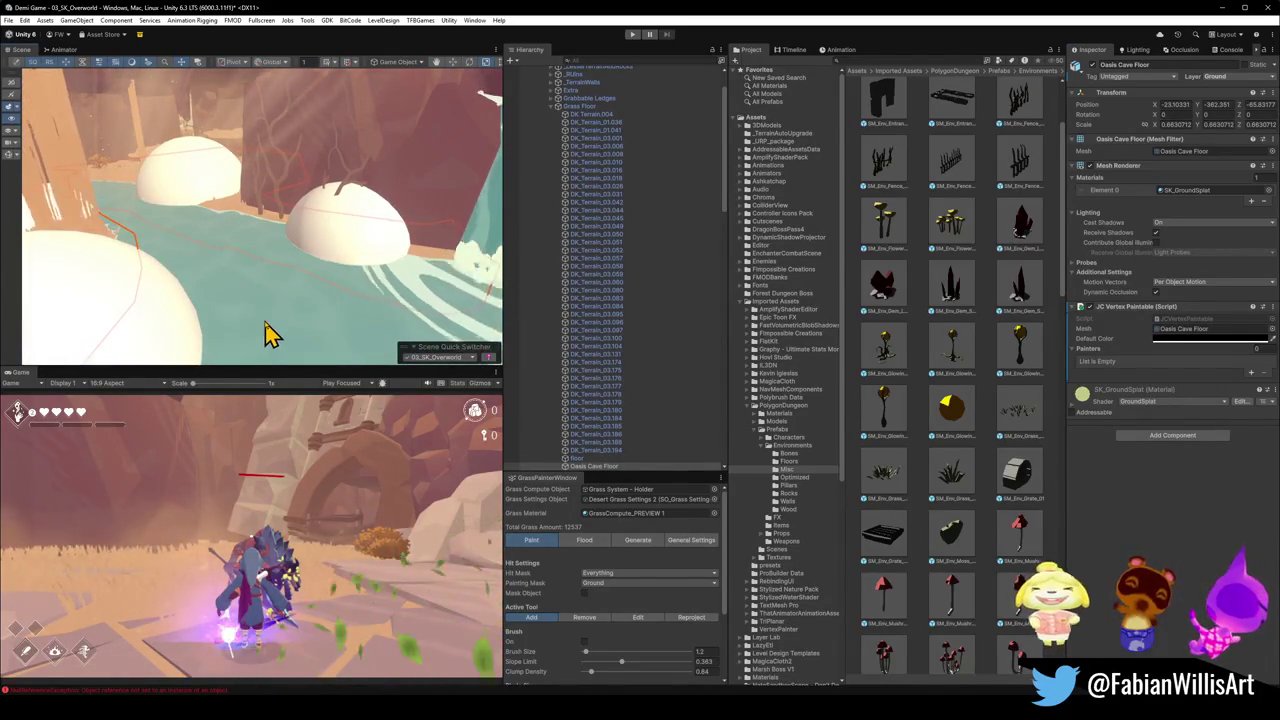
mouse_move(270, 333)
left_mouse_down()
mouse_move(206, 274)
mouse_move(182, 272)
mouse_move(200, 268)
left_mouse_up()
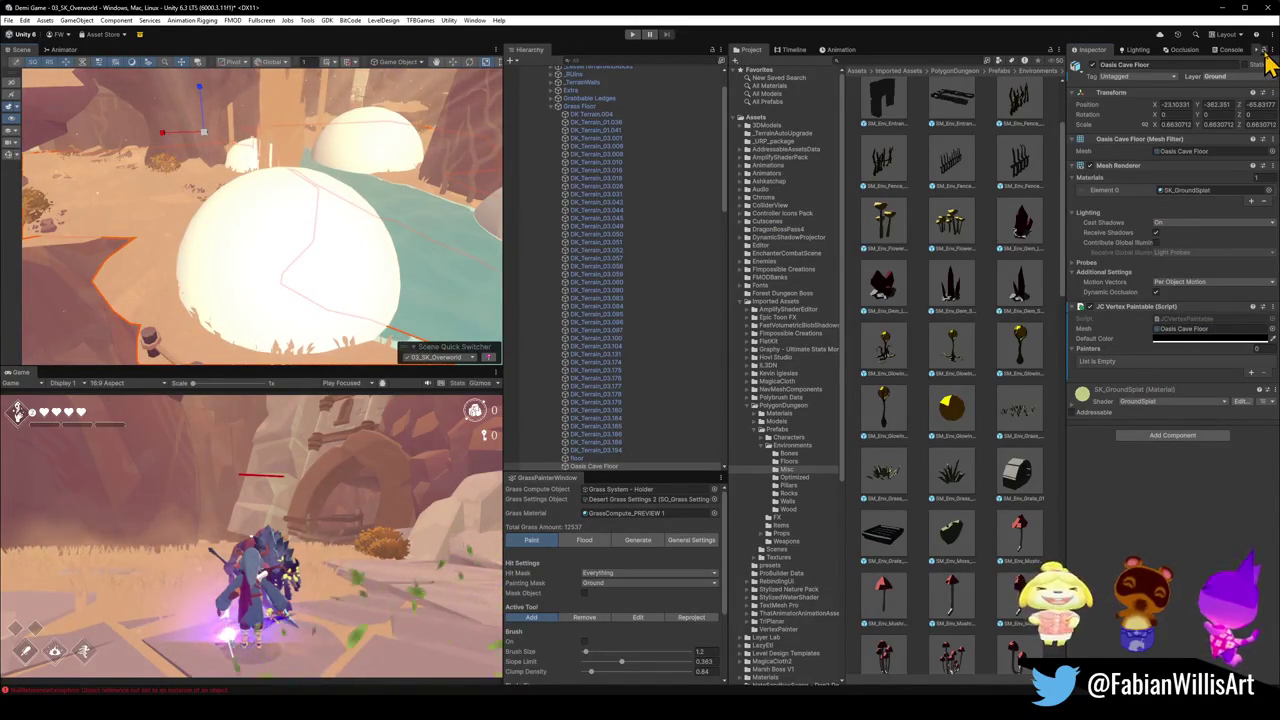
left_click_drag(727, 195, 697, 400)
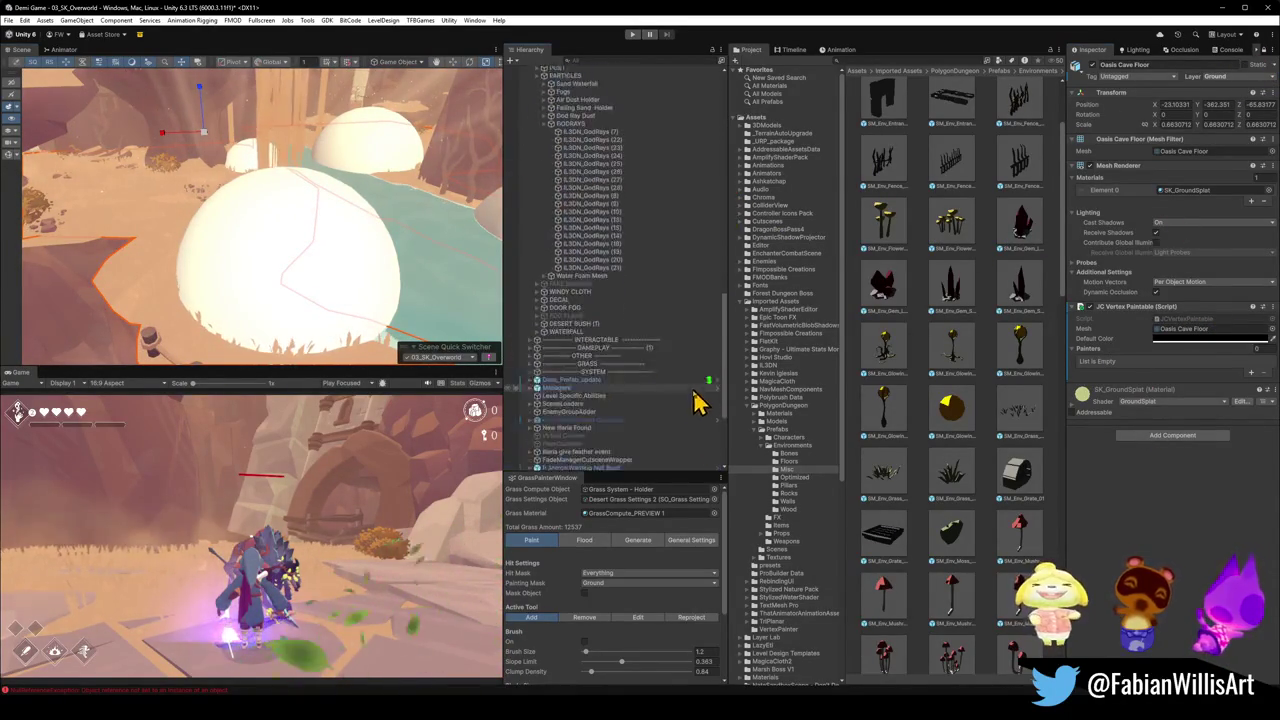
- Drag the six oasis Ground Spheres into the floor's Painters list, then unlock the Inspector
scroll(695, 420, "down", 5)
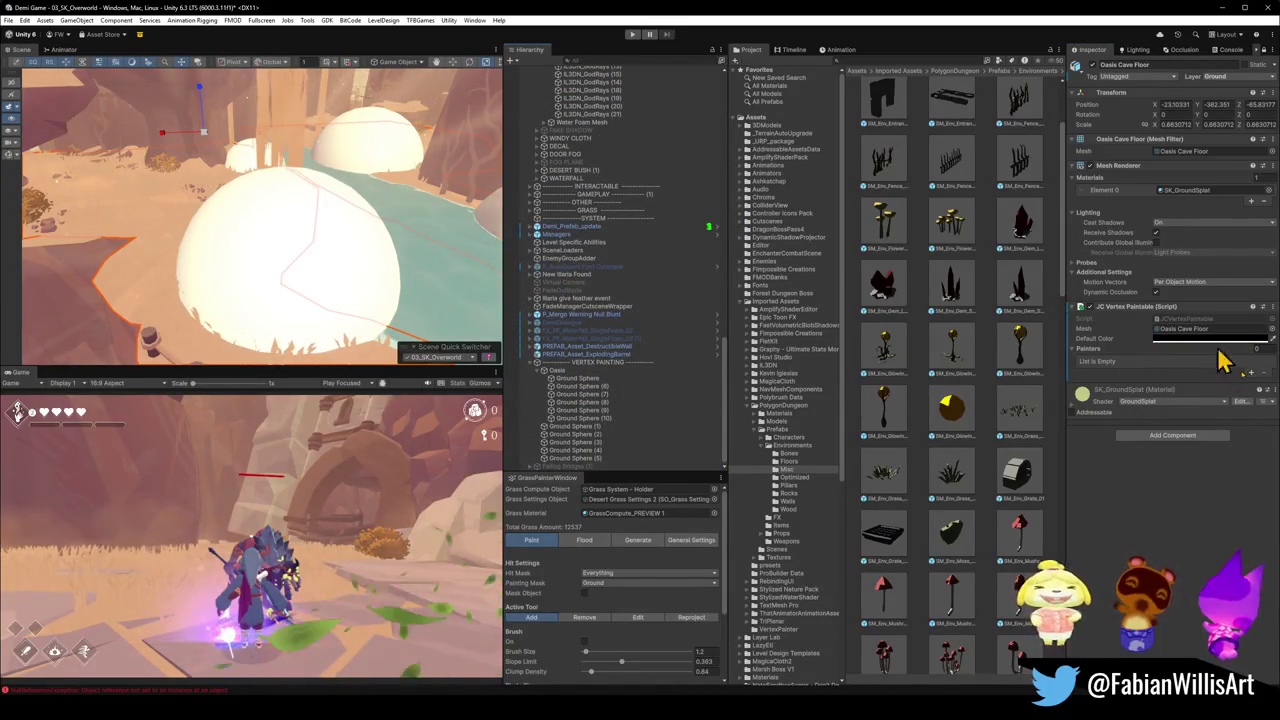
left_click(590, 419)
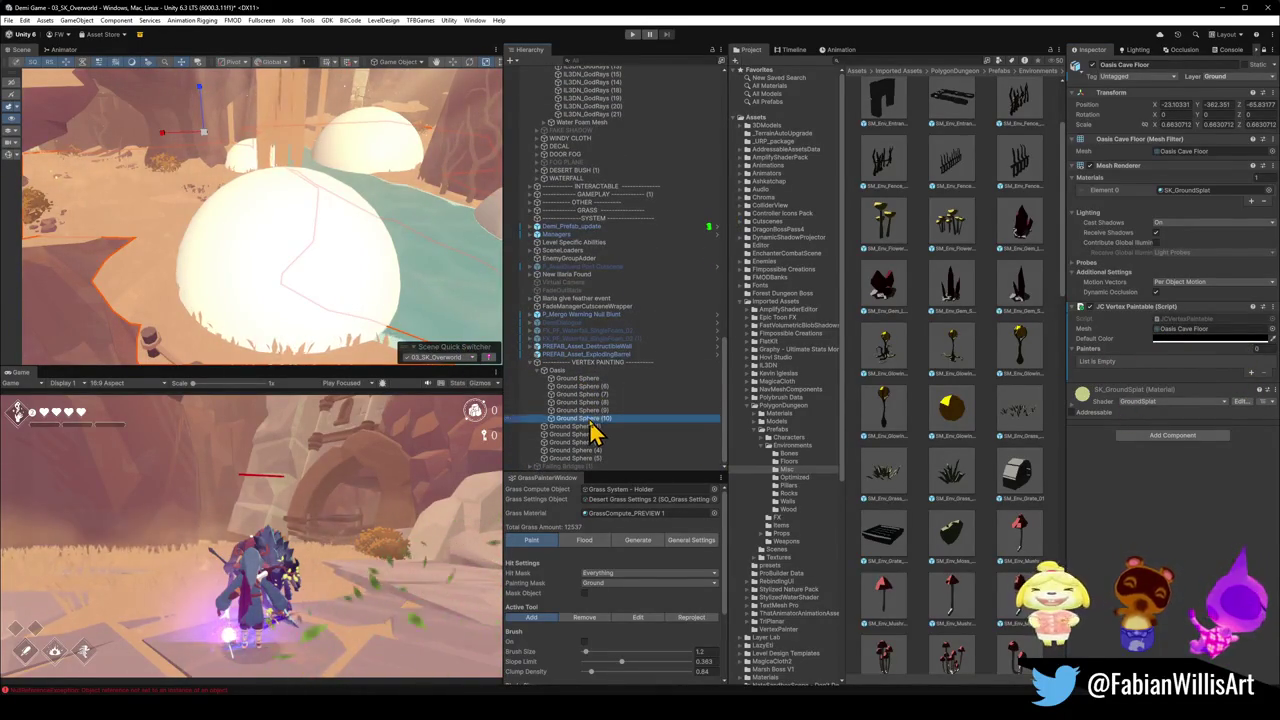
left_click(585, 380, "shift")
mouse_move(588, 392)
left_mouse_down()
mouse_move(1088, 400)
mouse_move(1258, 357)
left_mouse_up()
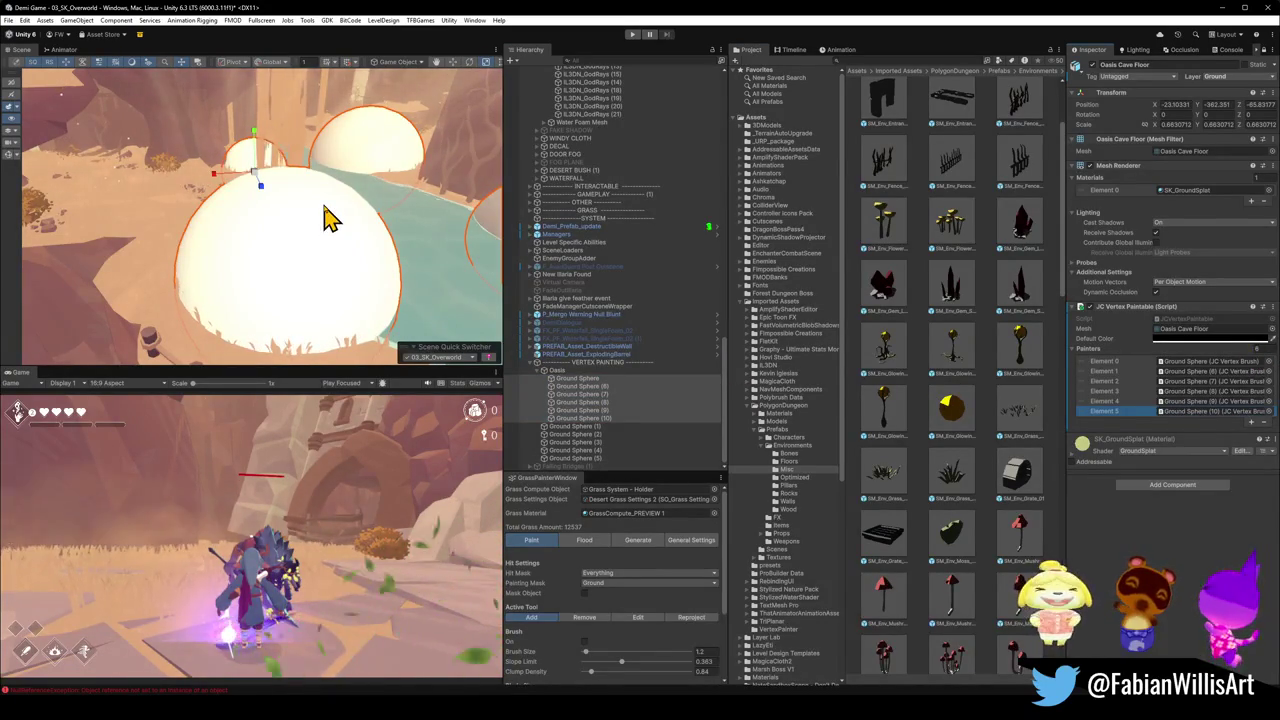
left_click_drag(337, 229, 371, 229)
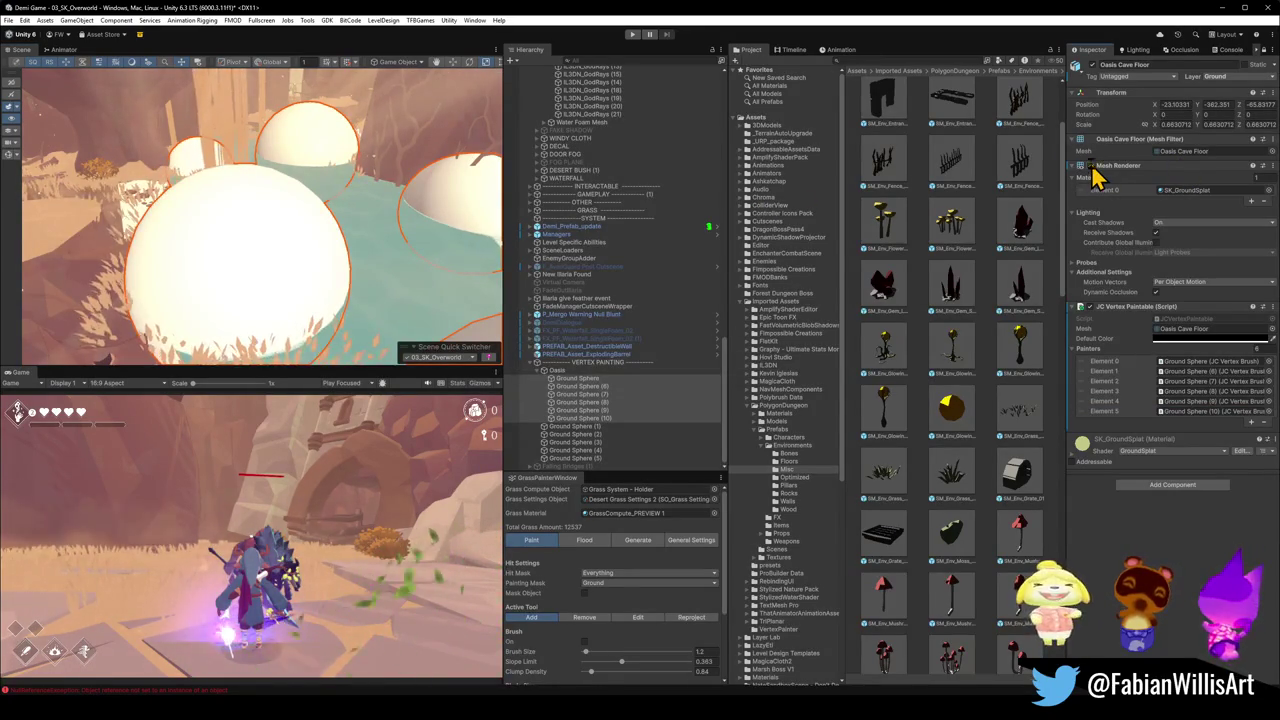
left_click(1262, 50)
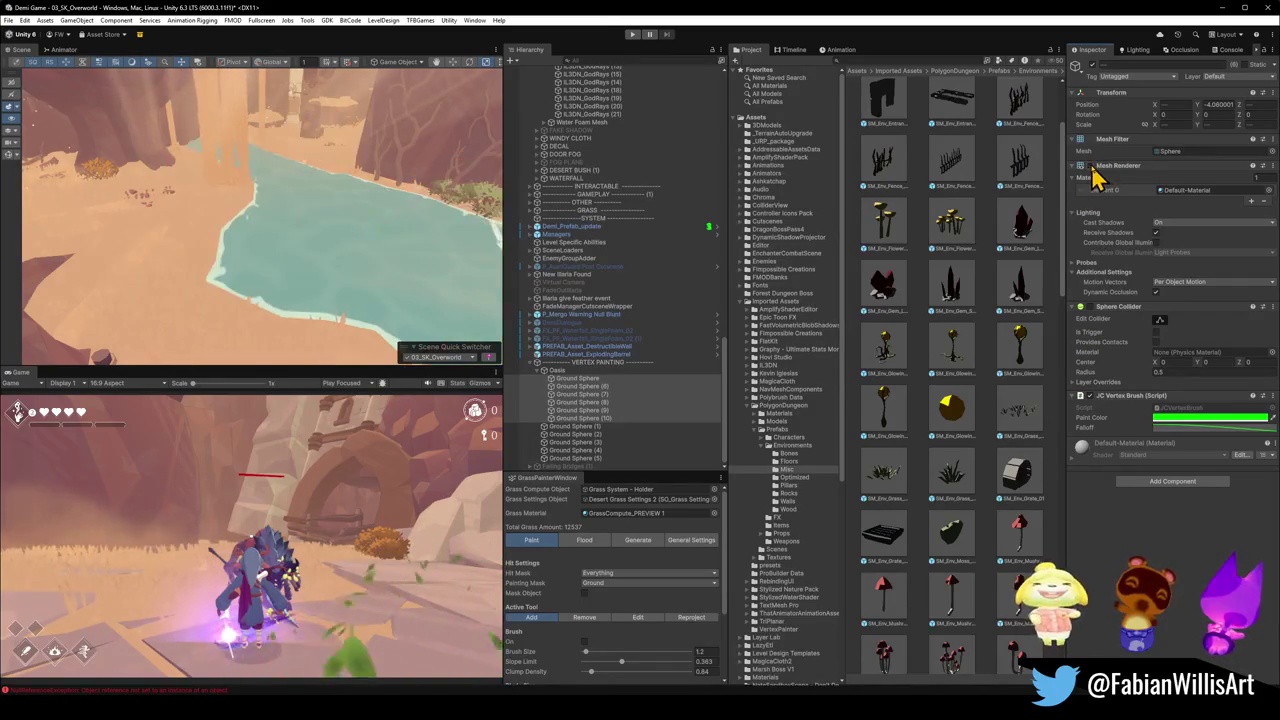
mouse_move(306, 214)
left_mouse_down()
mouse_move(460, 237)
mouse_move(346, 251)
mouse_move(242, 228)
left_mouse_up()
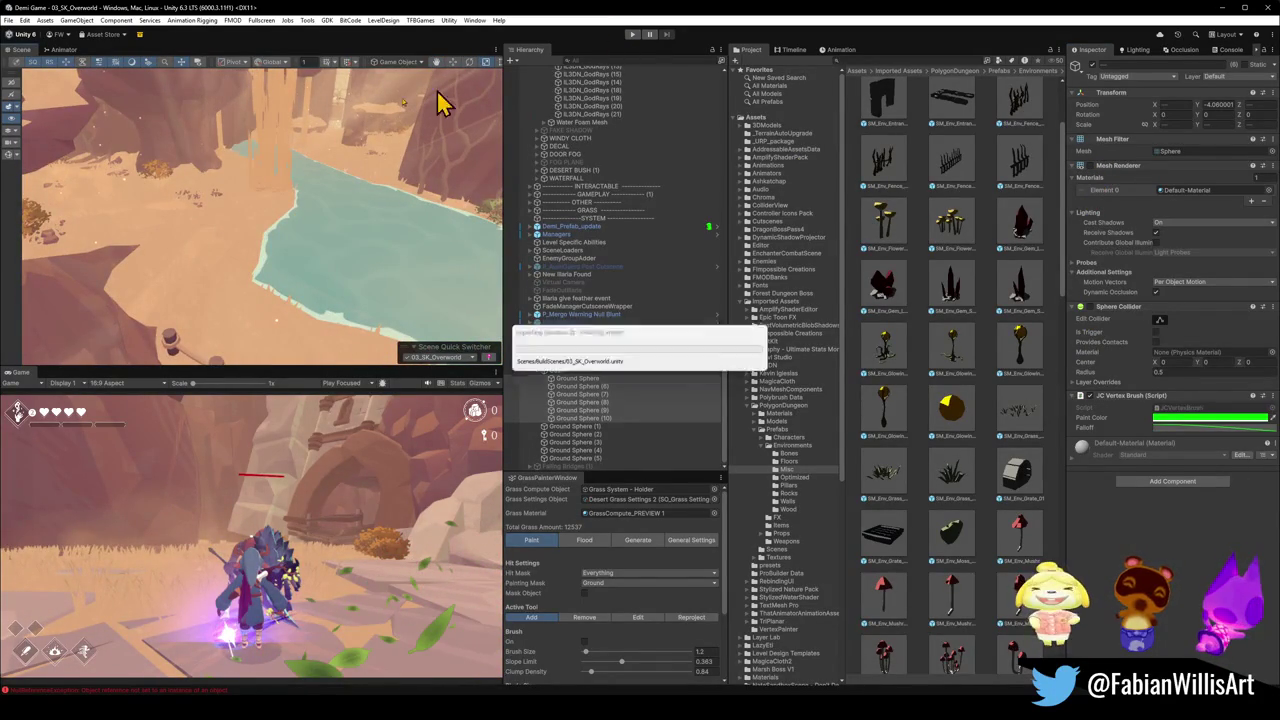
- Start Play Mode and watch the grass-tinted sandy shore around the oasis pond
left_click(632, 34)
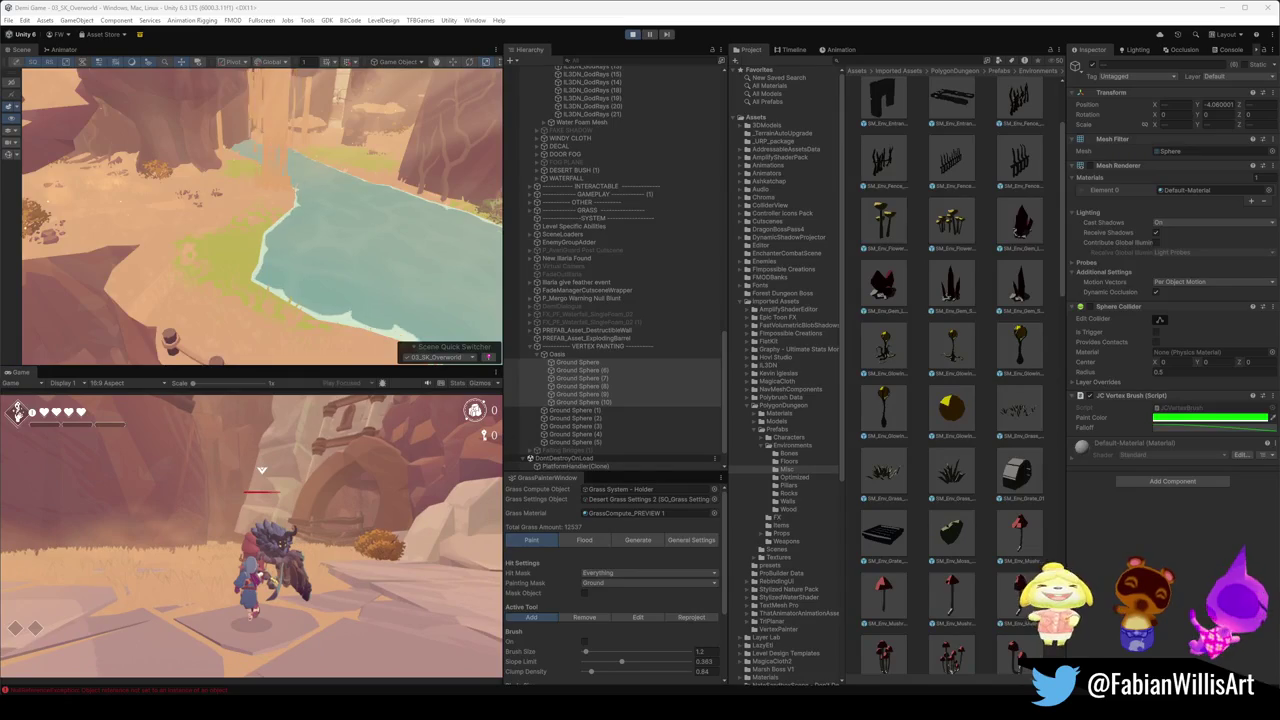
mouse_move(271, 177)
left_mouse_down()
mouse_move(325, 193)
mouse_move(420, 189)
mouse_move(262, 243)
mouse_move(486, 183)
mouse_move(384, 219)
mouse_move(423, 217)
mouse_move(343, 220)
mouse_move(191, 274)
mouse_move(146, 244)
mouse_move(69, 229)
mouse_move(371, 209)
mouse_move(149, 231)
mouse_move(137, 271)
mouse_move(300, 232)
left_mouse_up()
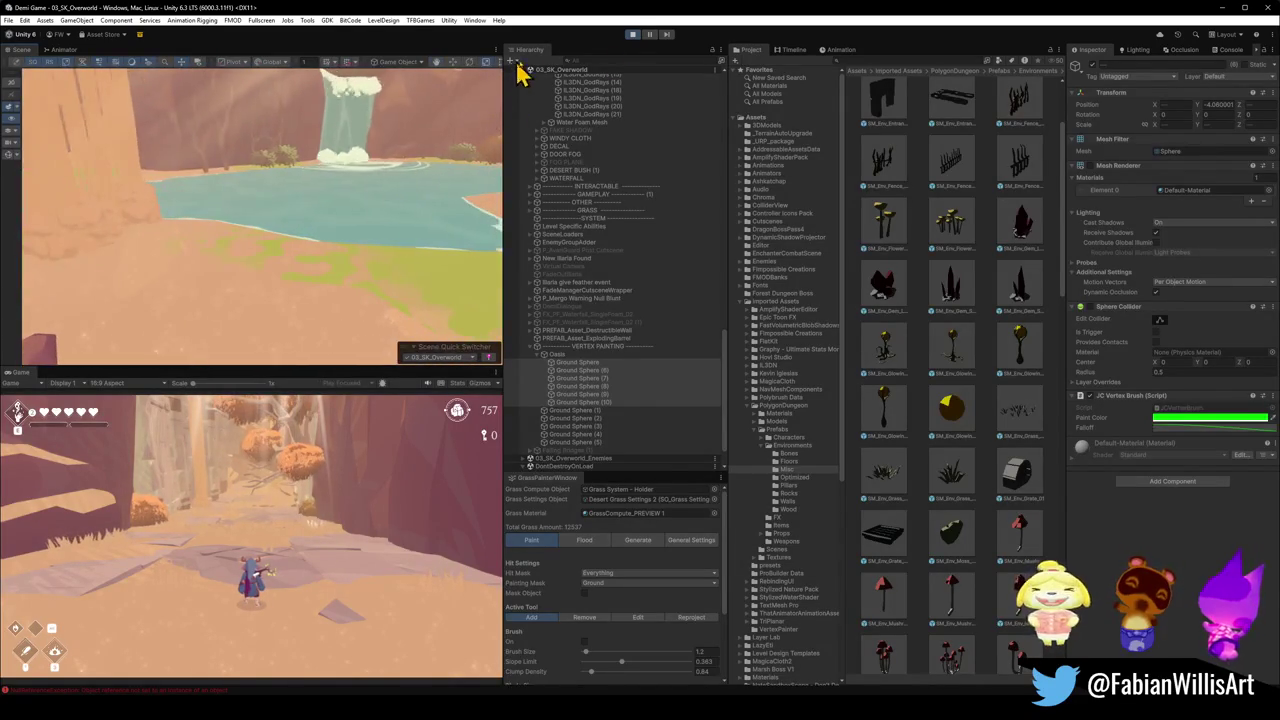
- Stop Play Mode to return to scene editing
left_click(632, 34)
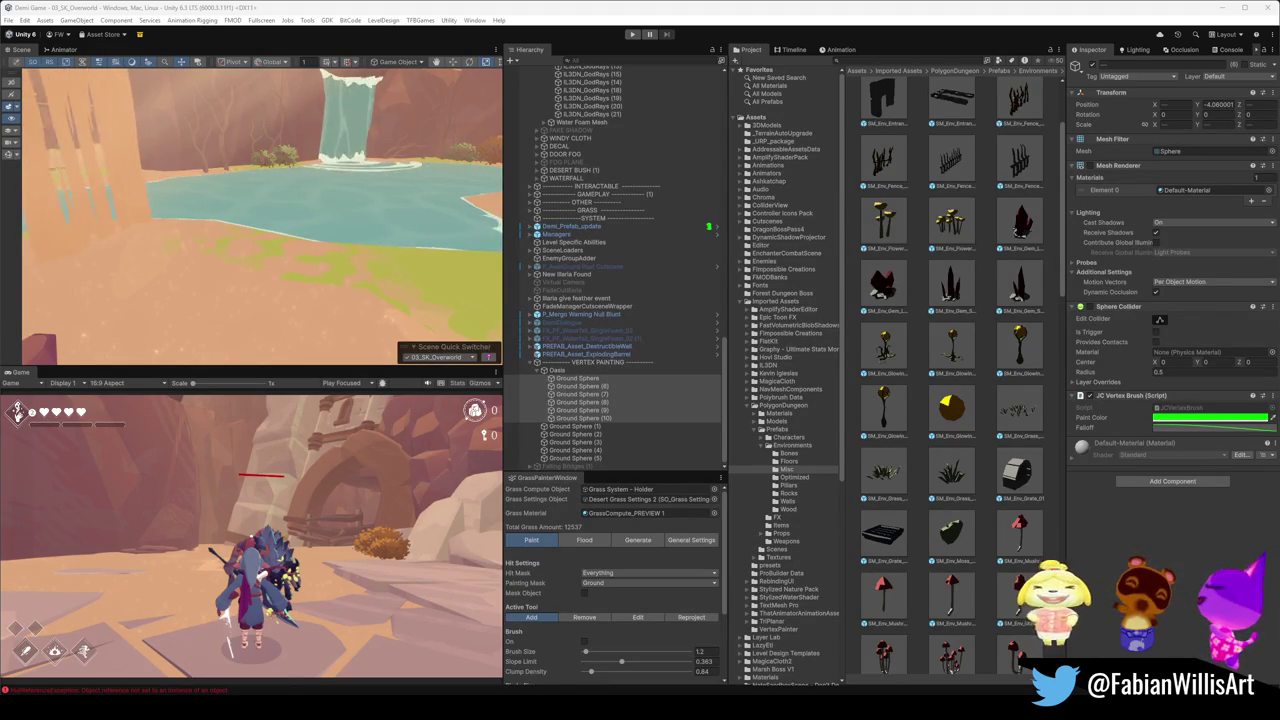
- Select the GODRAYS group near the waterfall and collapse it in the Hierarchy
mouse_move(322, 208)
left_mouse_down()
mouse_move(434, 206)
mouse_move(471, 246)
mouse_move(235, 237)
mouse_move(443, 243)
mouse_move(309, 240)
mouse_move(397, 240)
mouse_move(187, 211)
mouse_move(229, 206)
mouse_move(155, 236)
left_mouse_up()
left_click(217, 274)
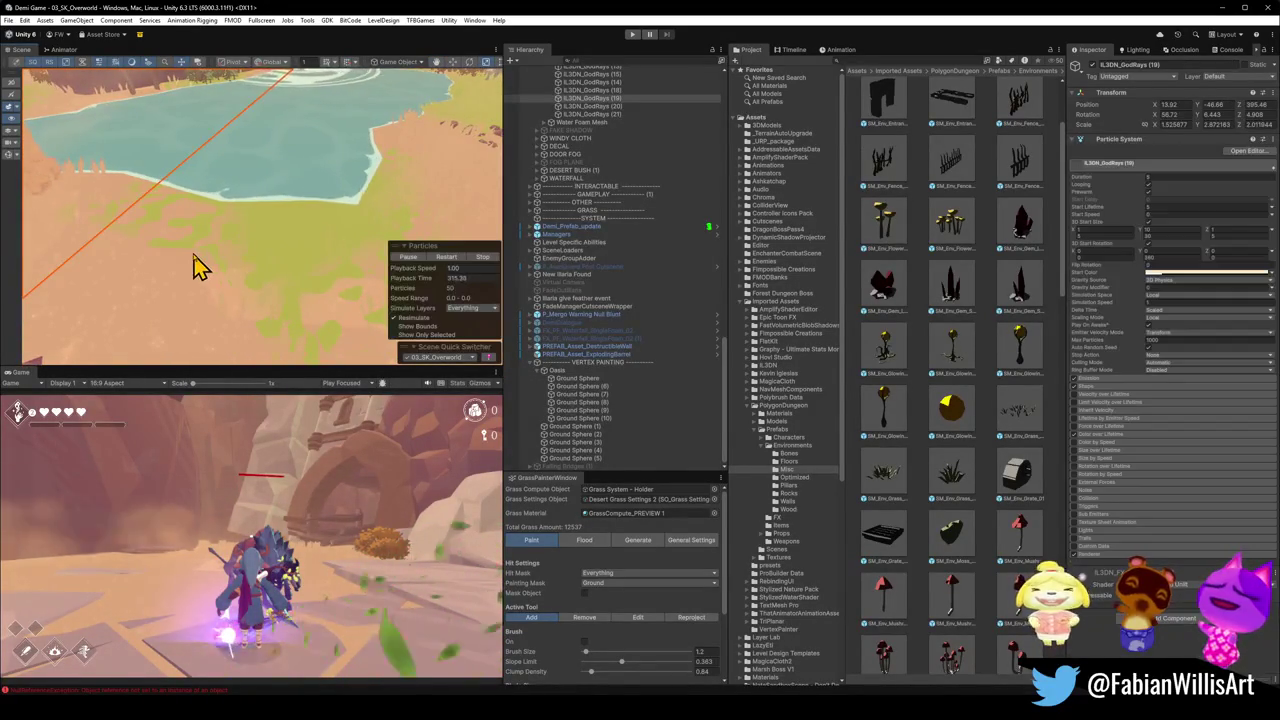
left_click(197, 266)
left_click_drag(191, 268, 243, 200)
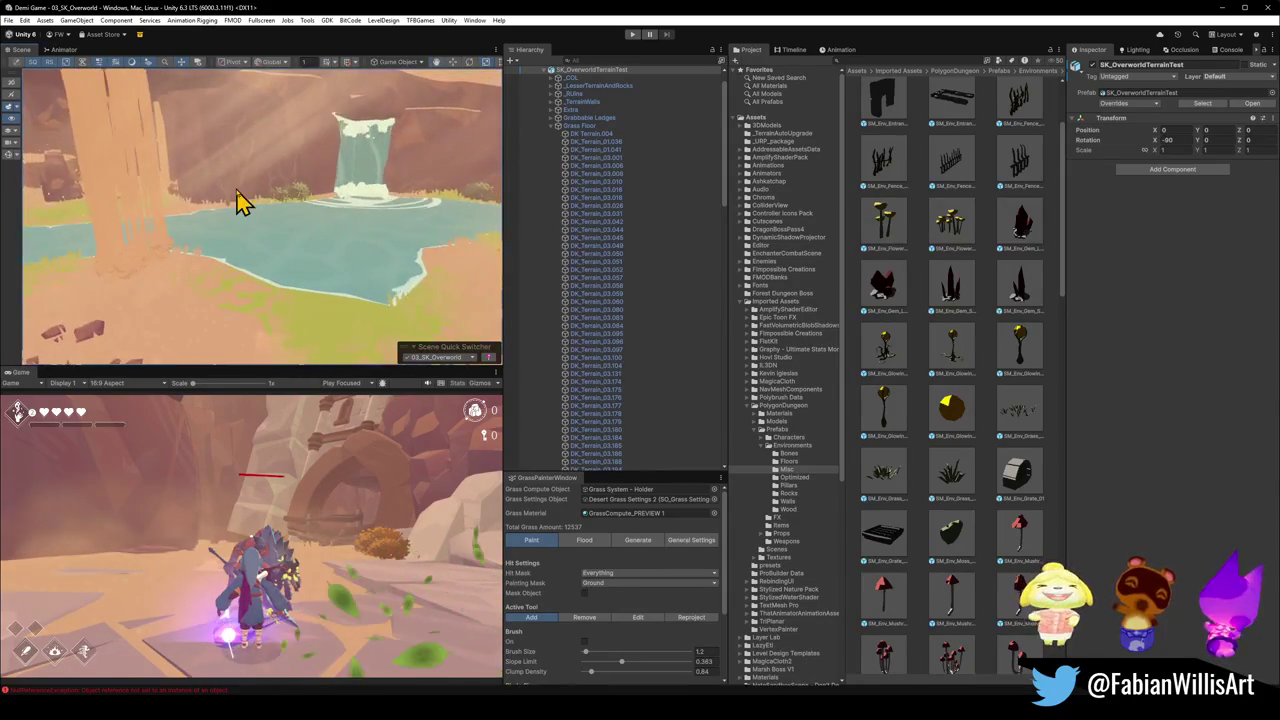
left_click(240, 203)
key("Left")
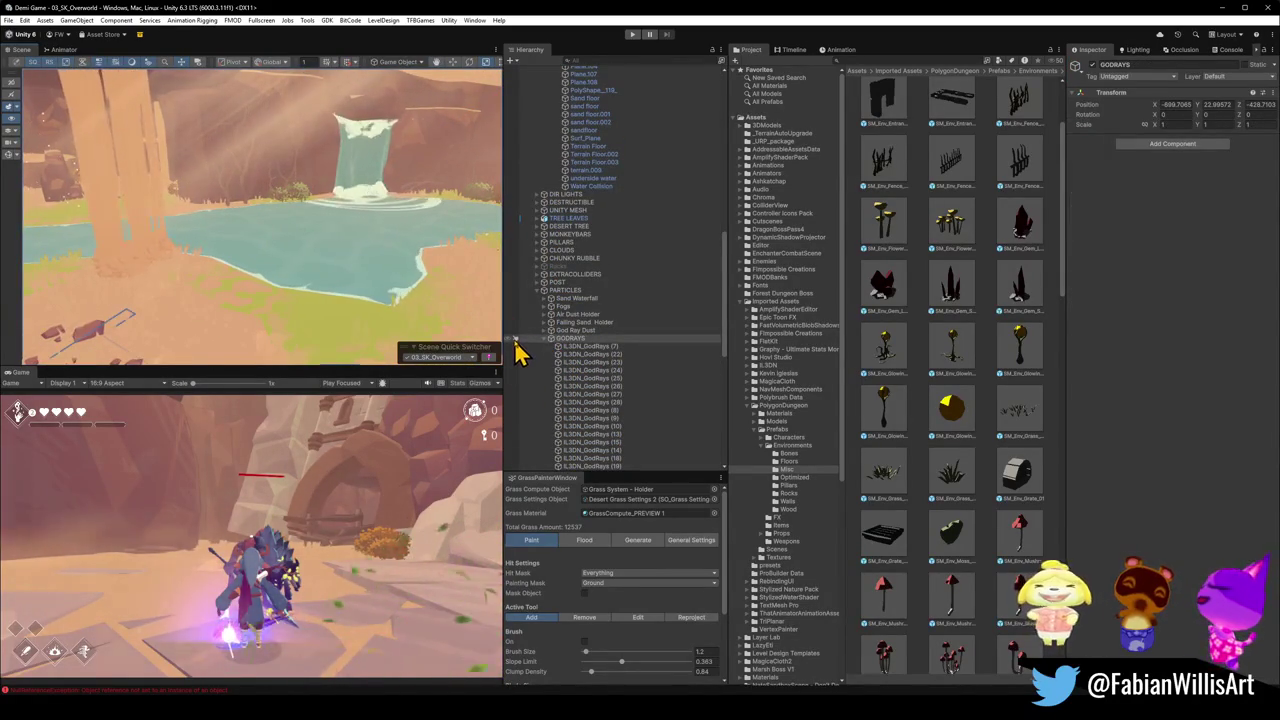
left_click(530, 341)
left_click(547, 341)
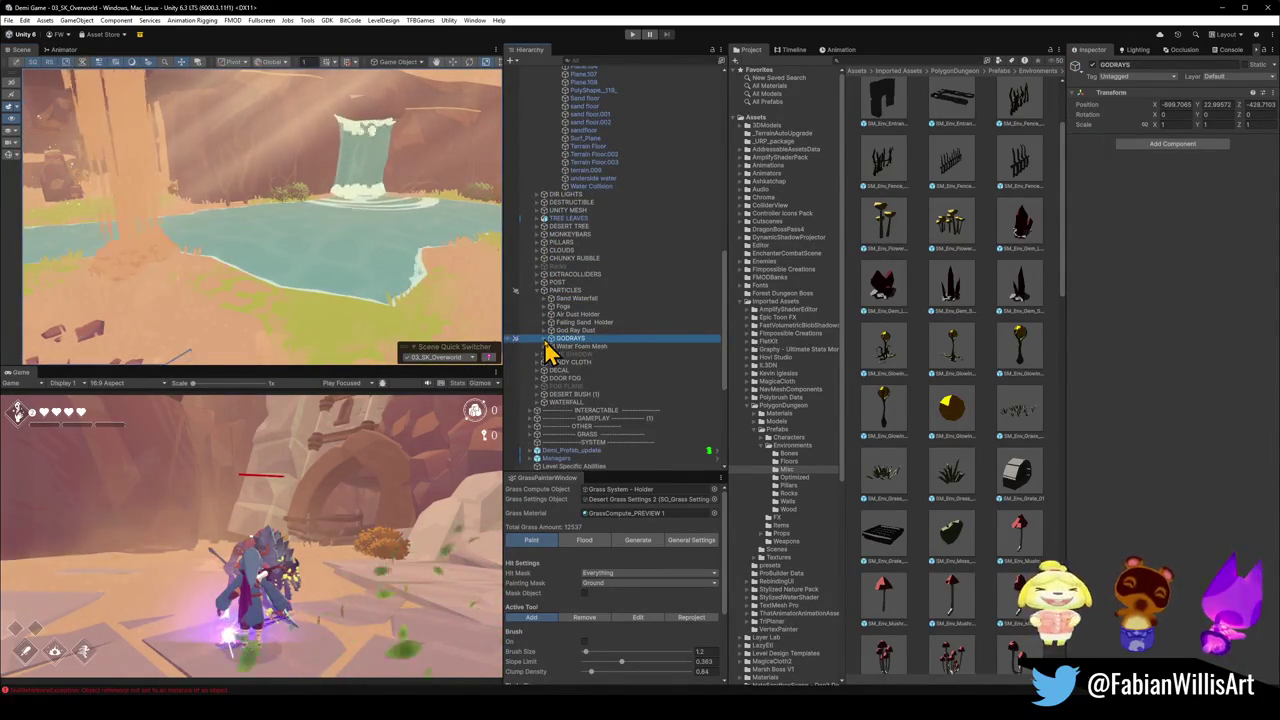
- Select the Oasis Cave Floor in the Scene view and collapse the Grass Floor pieces
left_click(264, 338)
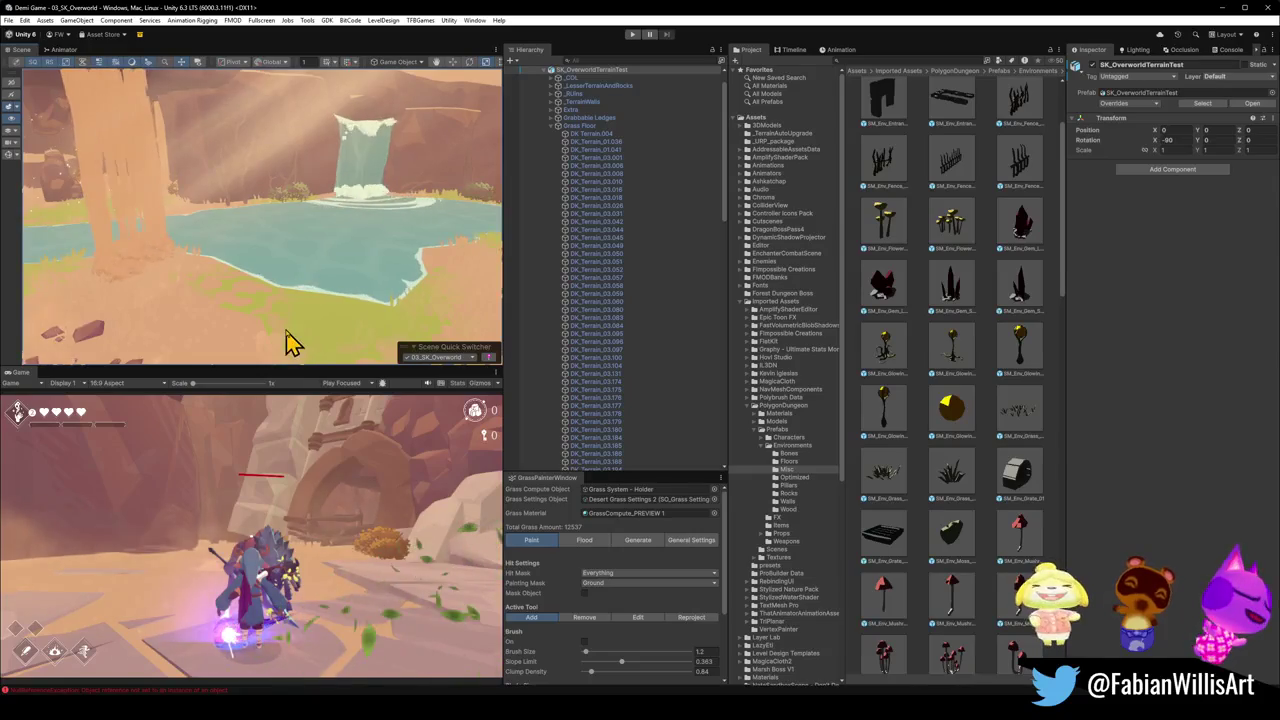
left_click(289, 340)
mouse_move(289, 296)
left_mouse_down()
mouse_move(323, 340)
mouse_move(295, 350)
left_mouse_up()
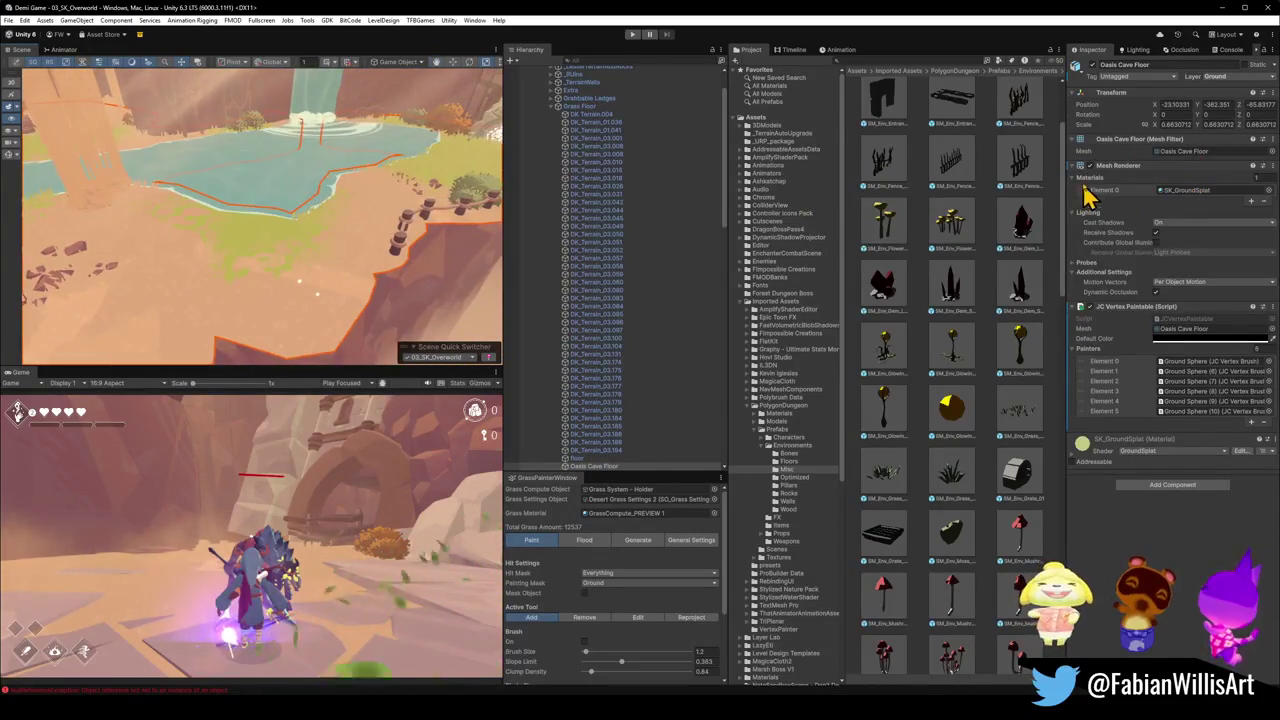
mouse_move(270, 230)
left_mouse_down()
mouse_move(286, 217)
mouse_move(235, 195)
left_mouse_up()
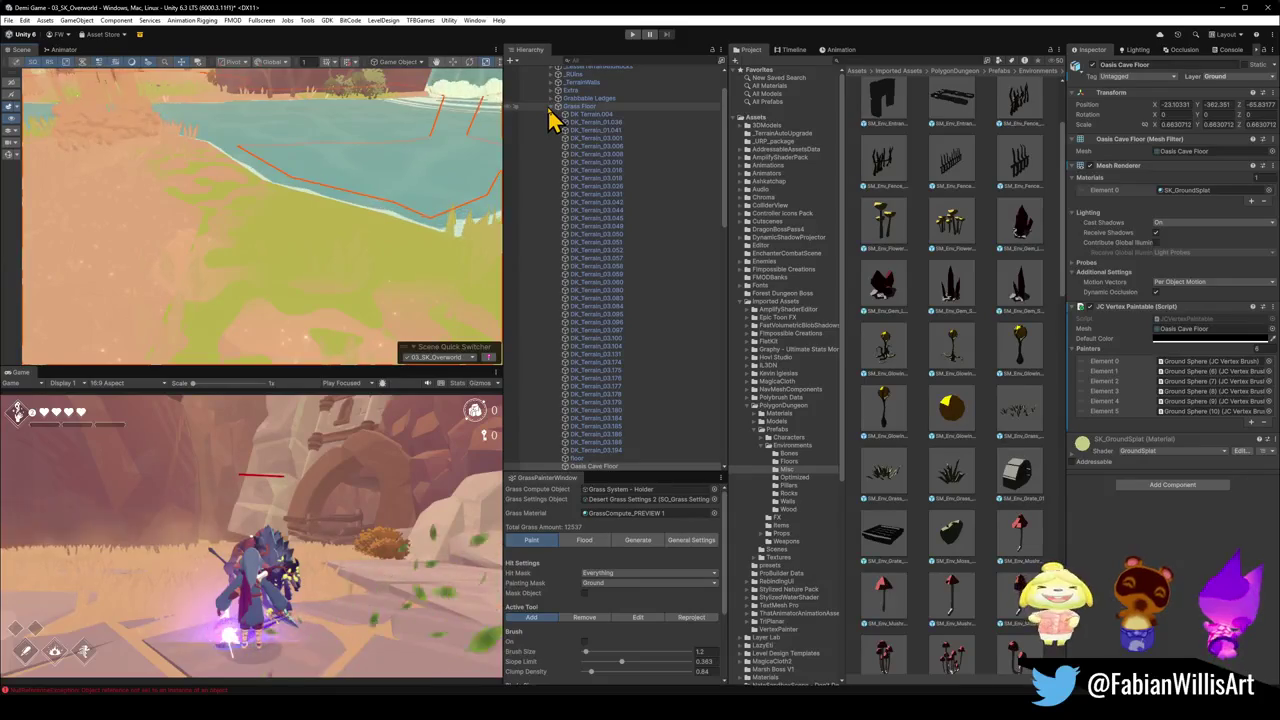
left_click(552, 110)
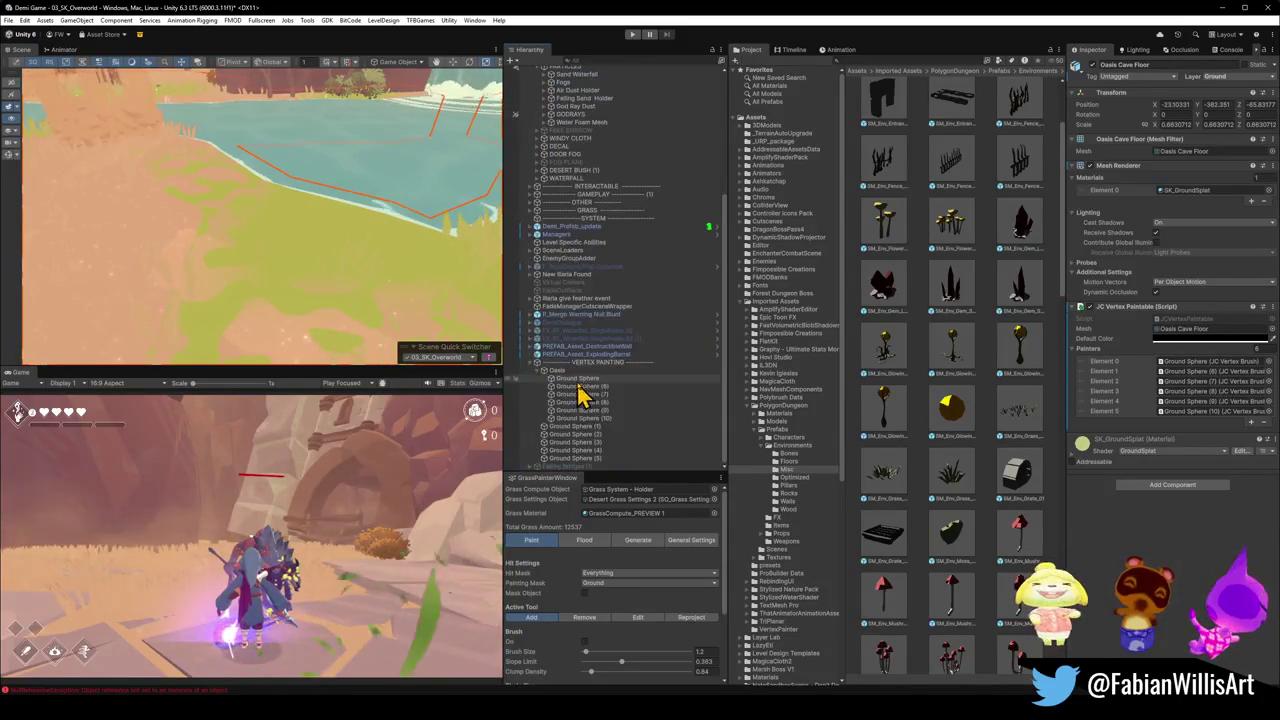
scroll(585, 400, "up", 3)
- Select Ground Sphere through Ground Sphere (10) under Oasis and frame them in view
left_click(580, 418)
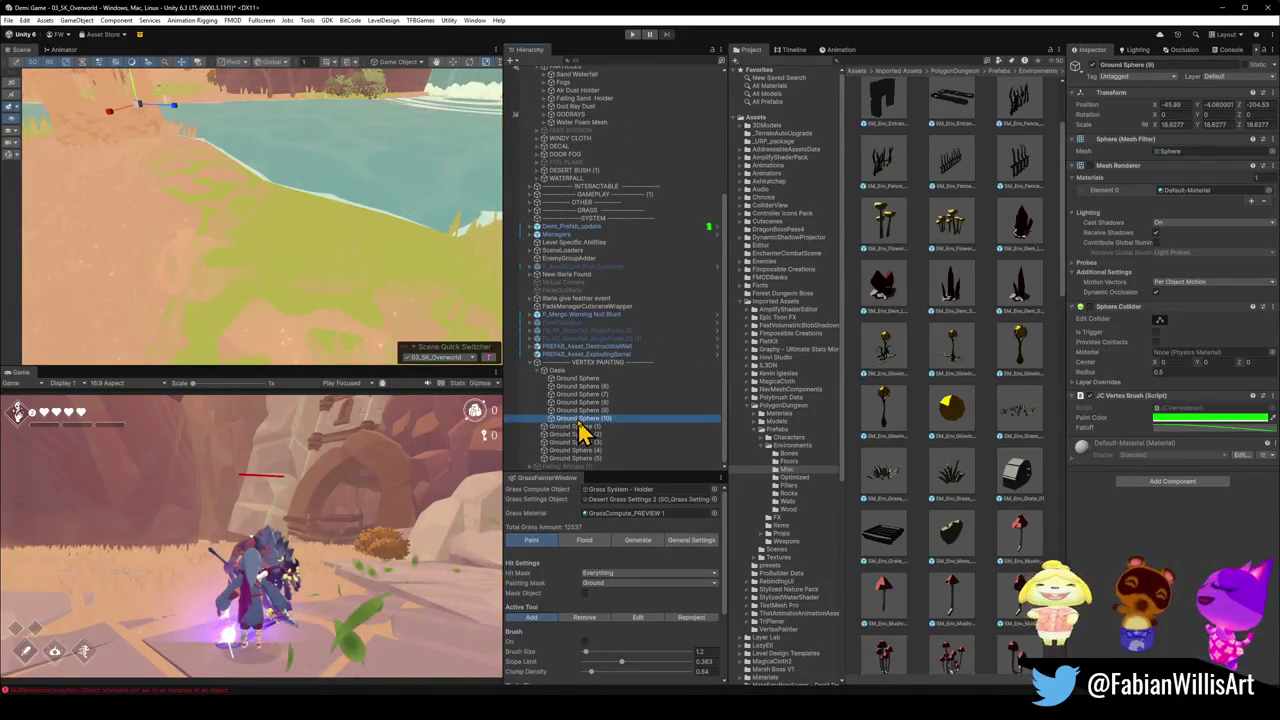
left_click(575, 379, "shift")
mouse_move(400, 245)
left_mouse_down()
mouse_move(448, 243)
mouse_move(484, 178)
left_mouse_up()
scroll(443, 263, "up", 10)
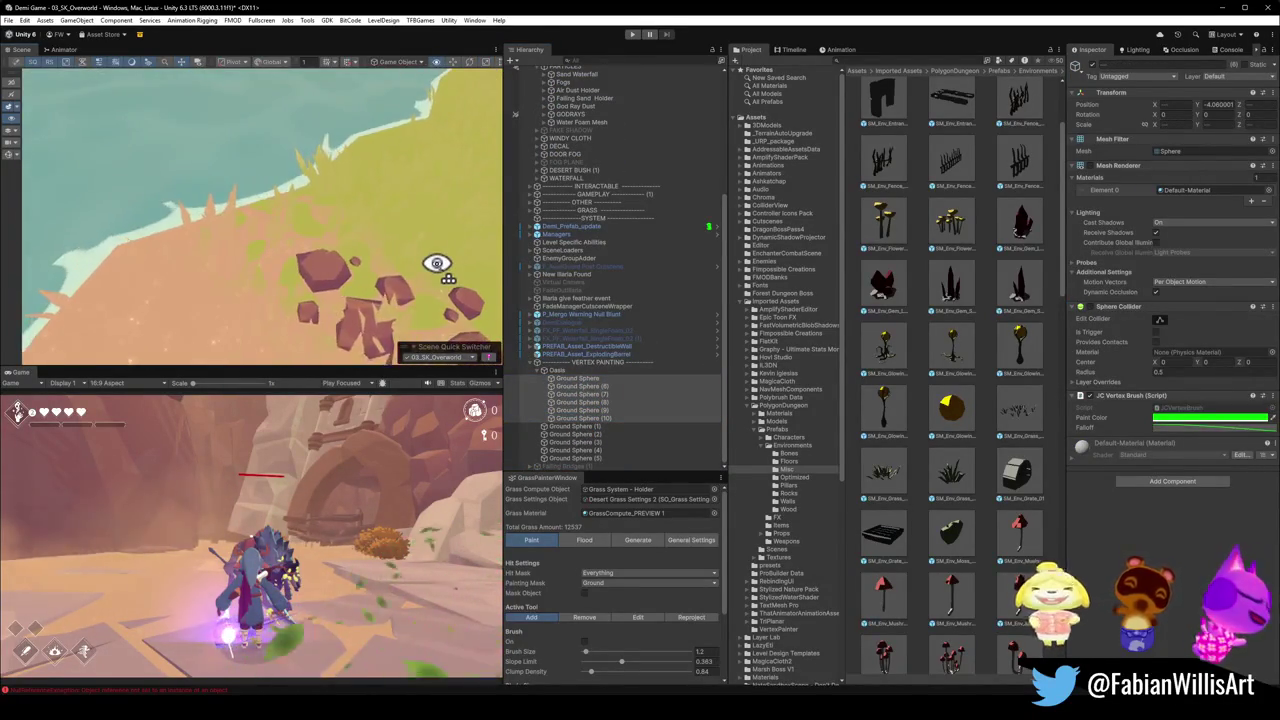
mouse_move(443, 263)
left_mouse_down()
mouse_move(124, 250)
mouse_move(151, 271)
mouse_move(229, 277)
mouse_move(234, 163)
mouse_move(206, 129)
mouse_move(203, 222)
mouse_move(171, 217)
mouse_move(240, 283)
mouse_move(443, 249)
mouse_move(400, 249)
mouse_move(412, 277)
left_mouse_up()
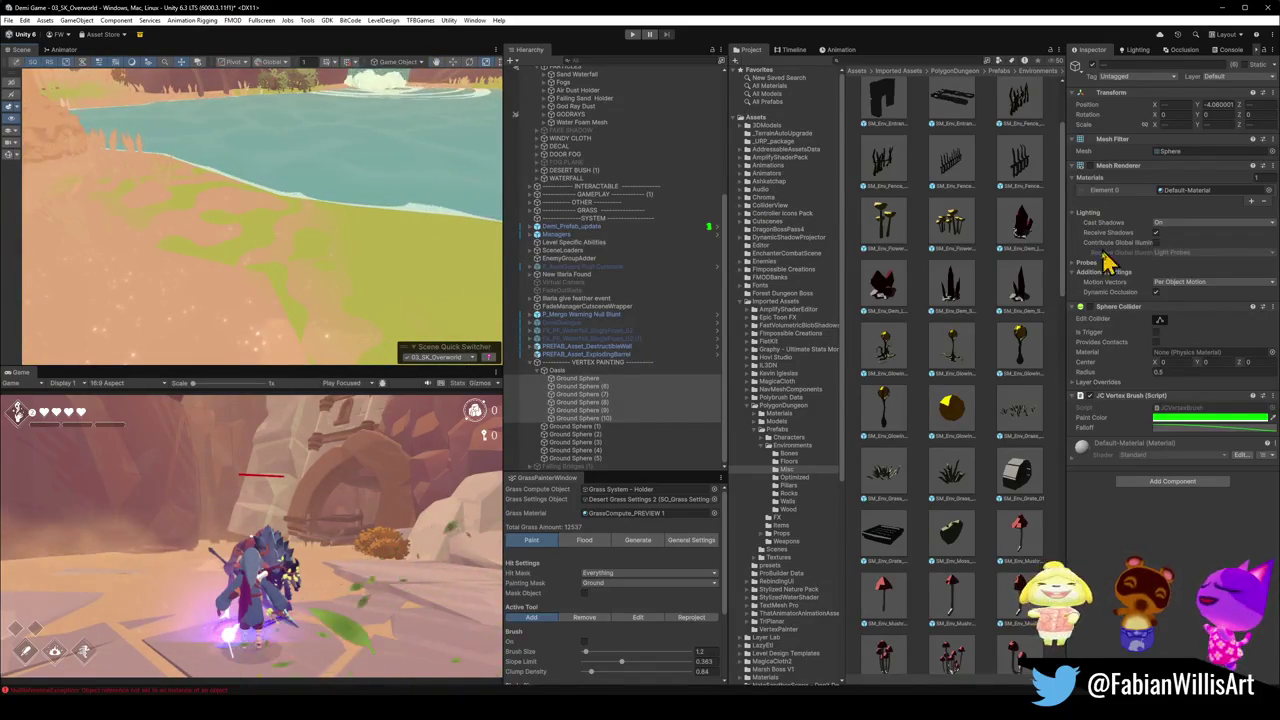
key("f")
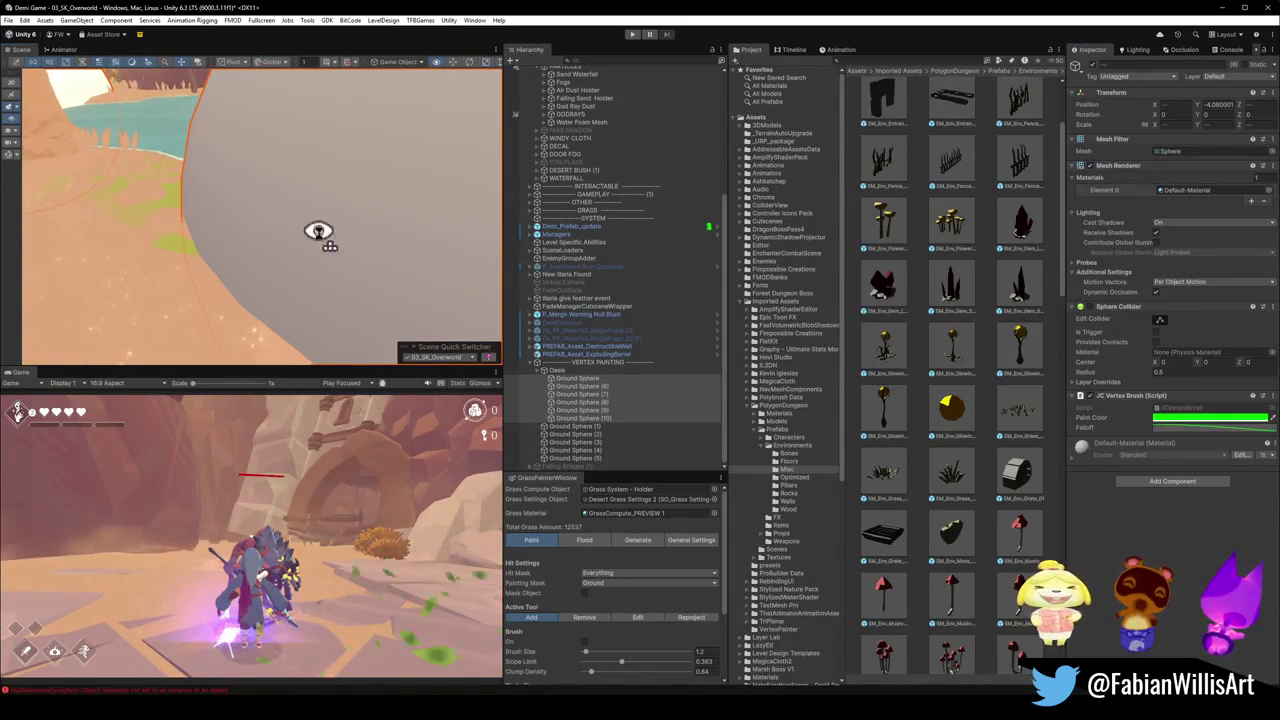
mouse_move(323, 237)
left_mouse_down()
mouse_move(340, 282)
mouse_move(419, 292)
mouse_move(444, 195)
mouse_move(480, 189)
mouse_move(287, 244)
mouse_move(280, 262)
mouse_move(366, 260)
left_mouse_up()
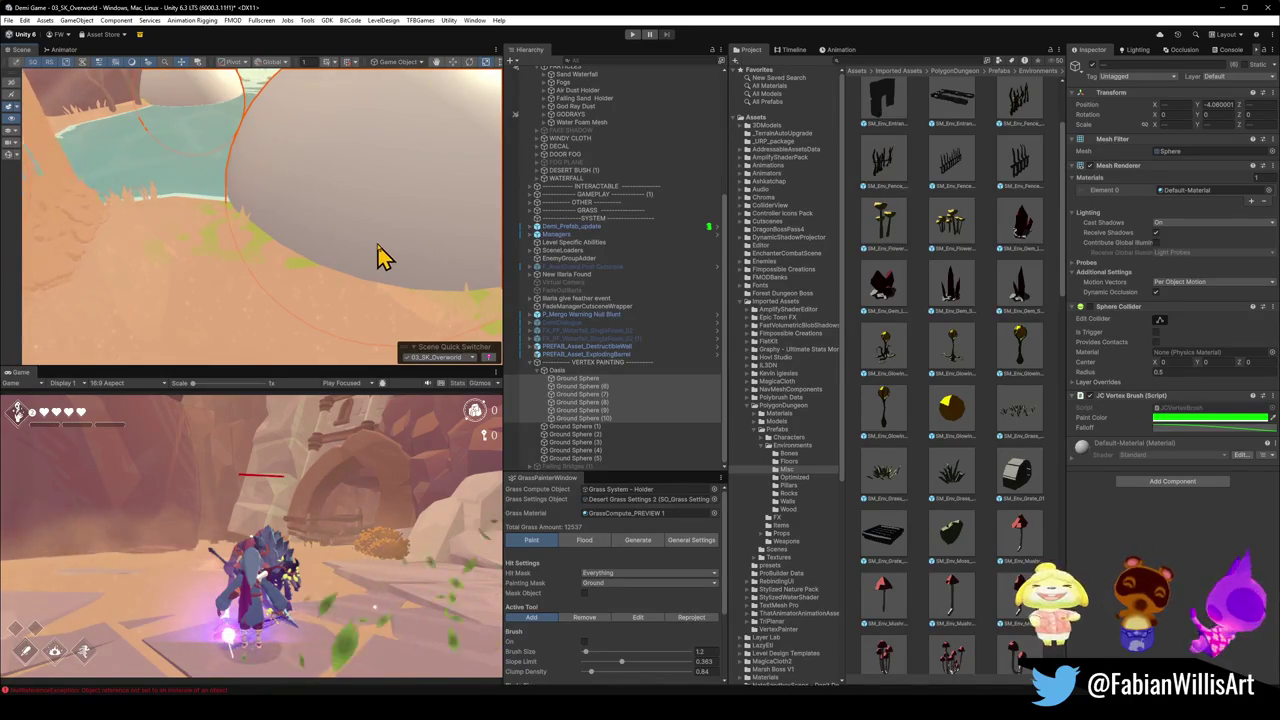
mouse_move(370, 248)
left_mouse_down()
mouse_move(223, 217)
mouse_move(166, 269)
mouse_move(183, 297)
mouse_move(286, 306)
mouse_move(389, 277)
mouse_move(166, 253)
mouse_move(266, 260)
mouse_move(348, 301)
mouse_move(409, 286)
left_mouse_up()
- Untick the spheres' Mesh Renderer and inspect the painted sand floor around the pond
left_click(1081, 165)
mouse_move(389, 243)
left_mouse_down()
mouse_move(283, 211)
mouse_move(280, 234)
left_mouse_up()
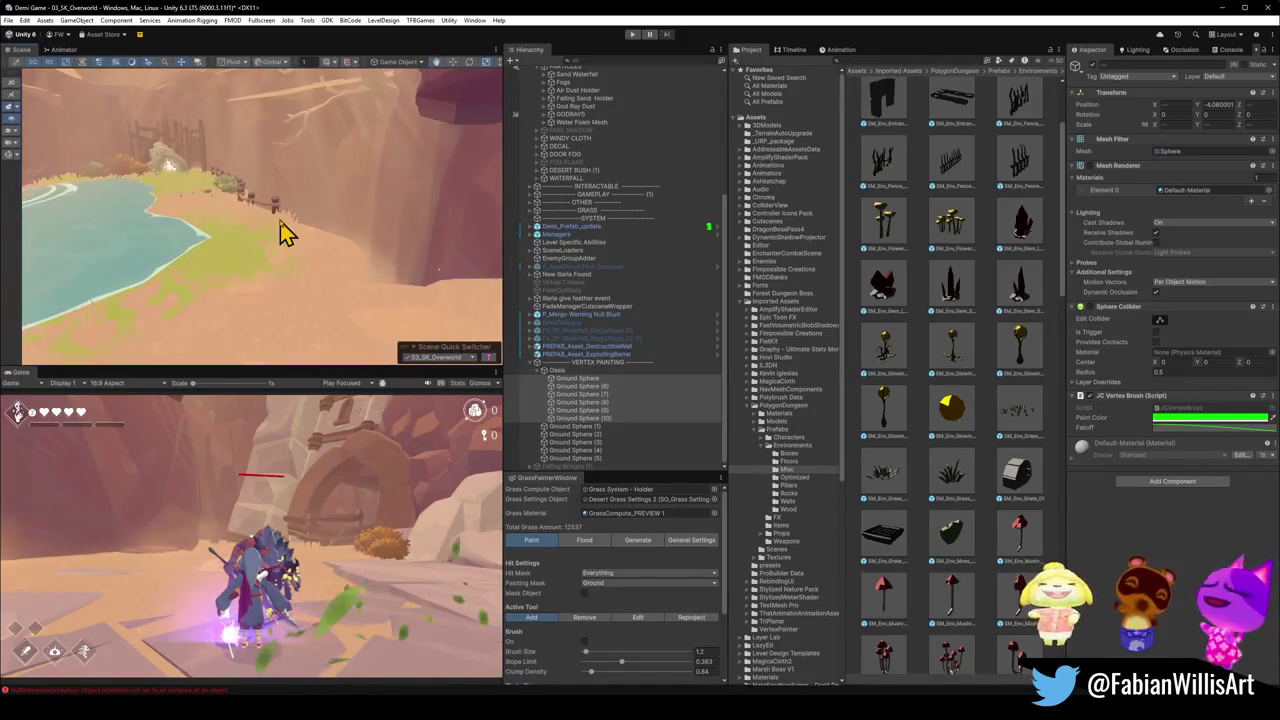
mouse_move(330, 275)
left_mouse_down()
mouse_move(286, 251)
mouse_move(306, 246)
mouse_move(271, 245)
mouse_move(434, 249)
mouse_move(353, 253)
left_mouse_up()
mouse_move(349, 253)
left_mouse_down()
mouse_move(271, 246)
mouse_move(308, 245)
mouse_move(320, 280)
mouse_move(340, 243)
left_mouse_up()
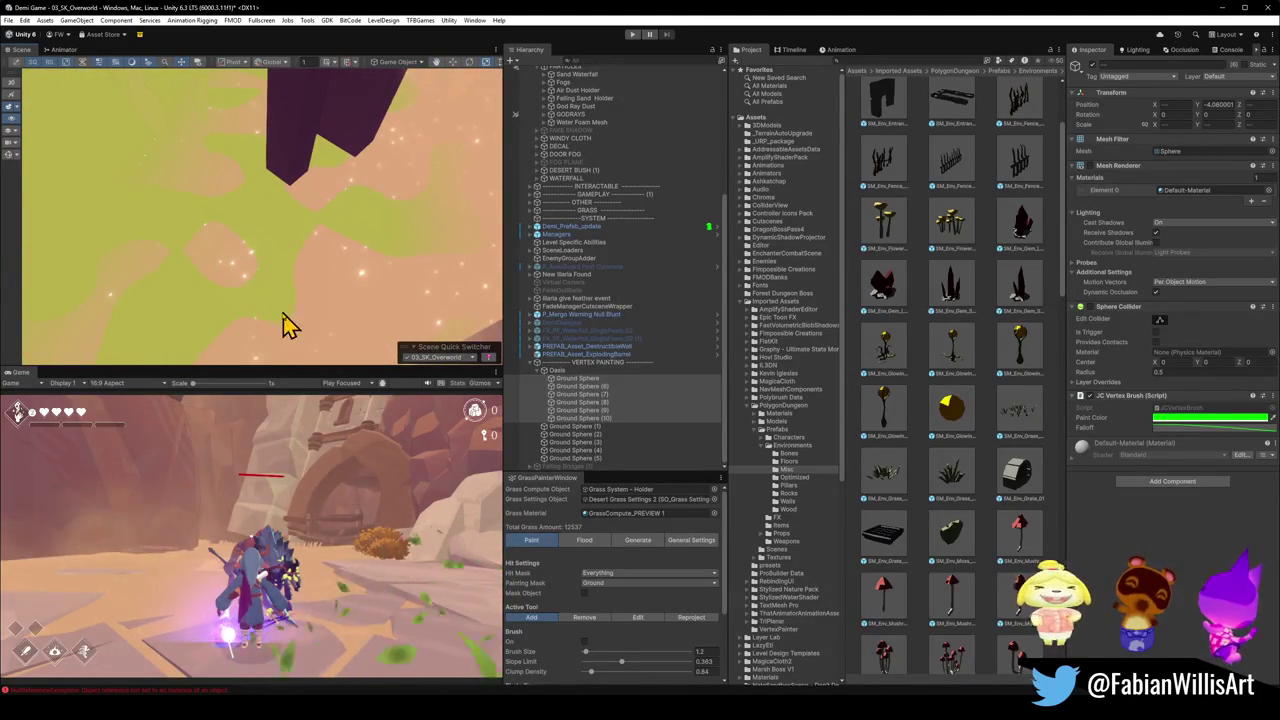
scroll(229, 286, "down", 3)
mouse_move(229, 286)
left_mouse_down()
mouse_move(237, 229)
mouse_move(209, 177)
mouse_move(129, 194)
mouse_move(174, 240)
mouse_move(209, 223)
mouse_move(165, 219)
mouse_move(309, 229)
mouse_move(391, 194)
mouse_move(391, 206)
left_mouse_up()
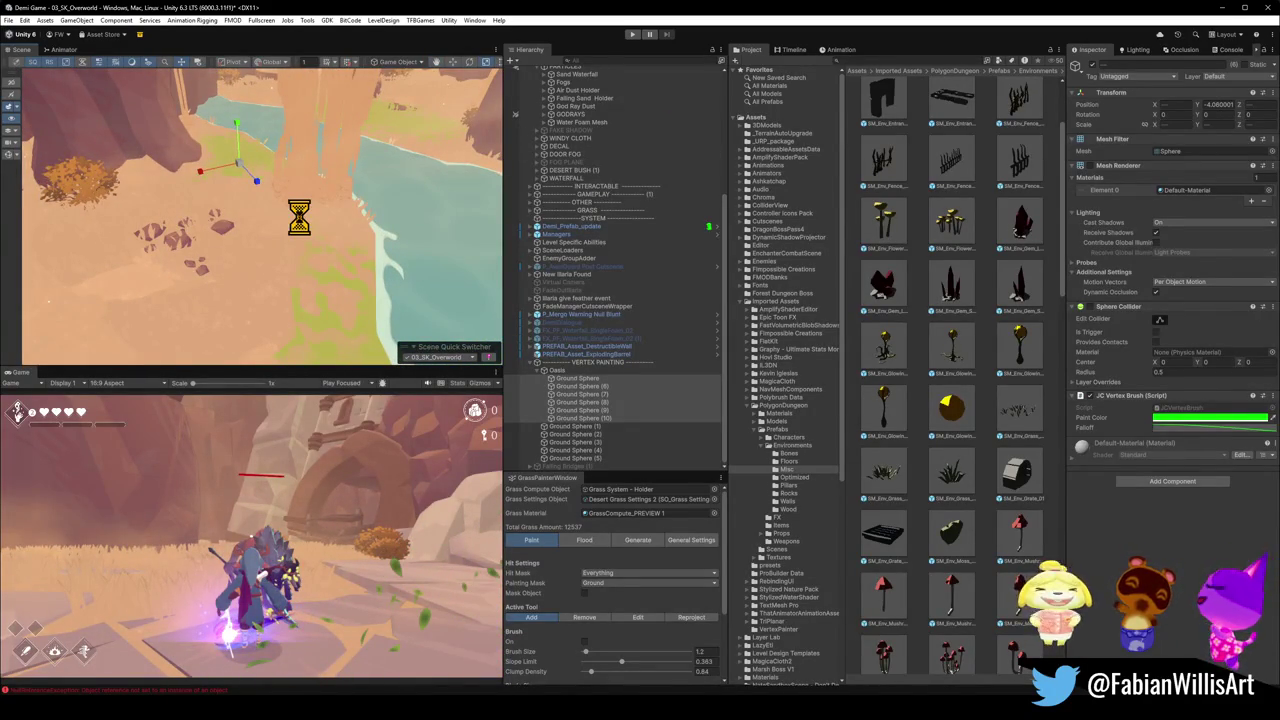
mouse_move(306, 234)
left_mouse_down()
mouse_move(429, 286)
mouse_move(526, 206)
mouse_move(314, 206)
mouse_move(391, 216)
mouse_move(320, 223)
mouse_move(340, 232)
left_mouse_up()
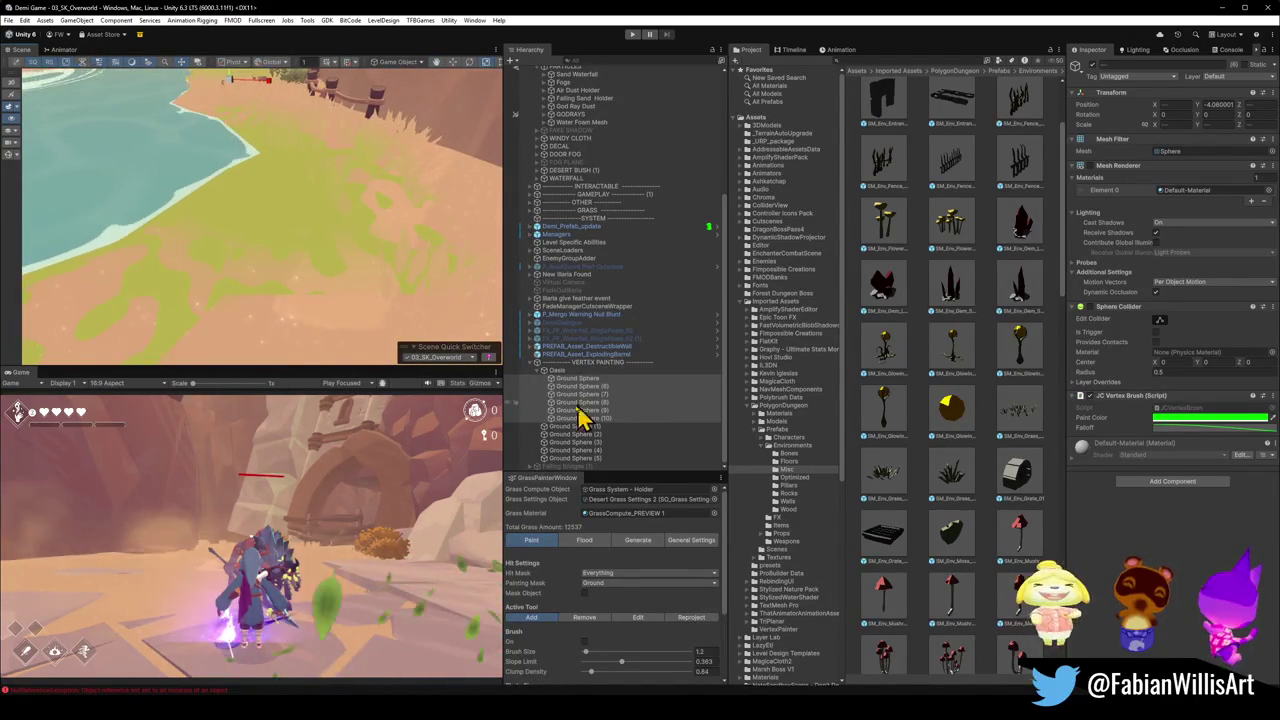
- Run the Render Terrain Map command on GRASS > TerrainRenderer, giving 12537 total grass
left_click(535, 364)
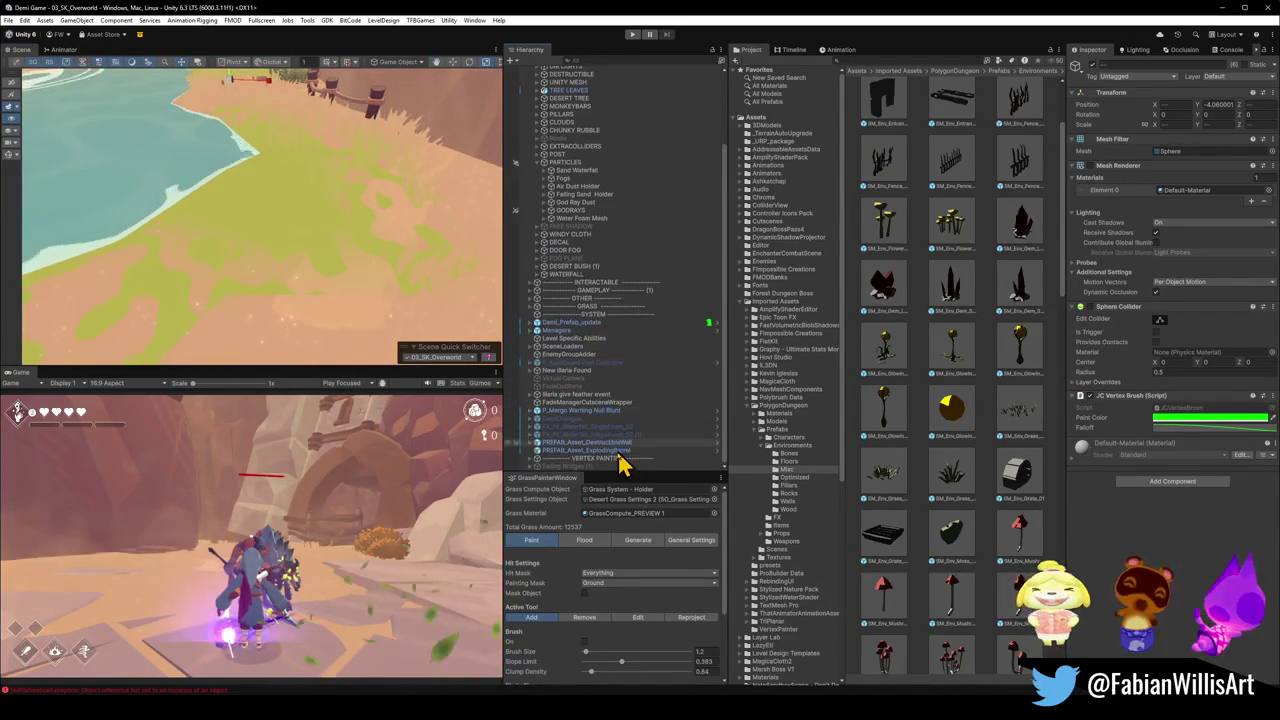
left_click(597, 306)
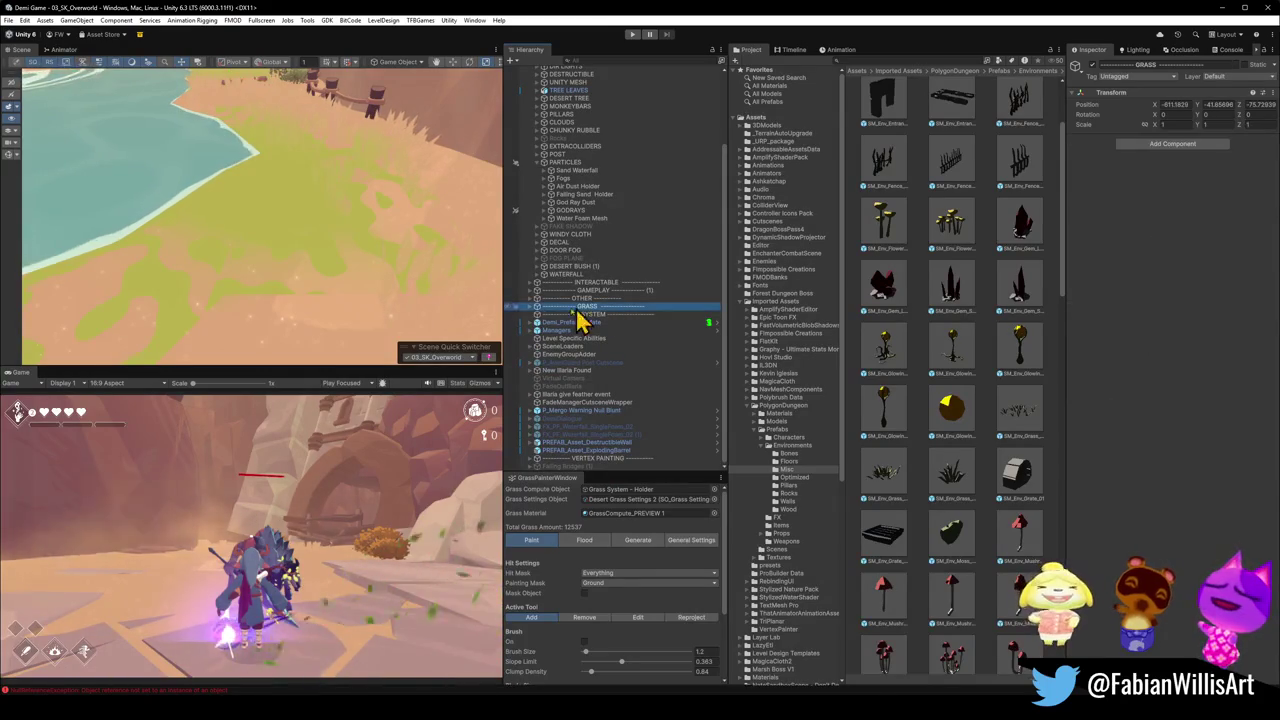
left_click(537, 306)
left_click(575, 315)
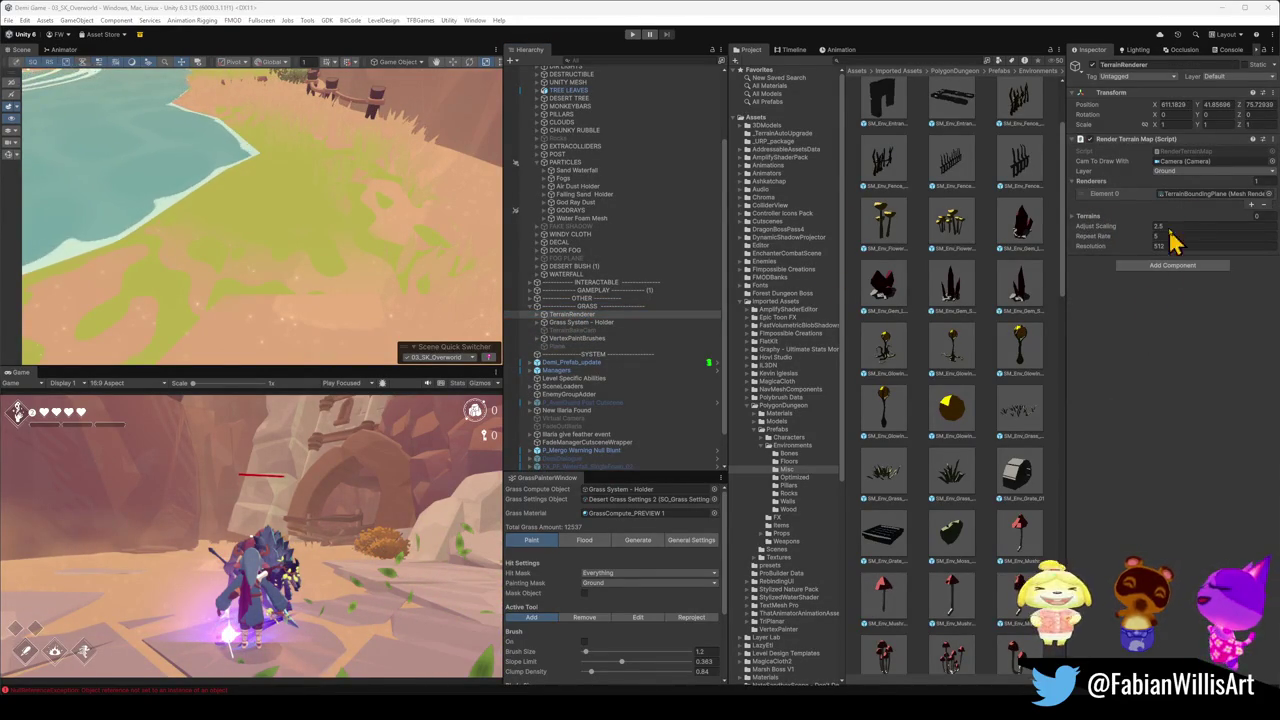
right_click(1128, 141)
left_click(1160, 287)
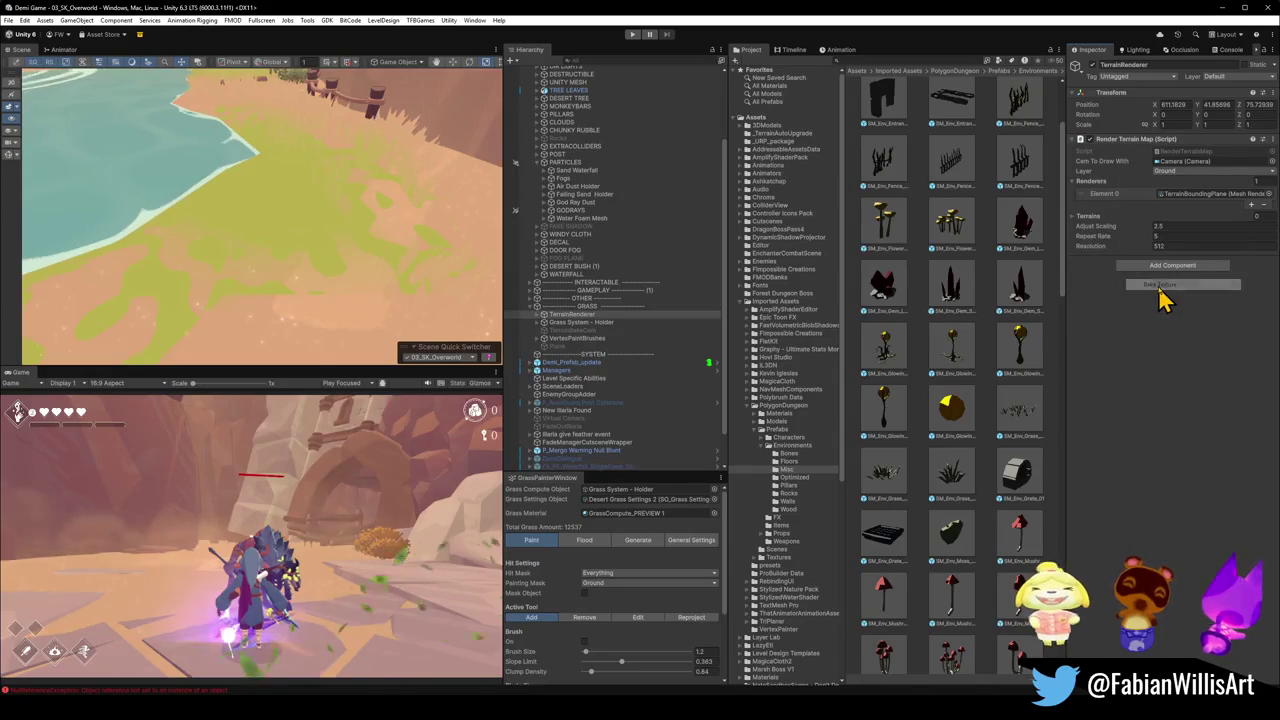
mouse_move(316, 175)
left_mouse_down()
mouse_move(309, 163)
mouse_move(318, 188)
mouse_move(300, 200)
mouse_move(189, 183)
mouse_move(220, 211)
left_mouse_up()
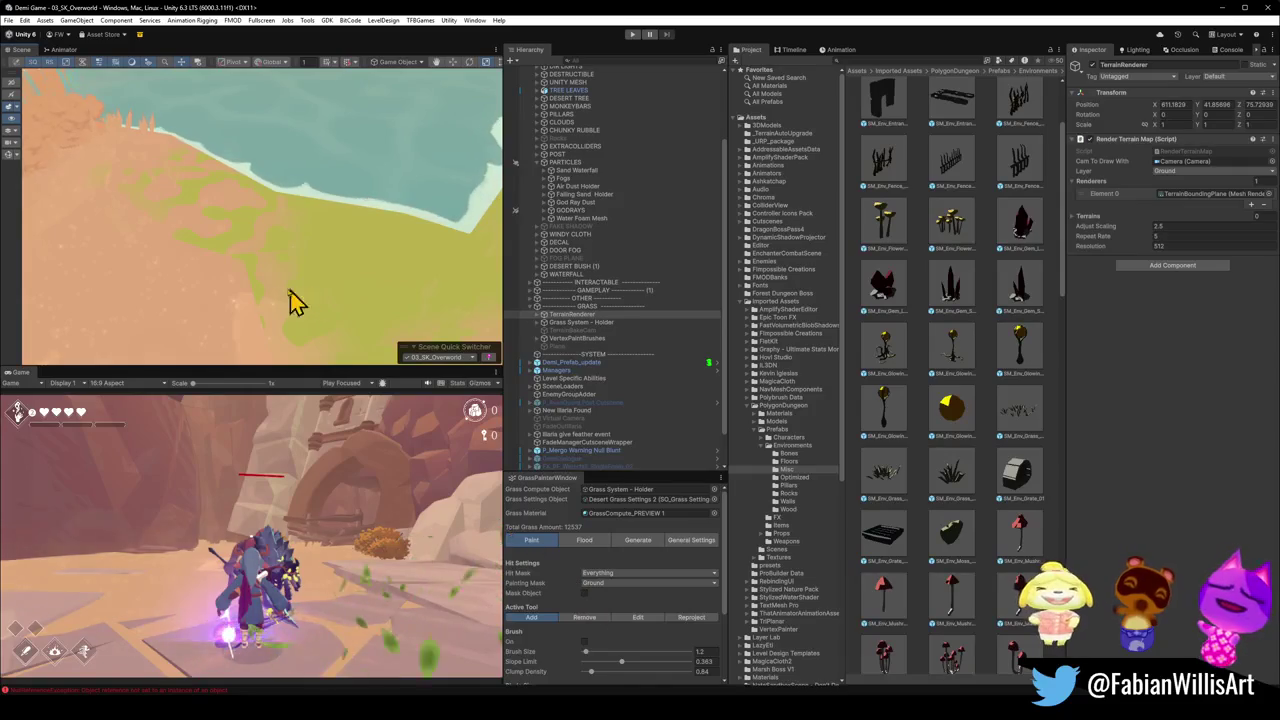
- Reselect the Oasis Cave Floor mesh in the Scene view
left_click(206, 343)
left_click(229, 297)
mouse_move(286, 286)
left_mouse_down()
mouse_move(114, 214)
mouse_move(143, 194)
mouse_move(394, 171)
mouse_move(331, 206)
mouse_move(262, 190)
mouse_move(394, 229)
mouse_move(262, 195)
mouse_move(355, 207)
left_mouse_up()
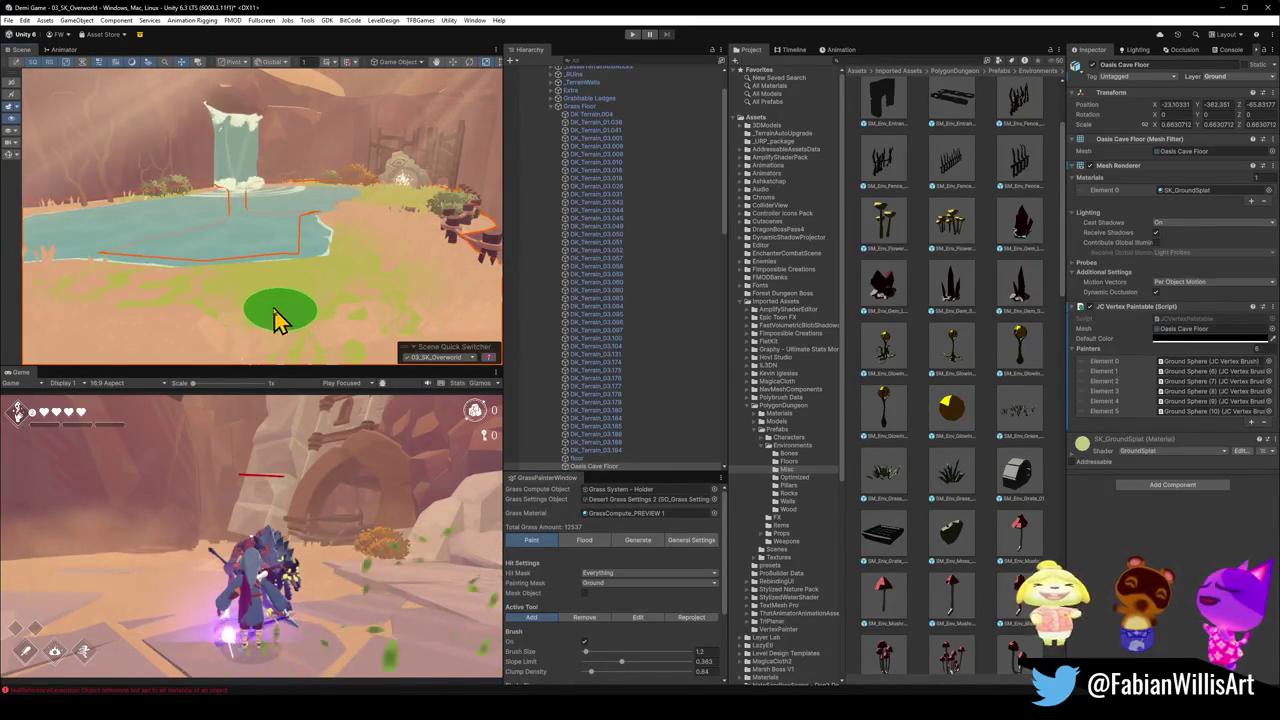
- Add grass positions from the cave floor mesh three times, reaching 14811 blades
left_click(638, 541)
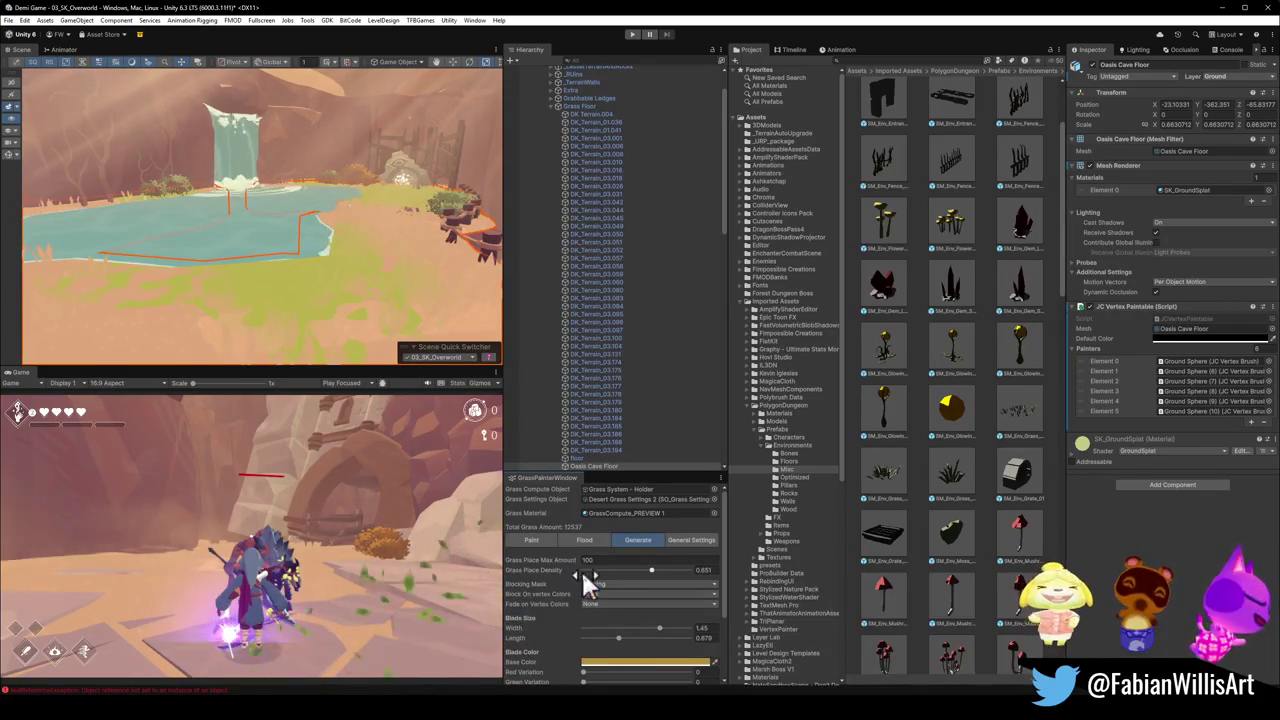
scroll(540, 565, "down", 5)
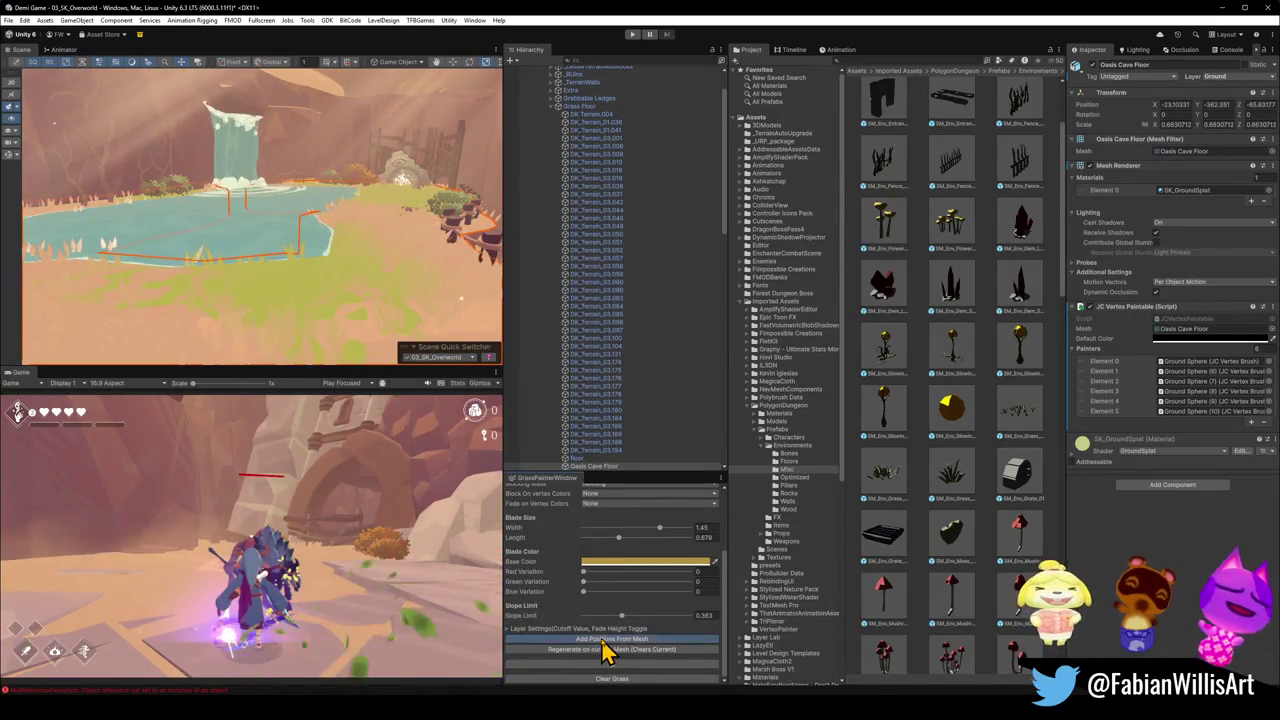
left_click(603, 640)
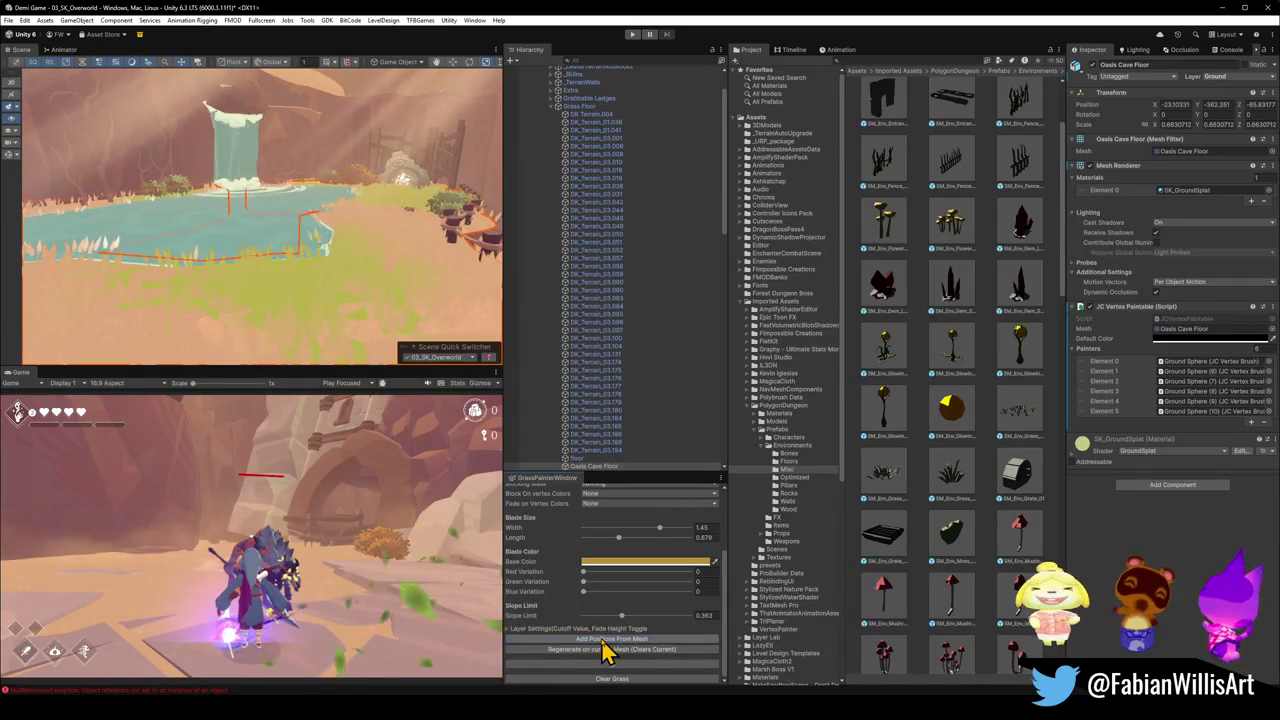
left_click(603, 640)
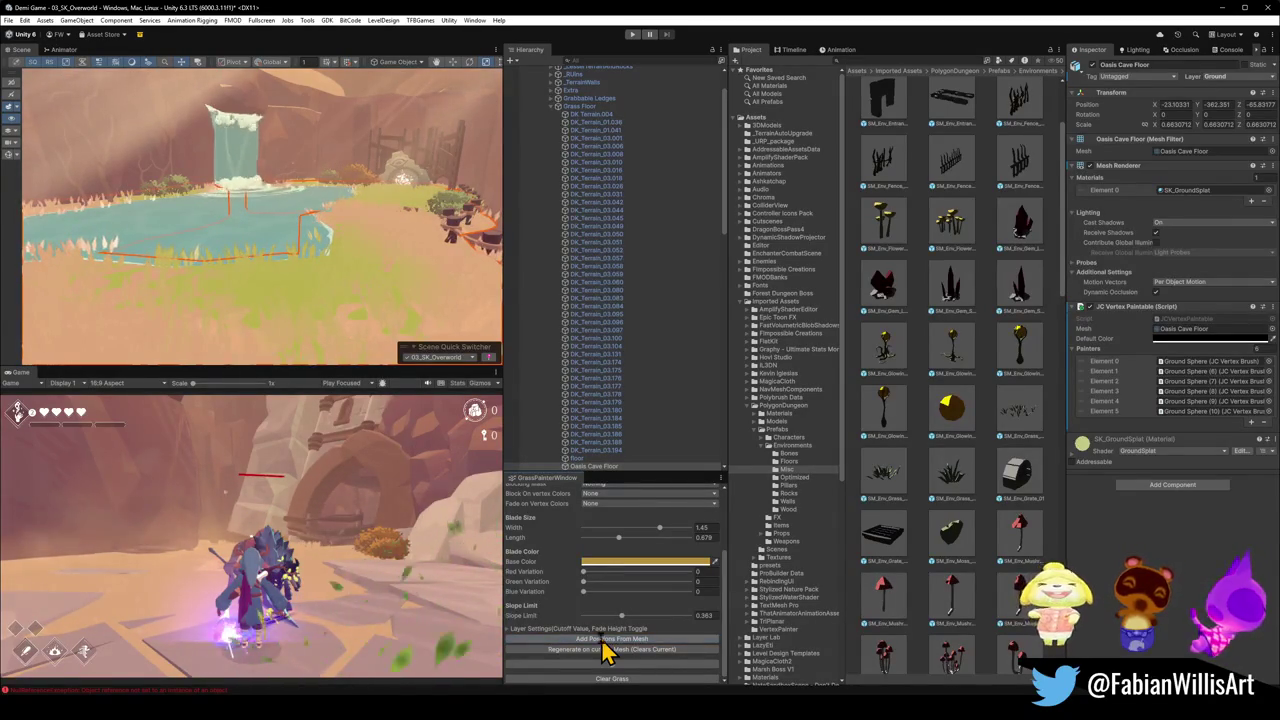
left_click(603, 641)
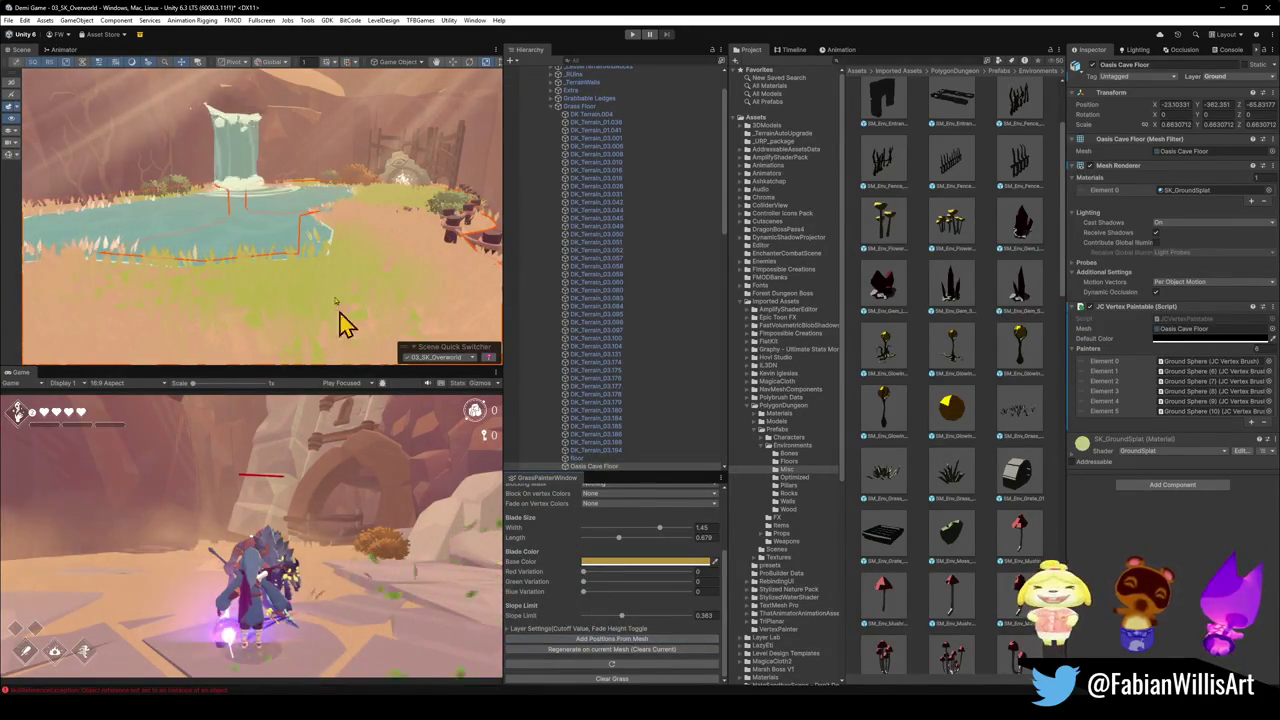
mouse_move(337, 320)
left_mouse_down()
mouse_move(246, 217)
mouse_move(343, 237)
mouse_move(246, 229)
left_mouse_up()
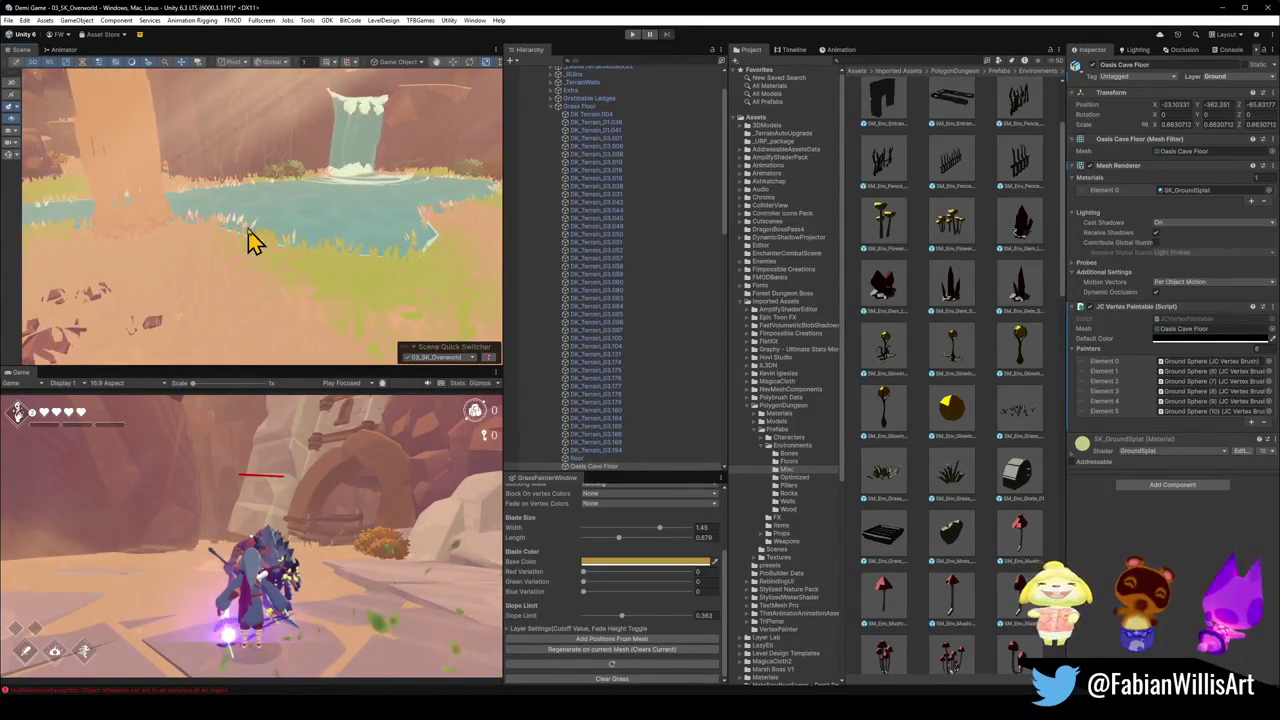
mouse_move(397, 266)
left_mouse_down()
mouse_move(378, 260)
mouse_move(440, 248)
left_mouse_up()
scroll(562, 543, "up", 3)
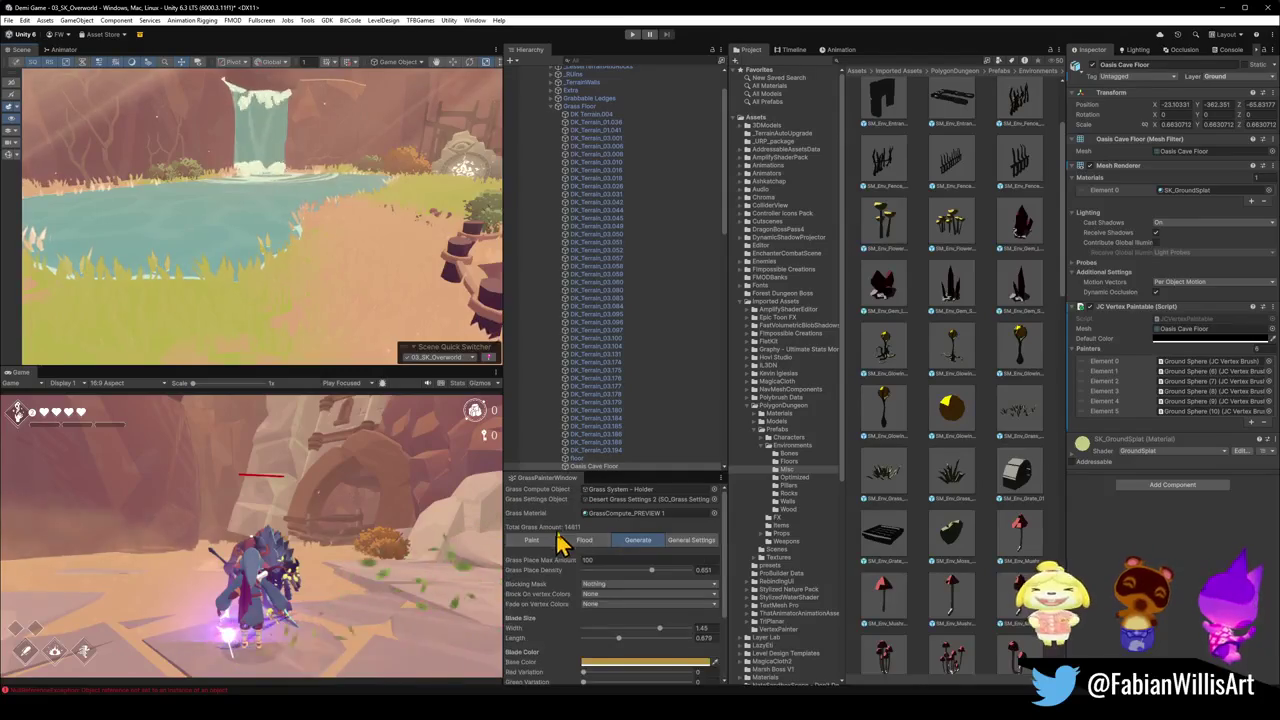
- Switch the GrassPainterWindow to the Flood and then Paint options
left_click(585, 541)
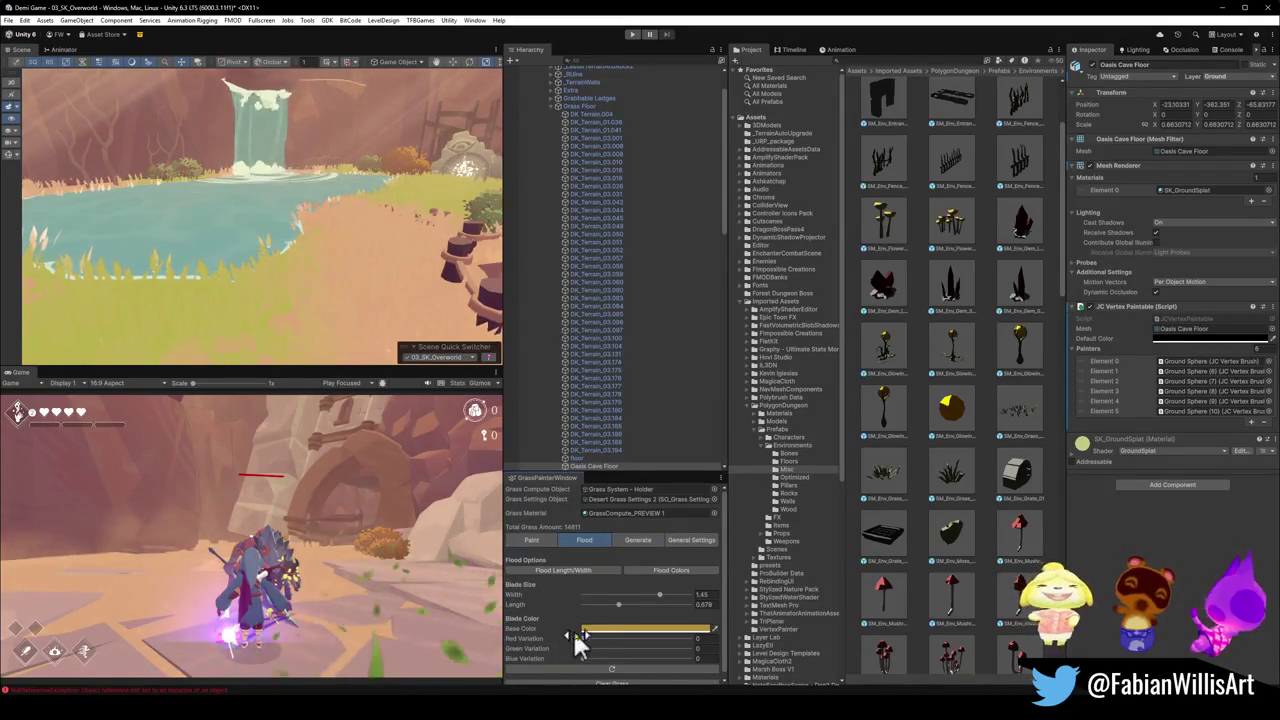
scroll(575, 634, "down", 1)
left_click(551, 540)
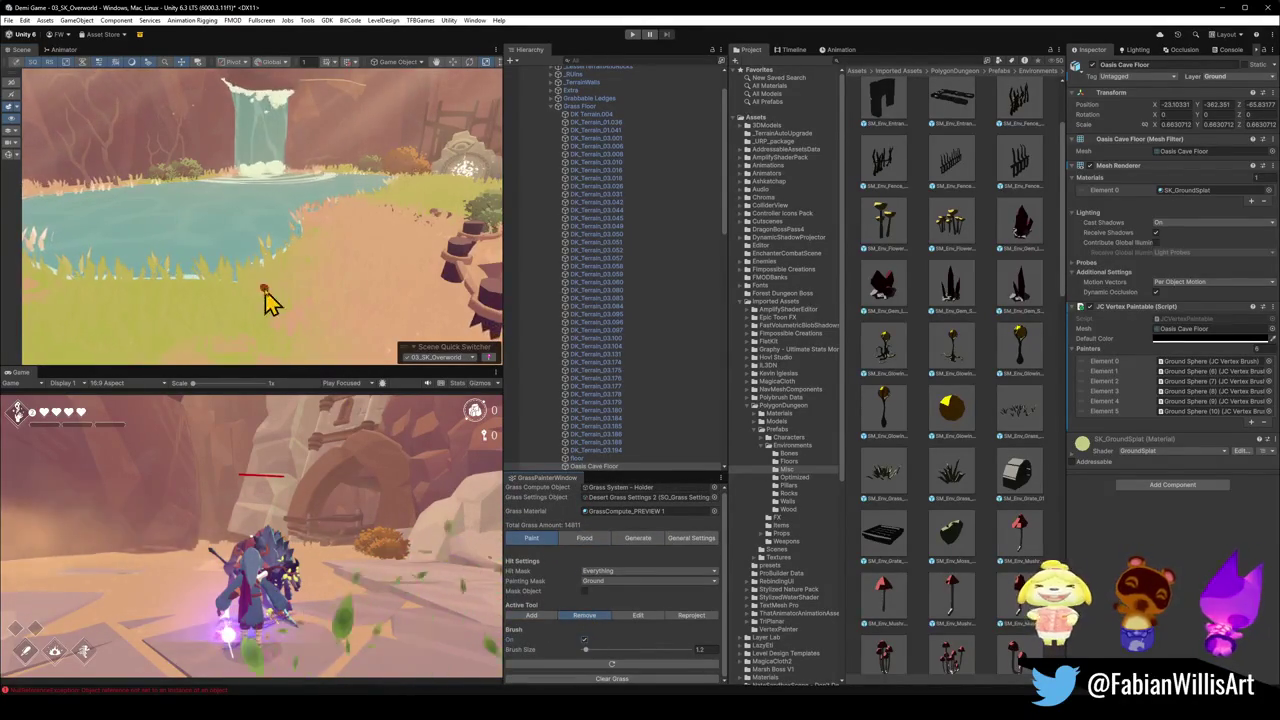
mouse_move(265, 291)
left_mouse_down()
mouse_move(277, 277)
mouse_move(177, 306)
mouse_move(292, 240)
mouse_move(283, 266)
left_mouse_up()
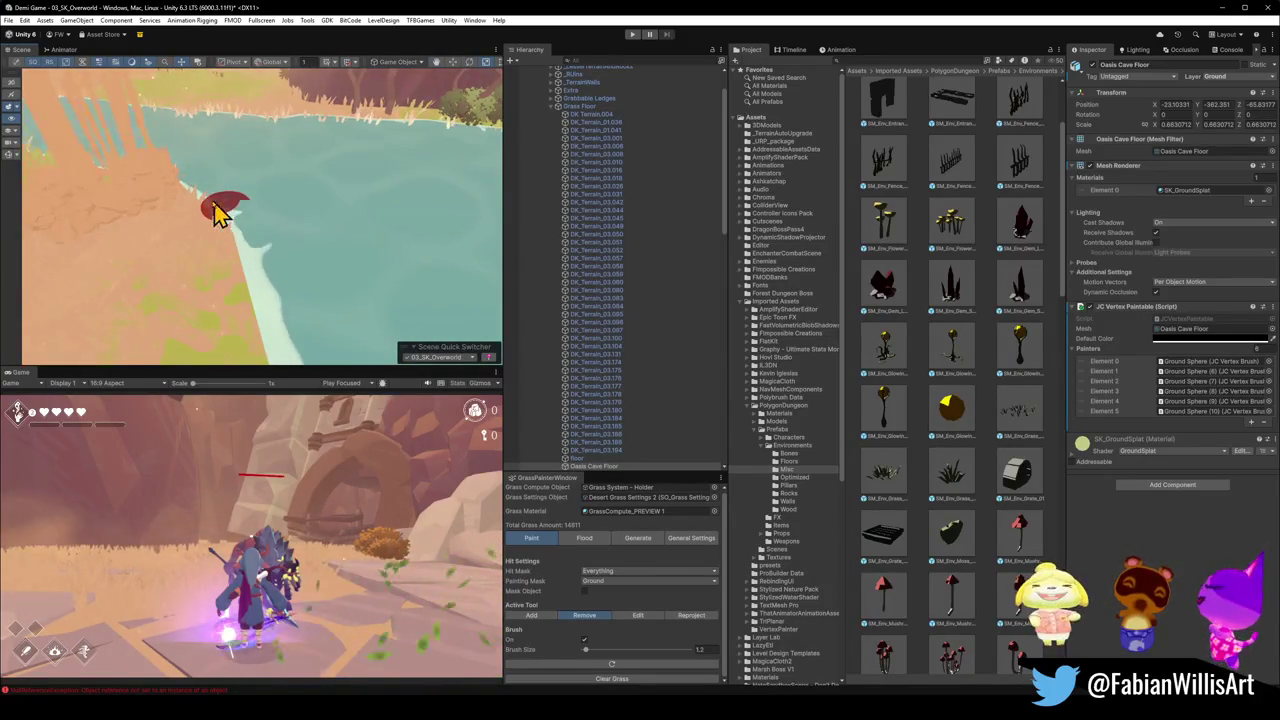
mouse_move(220, 213)
left_mouse_down()
mouse_move(323, 206)
mouse_move(343, 217)
mouse_move(323, 229)
left_mouse_up()
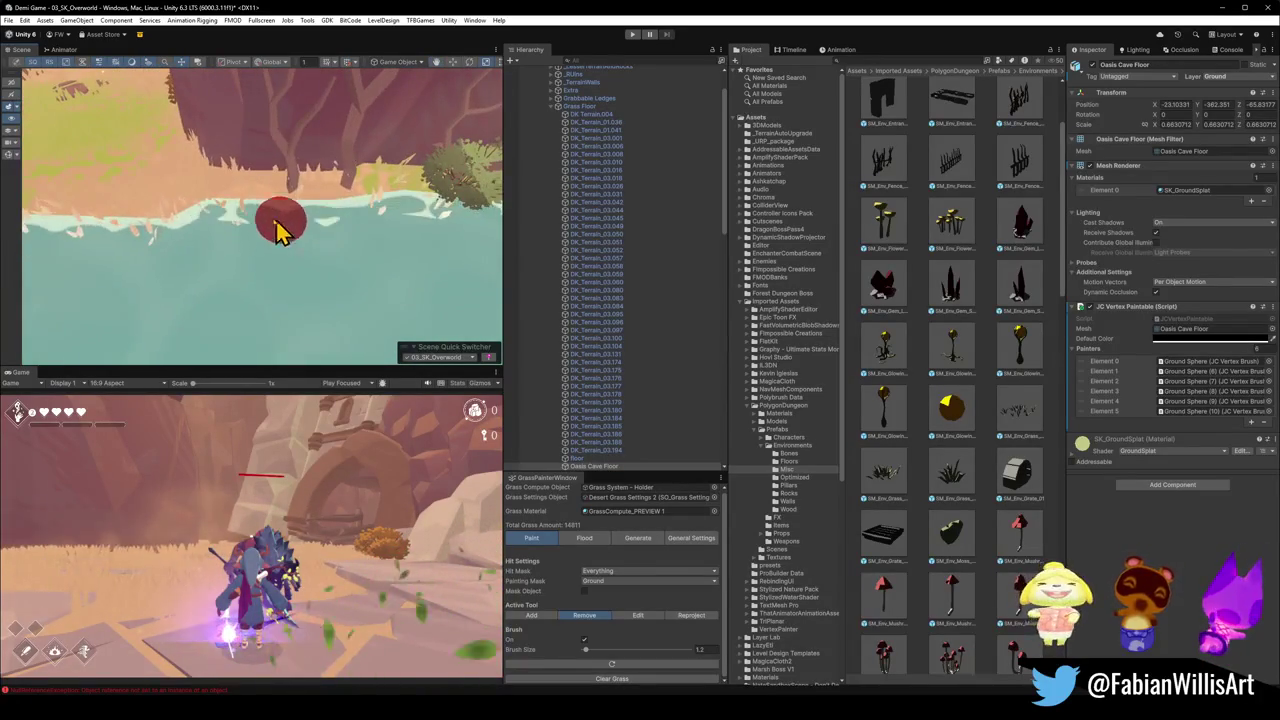
mouse_move(140, 248)
left_mouse_down()
mouse_move(129, 237)
mouse_move(229, 260)
mouse_move(120, 271)
mouse_move(210, 258)
mouse_move(143, 249)
mouse_move(257, 263)
mouse_move(290, 245)
mouse_move(233, 177)
left_mouse_up()
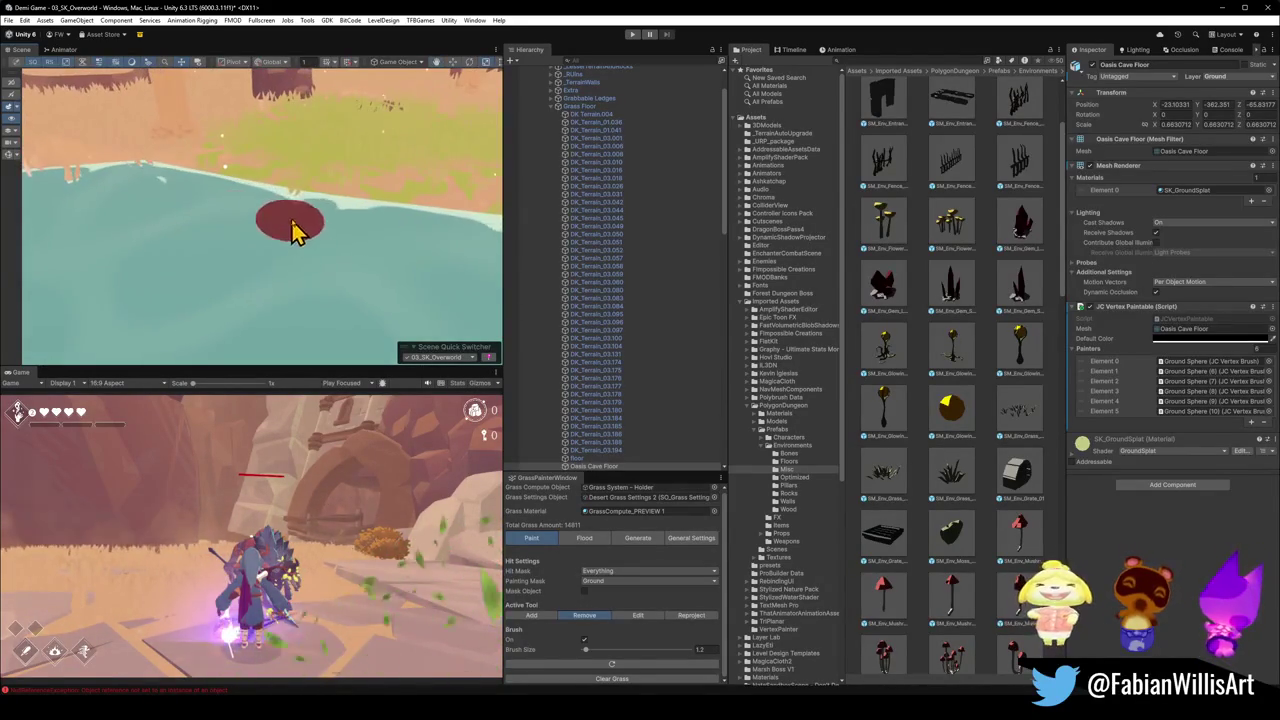
mouse_move(283, 203)
left_mouse_down()
mouse_move(206, 220)
mouse_move(257, 252)
mouse_move(220, 271)
mouse_move(271, 263)
mouse_move(251, 286)
left_mouse_up()
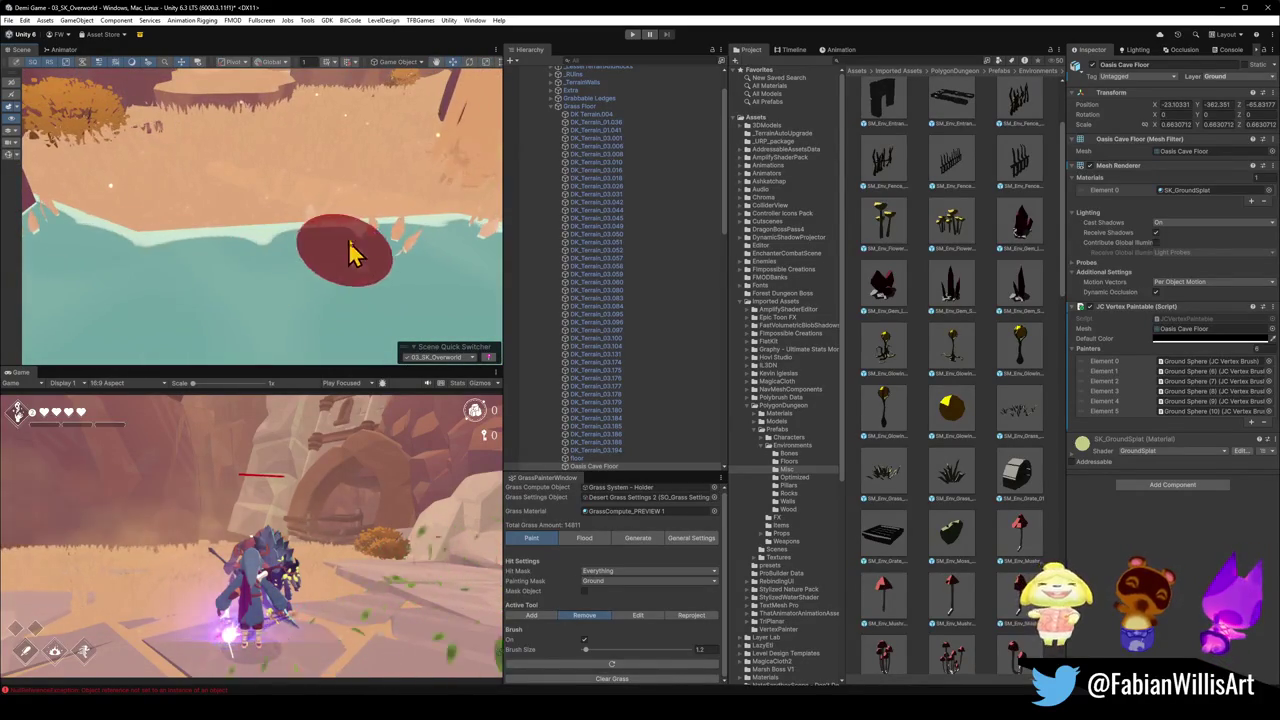
mouse_move(400, 250)
left_mouse_down()
mouse_move(411, 233)
mouse_move(206, 240)
mouse_move(193, 225)
left_mouse_up()
mouse_move(165, 266)
left_mouse_down()
mouse_move(371, 251)
mouse_move(331, 257)
left_mouse_up()
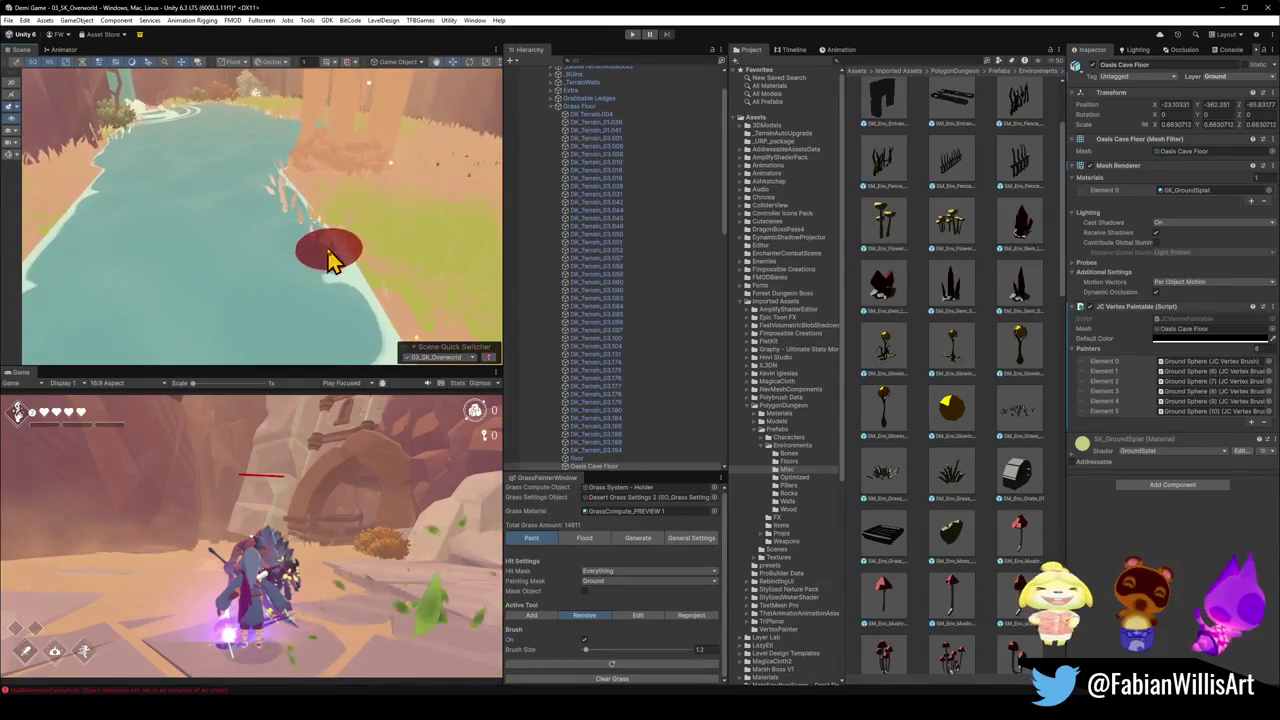
scroll(288, 215, "down", 2)
mouse_move(197, 218)
left_mouse_down()
mouse_move(246, 220)
mouse_move(345, 265)
left_mouse_up()
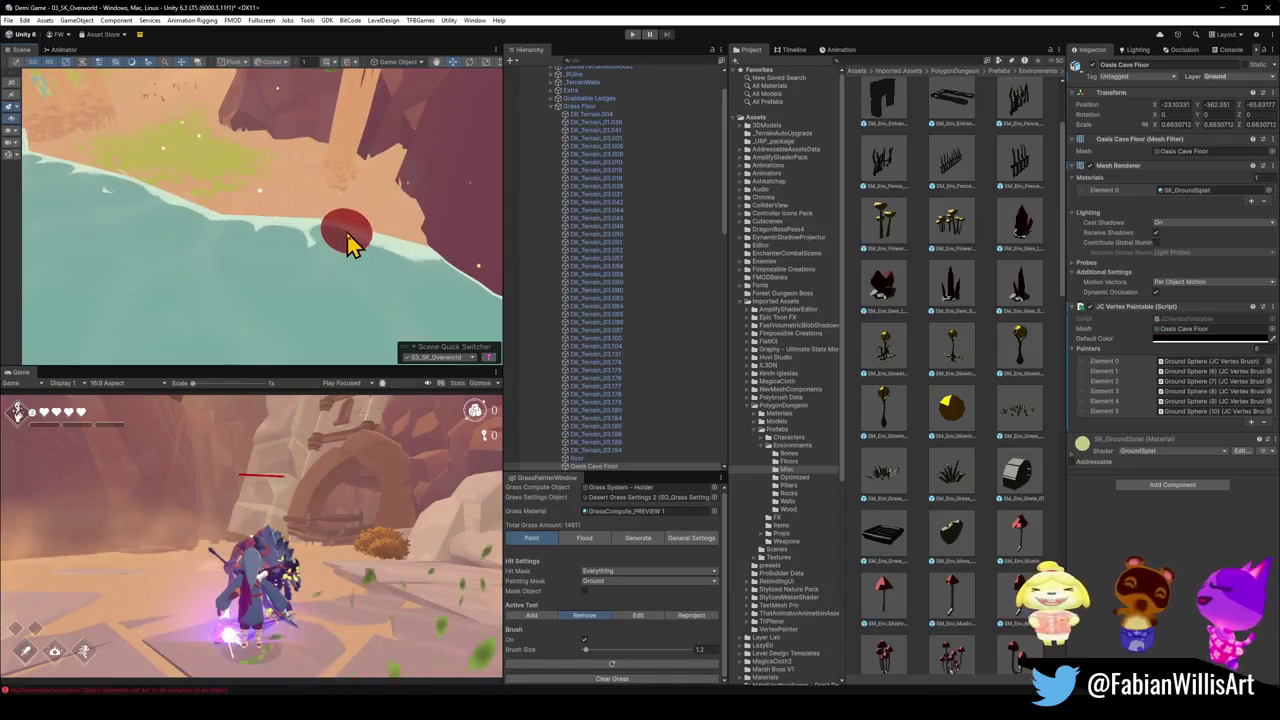
mouse_move(265, 240)
left_mouse_down()
mouse_move(217, 229)
mouse_move(246, 249)
mouse_move(257, 288)
mouse_move(191, 249)
mouse_move(290, 247)
left_mouse_up()
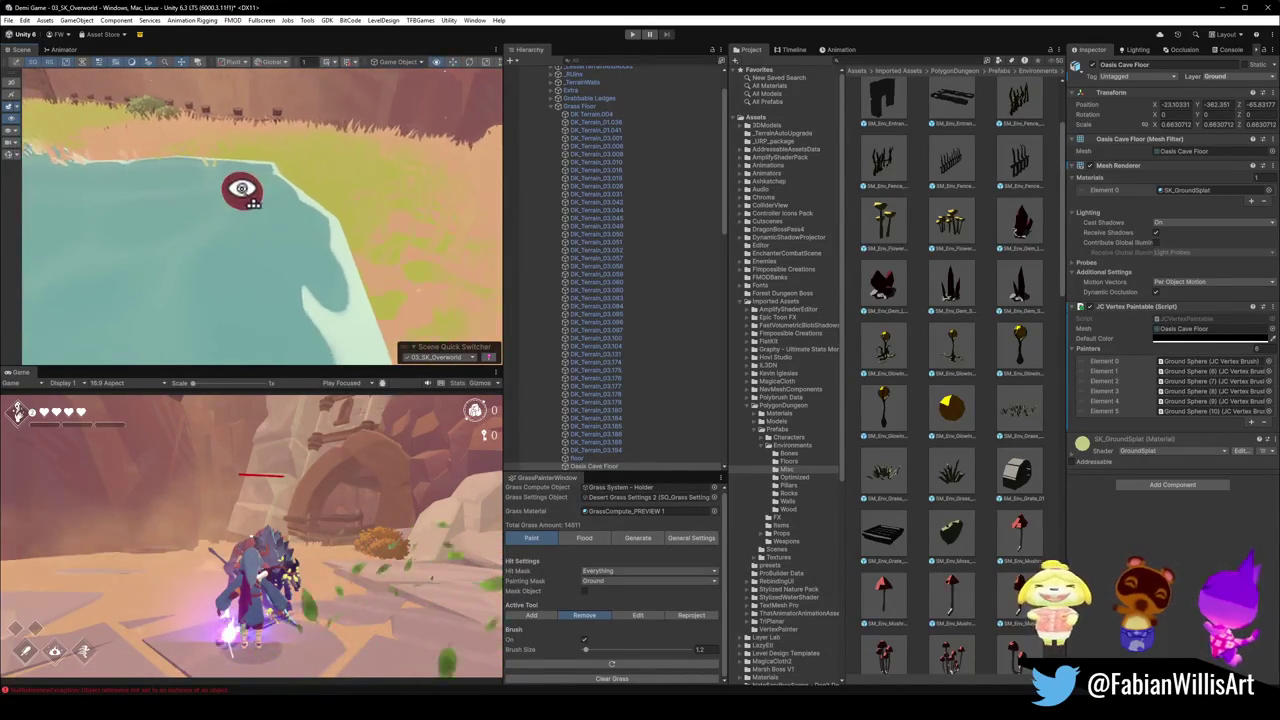
mouse_move(241, 189)
left_mouse_down()
mouse_move(149, 237)
mouse_move(380, 291)
left_mouse_up()
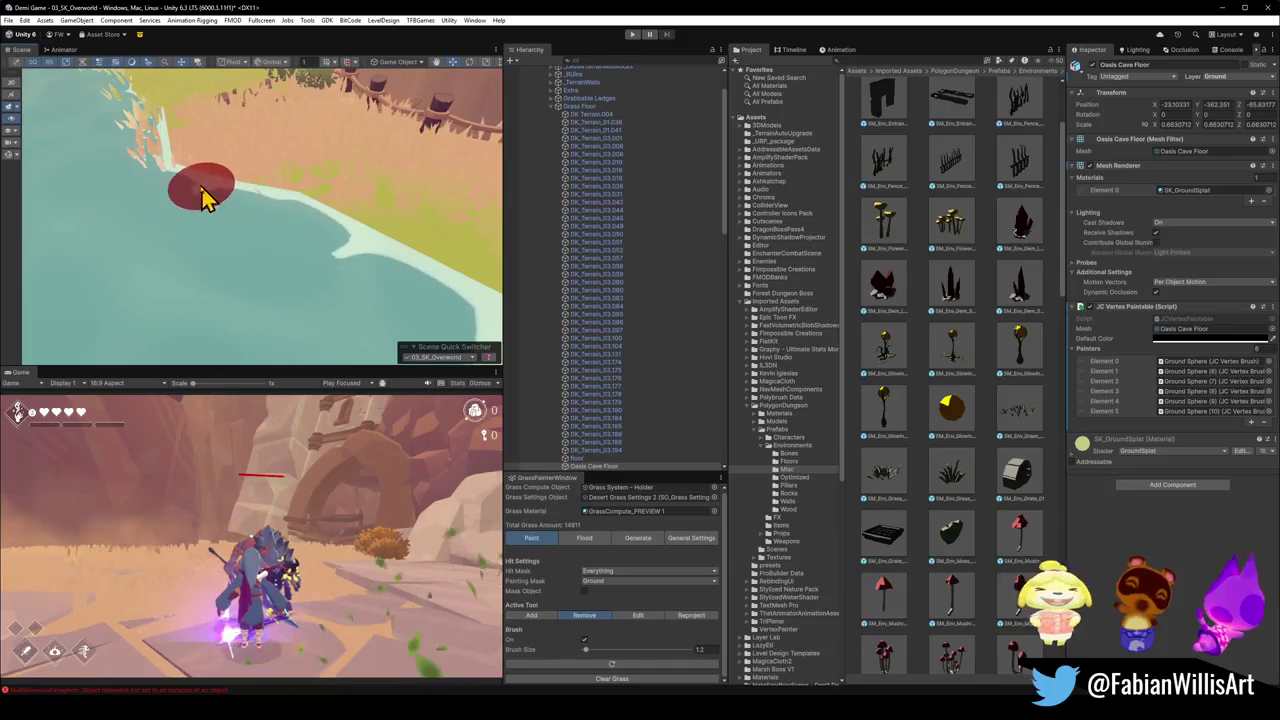
mouse_move(203, 197)
left_mouse_down()
mouse_move(150, 178)
mouse_move(200, 247)
mouse_move(174, 177)
left_mouse_up()
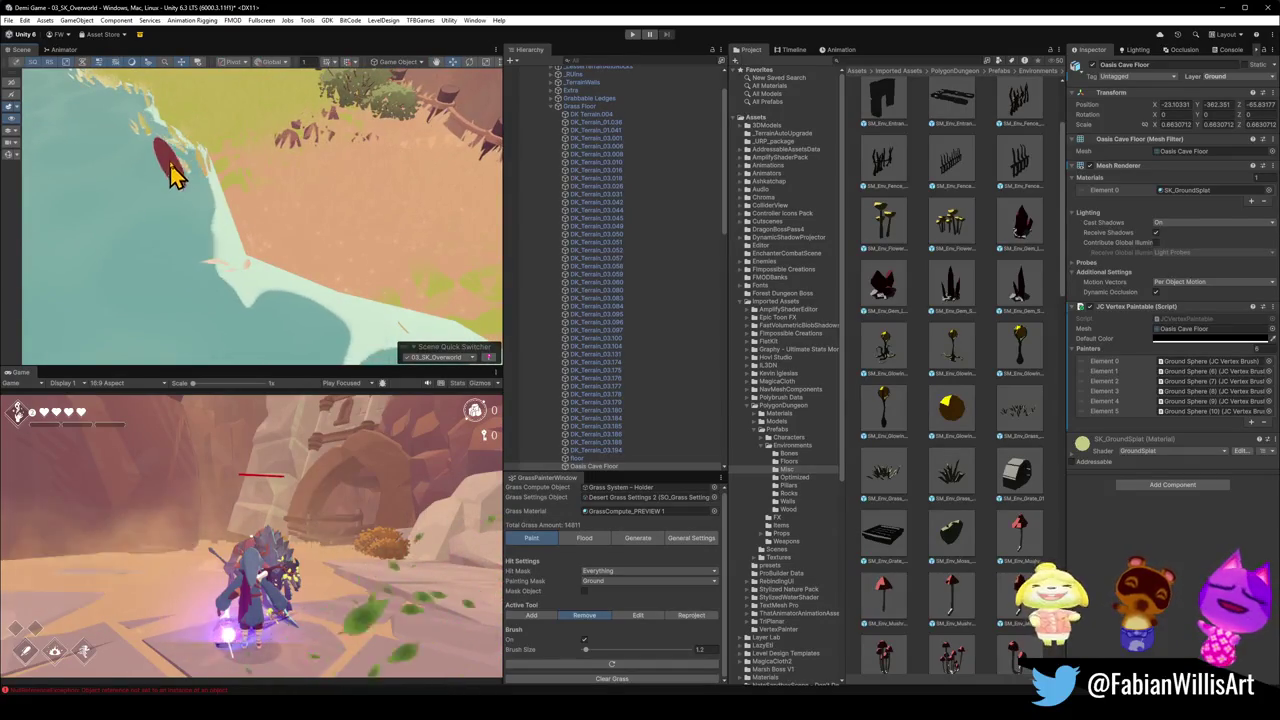
mouse_move(260, 280)
left_mouse_down()
mouse_move(228, 255)
mouse_move(253, 224)
mouse_move(243, 206)
mouse_move(285, 258)
left_mouse_up()
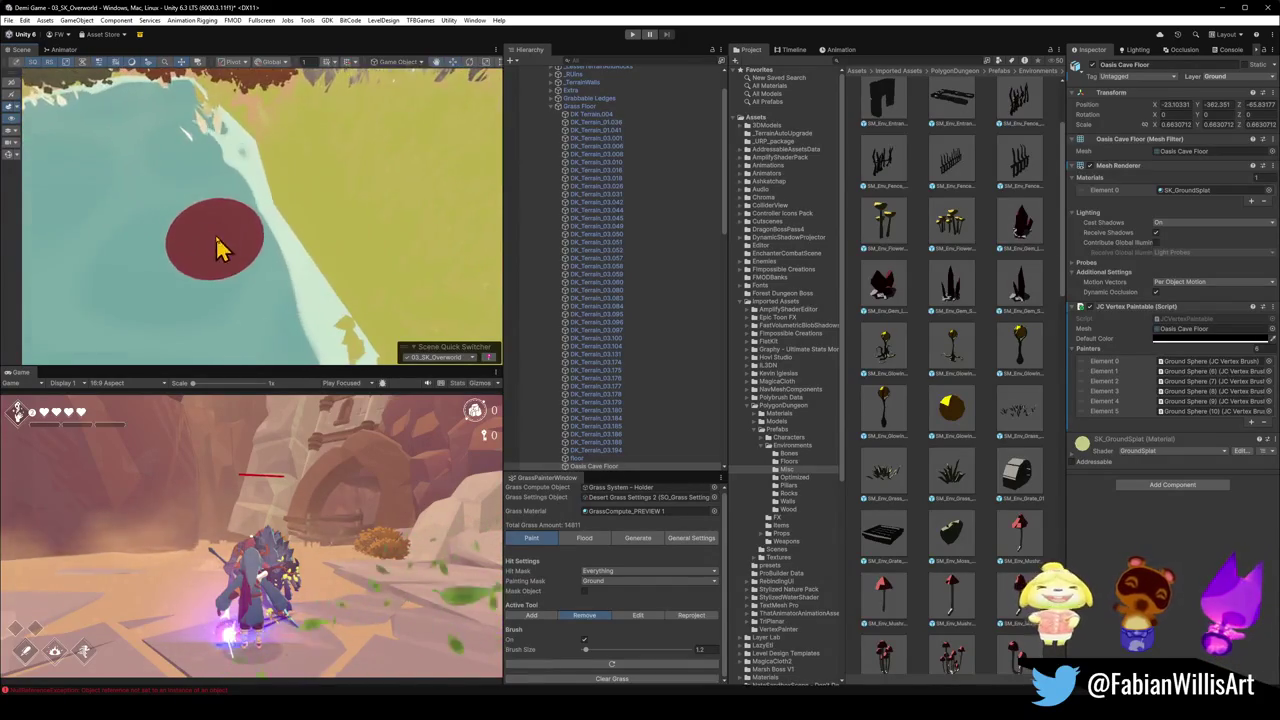
left_click_drag(218, 248, 288, 280)
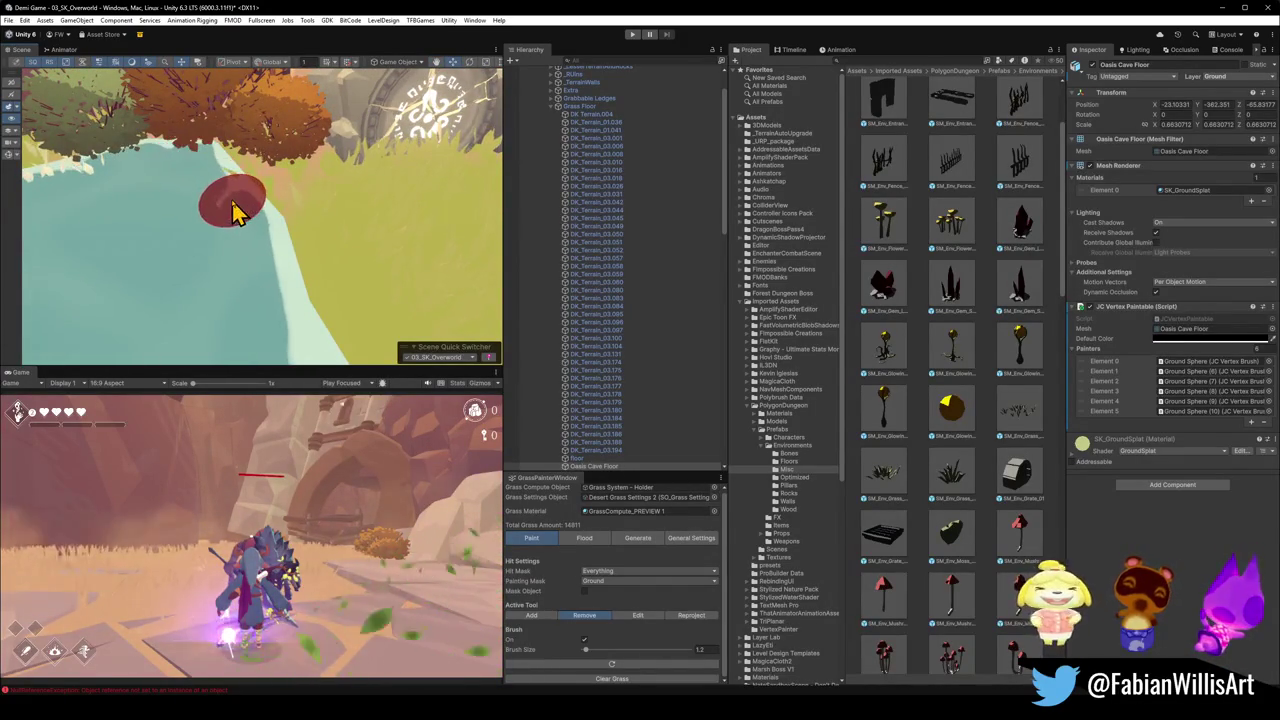
mouse_move(247, 240)
left_mouse_down()
mouse_move(143, 214)
mouse_move(309, 271)
left_mouse_up()
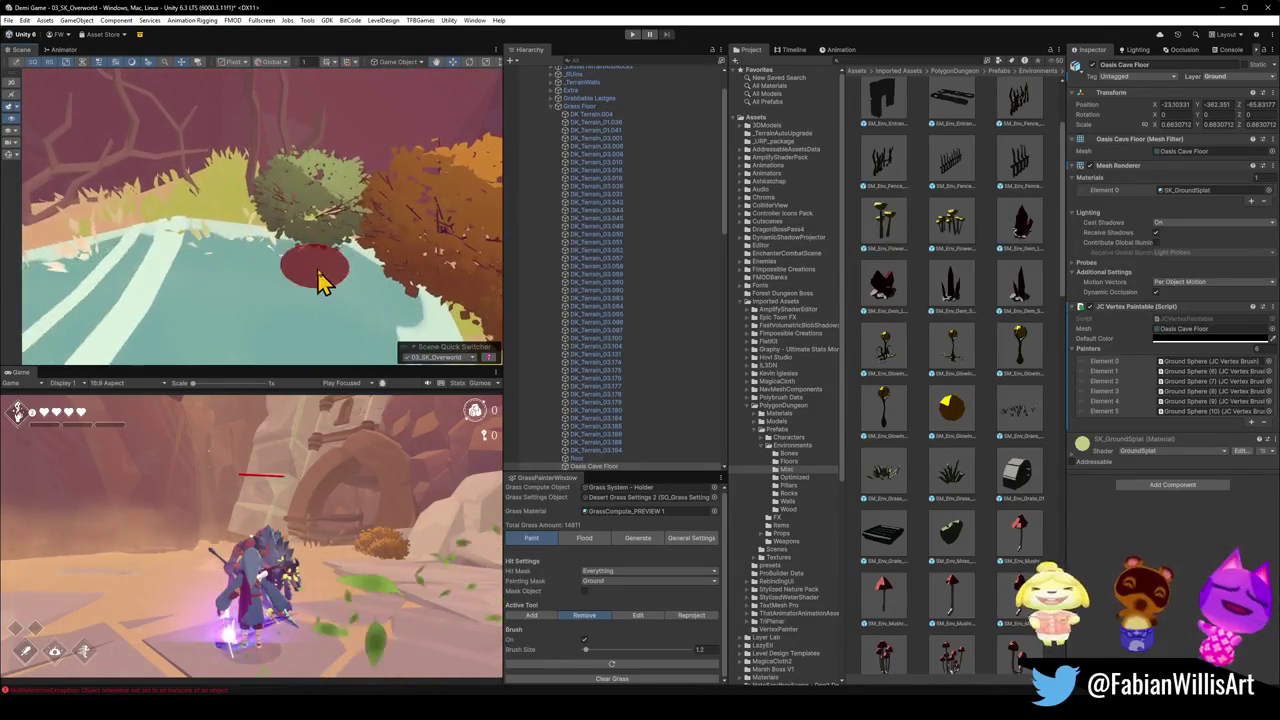
mouse_move(197, 255)
left_mouse_down()
mouse_move(186, 243)
mouse_move(177, 257)
mouse_move(209, 277)
mouse_move(163, 255)
mouse_move(200, 271)
mouse_move(143, 220)
mouse_move(89, 214)
mouse_move(176, 255)
mouse_move(214, 234)
mouse_move(200, 249)
mouse_move(263, 263)
mouse_move(309, 243)
mouse_move(229, 240)
mouse_move(200, 257)
mouse_move(163, 247)
mouse_move(126, 271)
mouse_move(232, 245)
left_mouse_up()
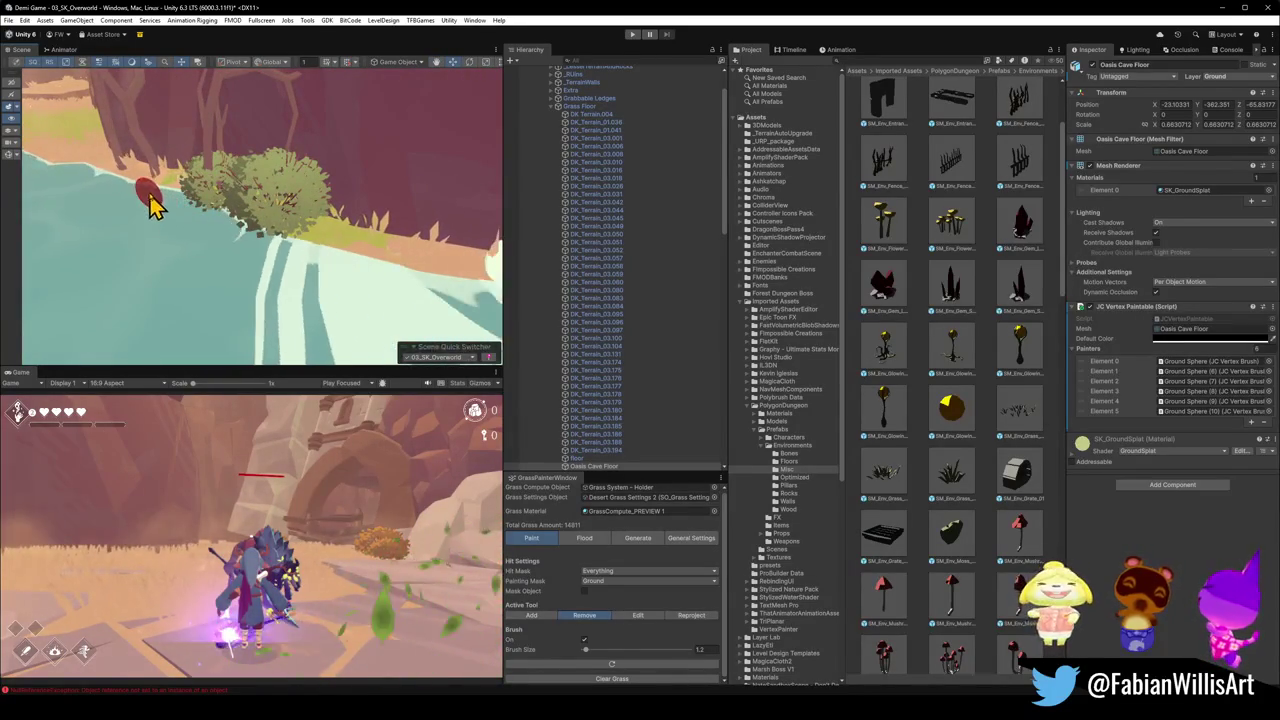
mouse_move(118, 226)
left_mouse_down()
mouse_move(88, 248)
mouse_move(1243, 194)
left_mouse_up()
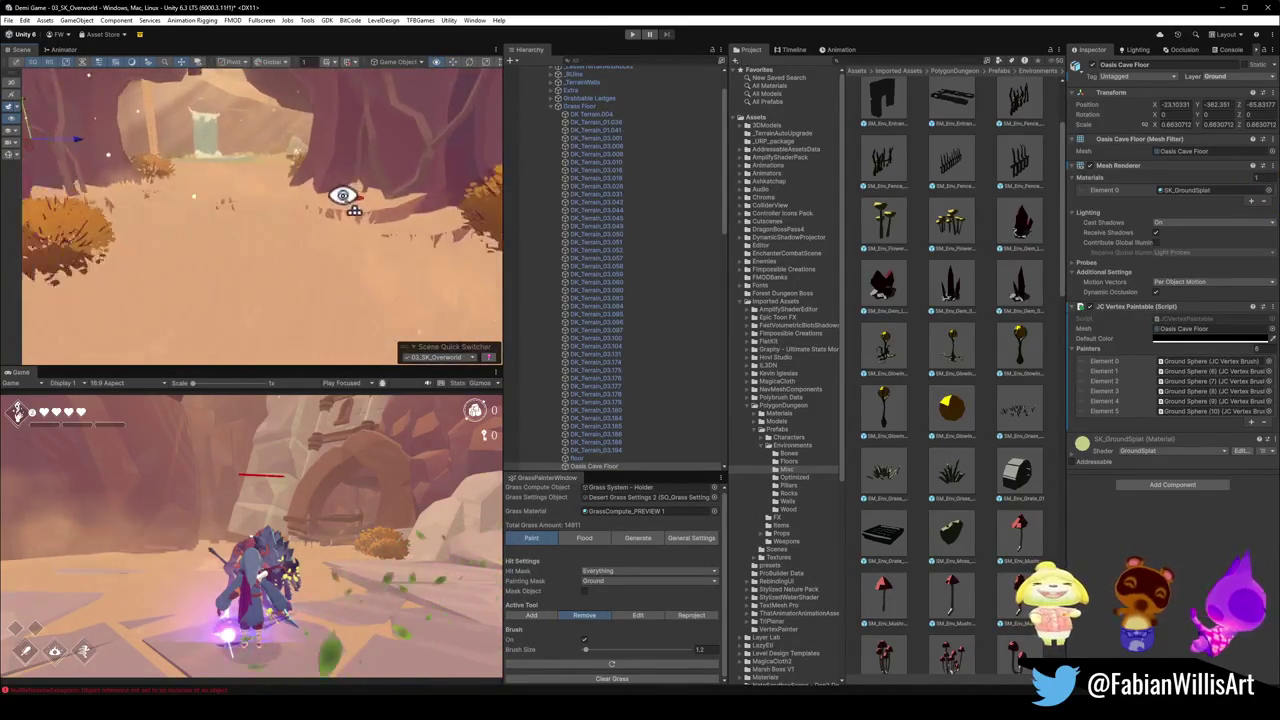
mouse_move(343, 195)
left_mouse_down()
mouse_move(354, 194)
mouse_move(345, 205)
mouse_move(334, 177)
mouse_move(331, 218)
left_mouse_up()
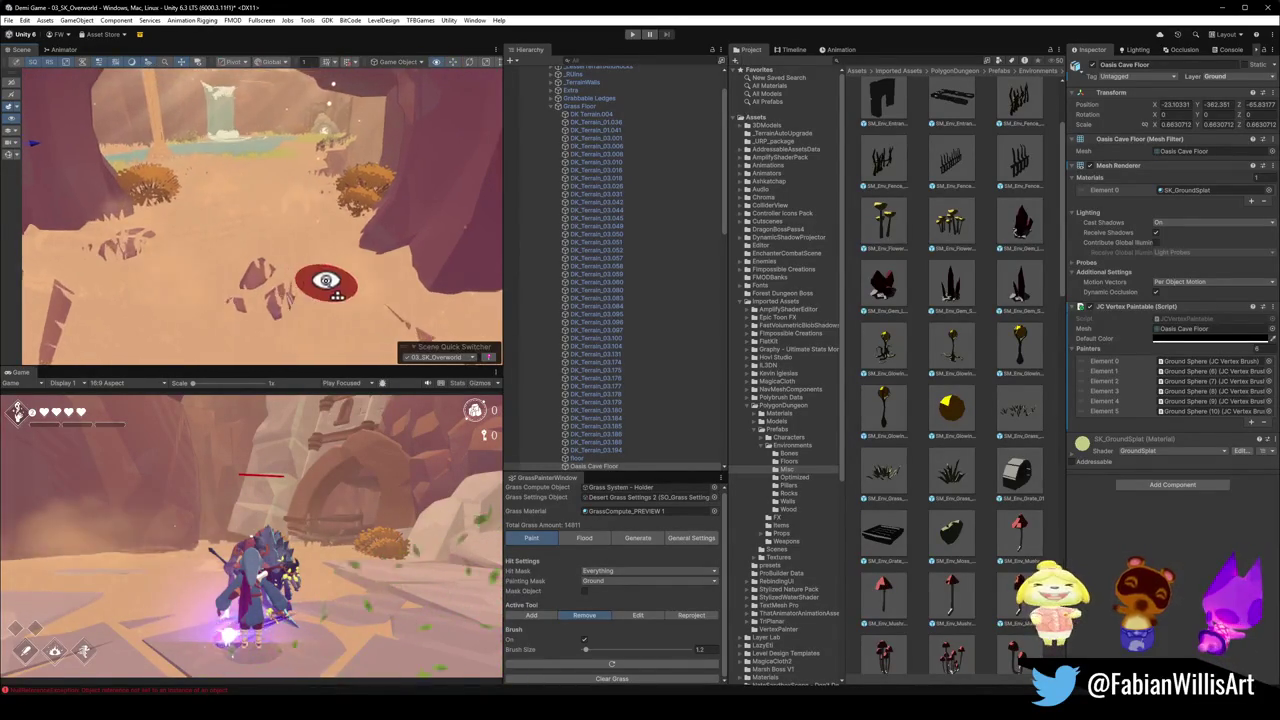
mouse_move(306, 277)
left_mouse_down()
mouse_move(237, 220)
mouse_move(293, 240)
mouse_move(249, 234)
mouse_move(300, 229)
mouse_move(210, 240)
left_mouse_up()
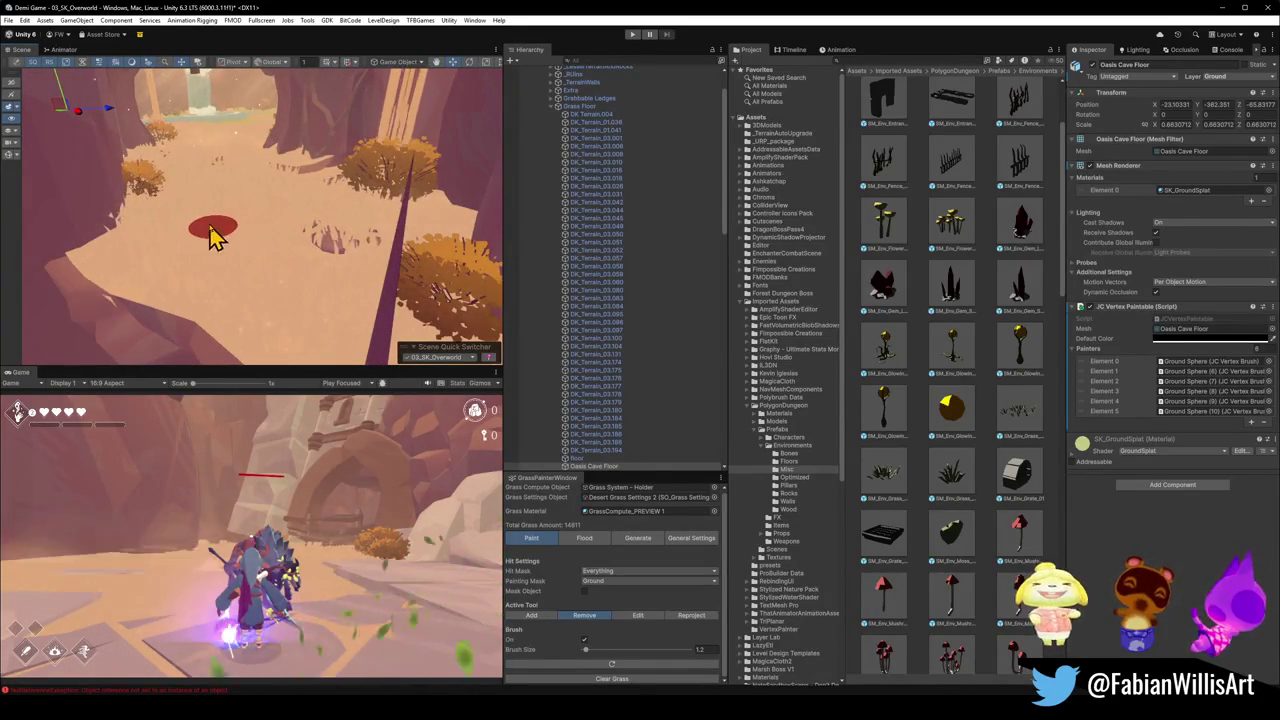
left_click_drag(240, 313, 294, 260)
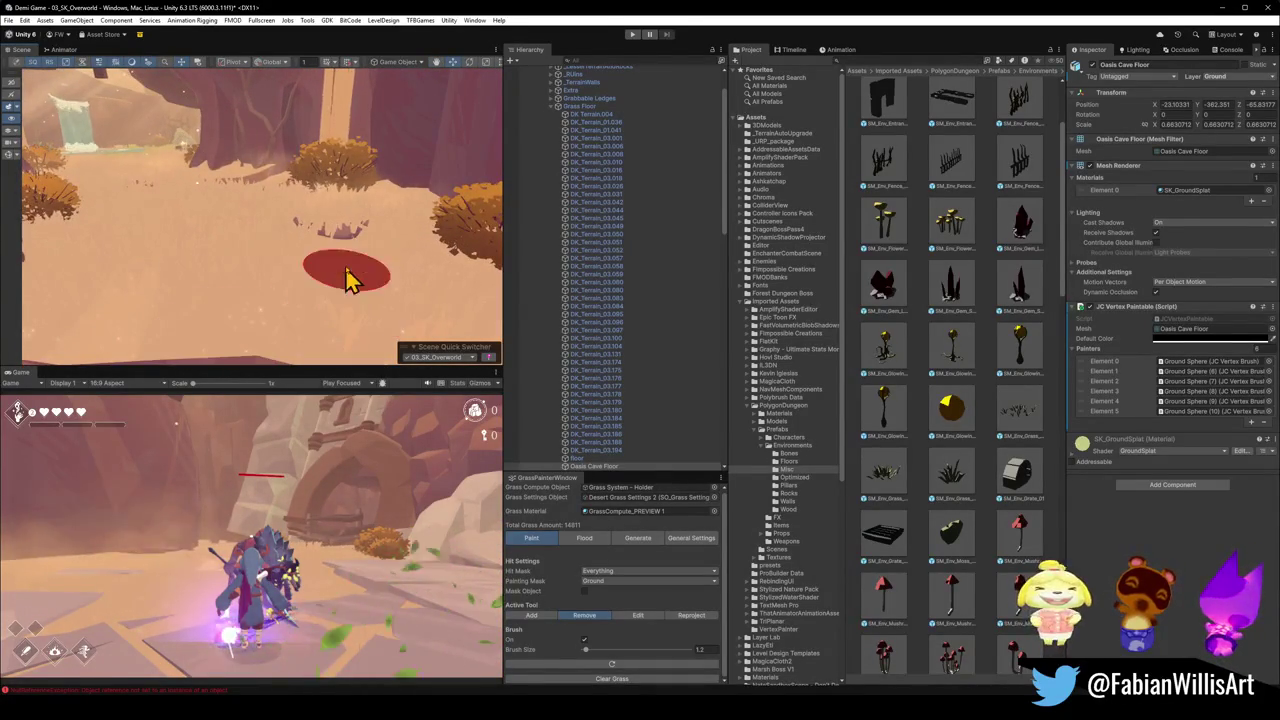
left_click_drag(329, 243, 262, 245)
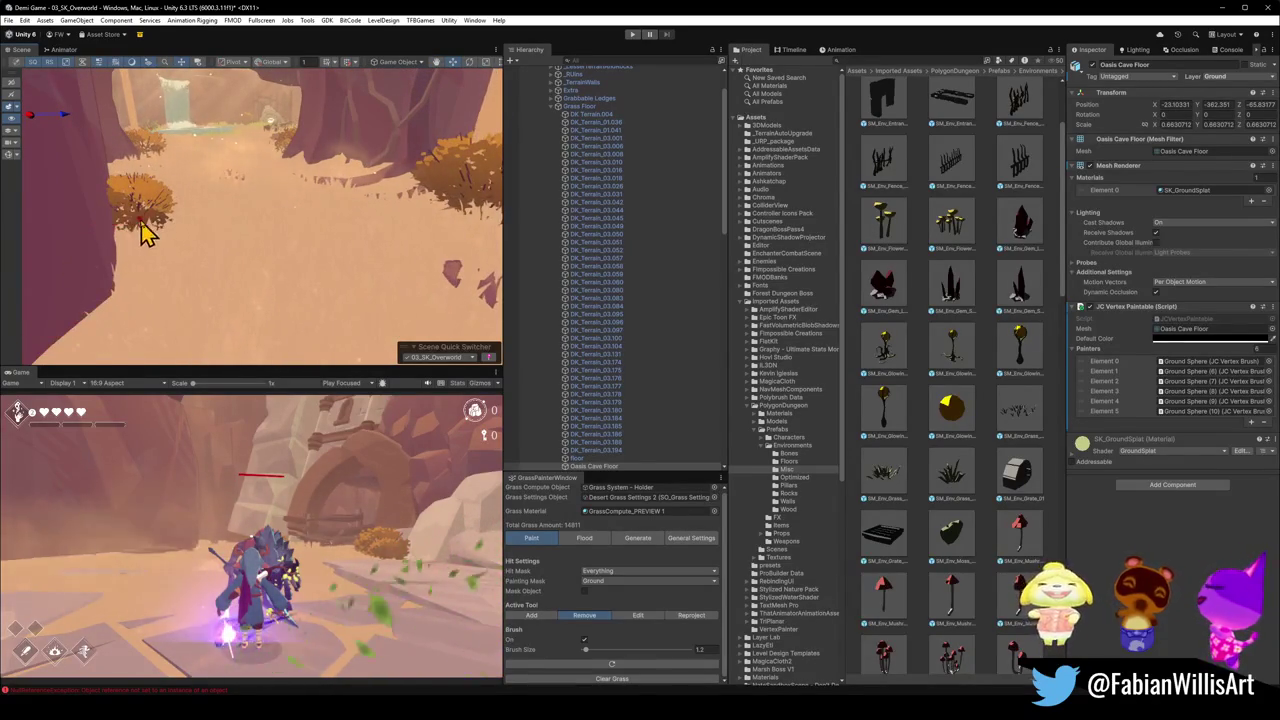
scroll(152, 260, "up", 5)
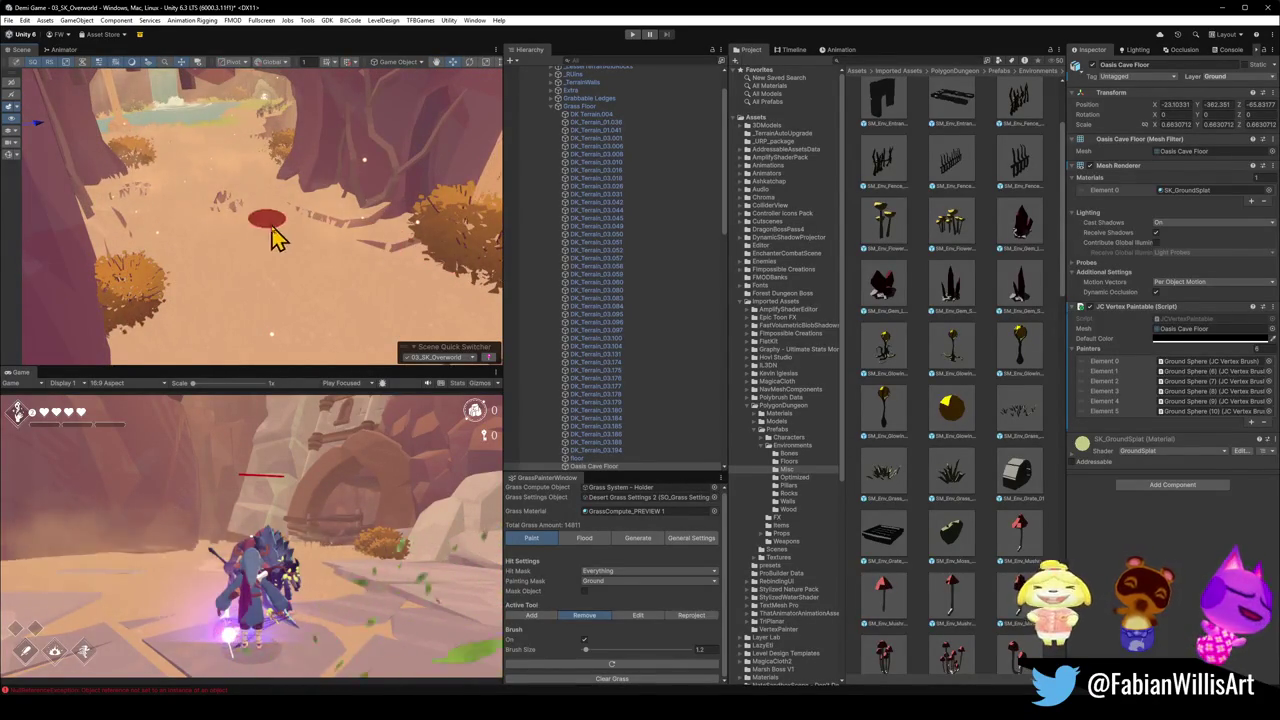
scroll(250, 200, "up", 5)
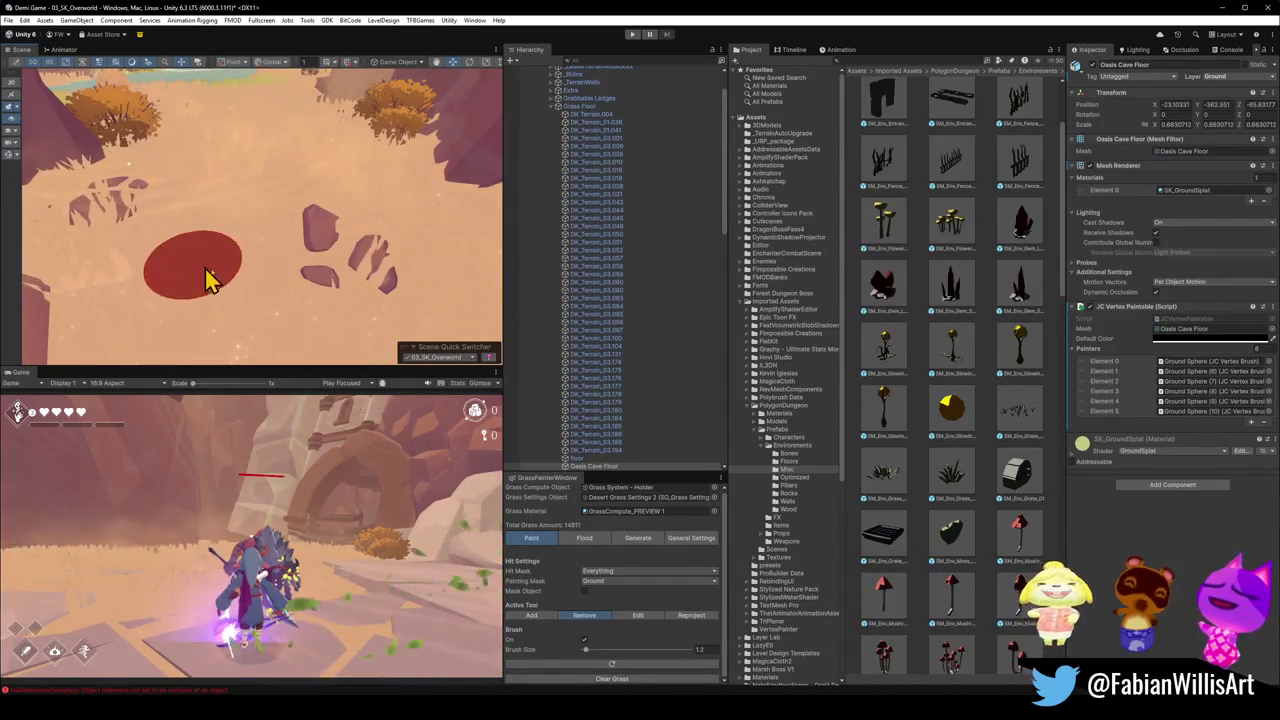
scroll(263, 180, "up", 5)
scroll(260, 220, "up", 5)
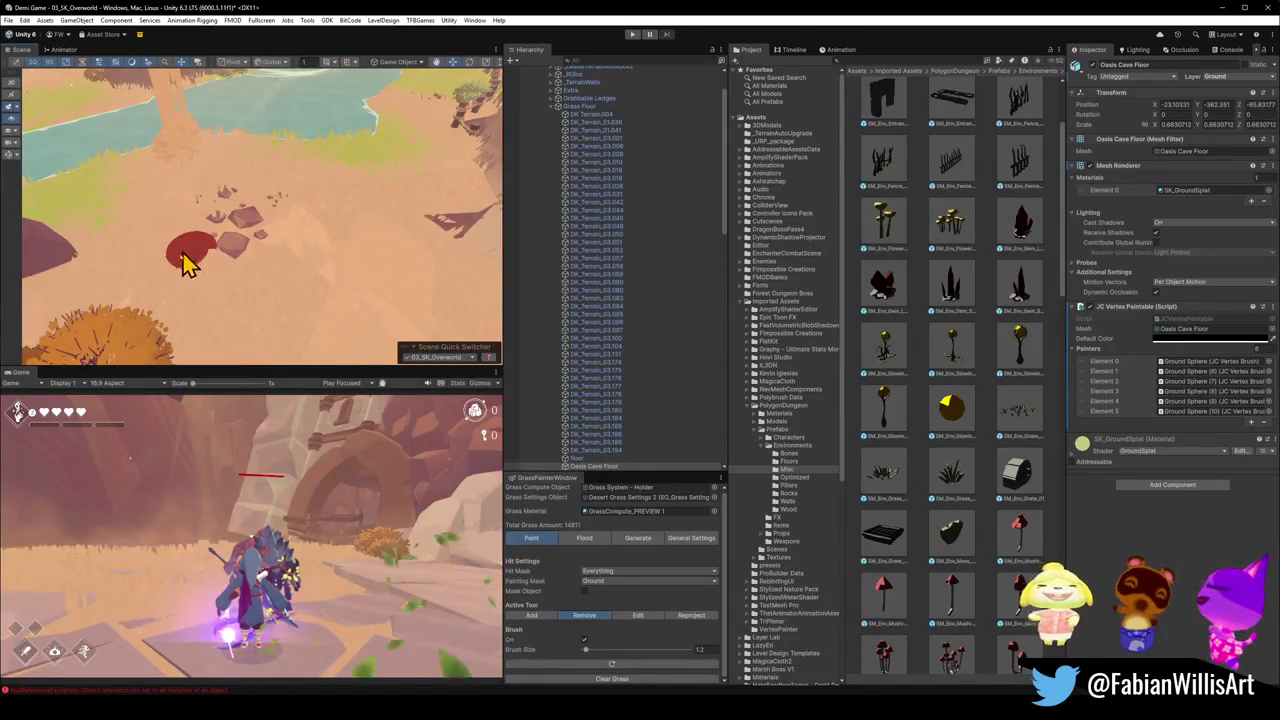
scroll(215, 262, "up", 3)
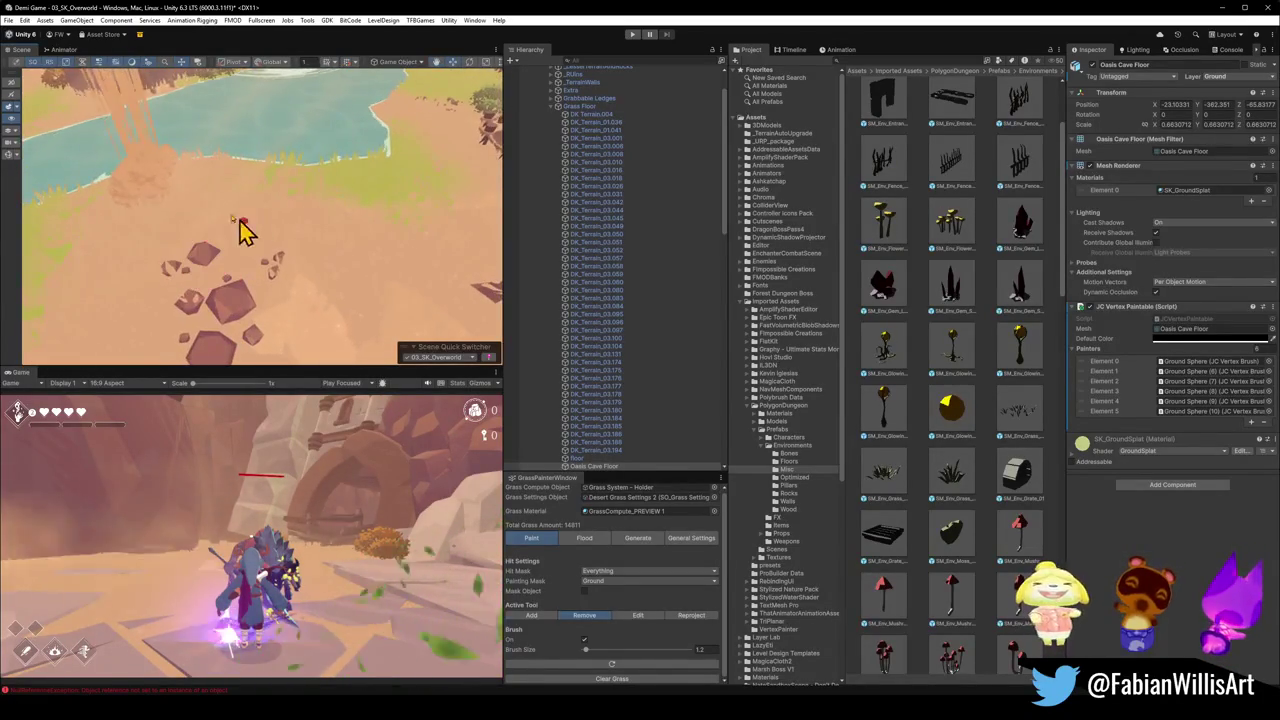
mouse_move(165, 278)
left_mouse_down()
mouse_move(423, 234)
mouse_move(380, 286)
mouse_move(329, 297)
left_mouse_up()
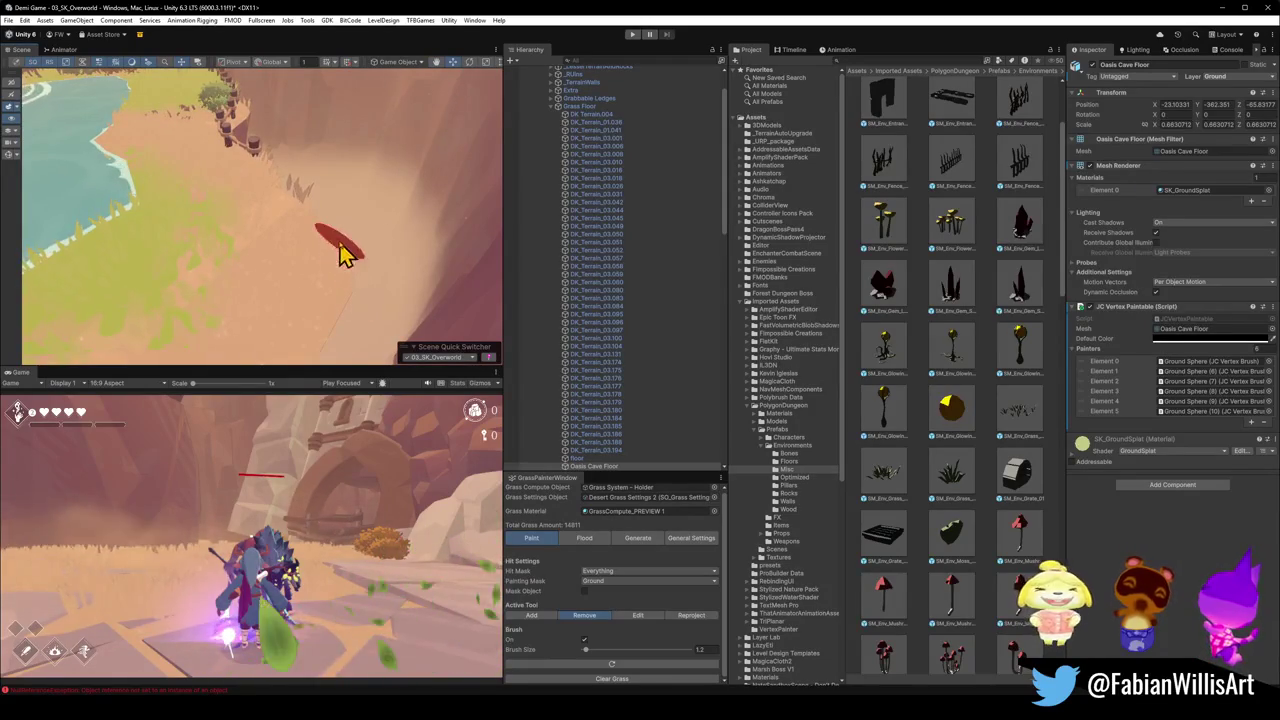
scroll(270, 268, "up", 3)
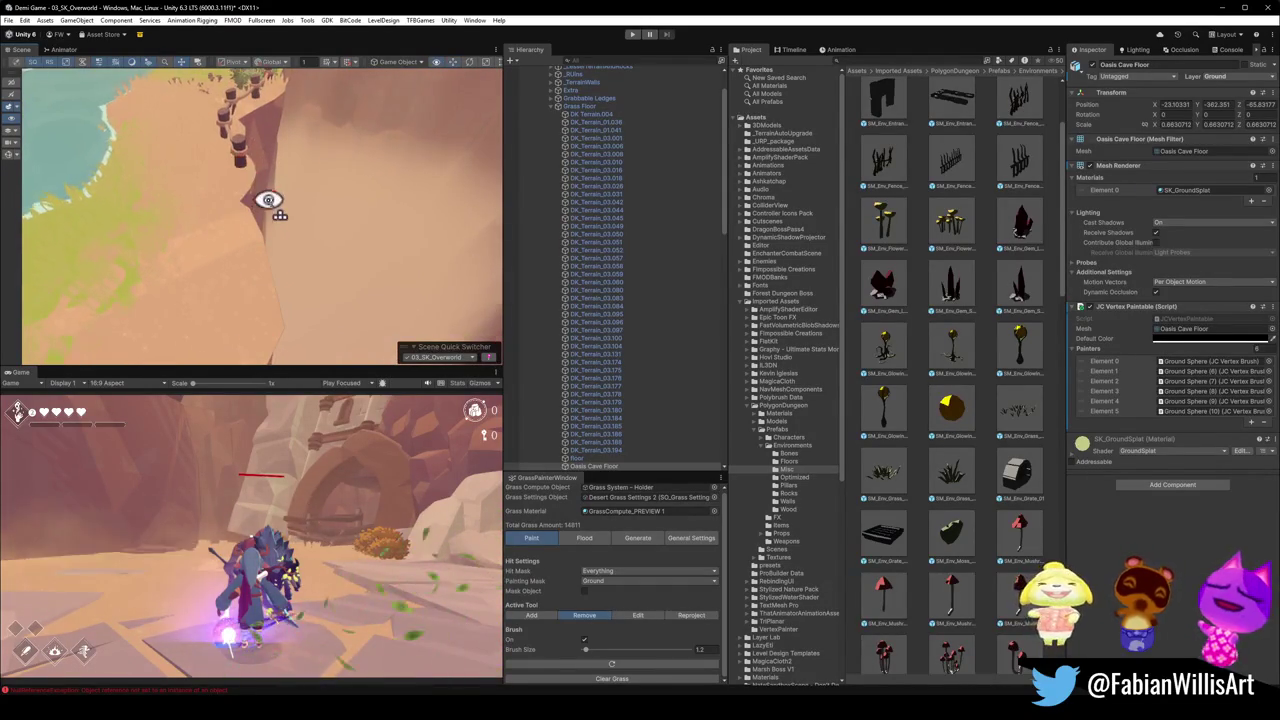
left_click_drag(268, 200, 257, 200)
scroll(251, 214, "up", 2)
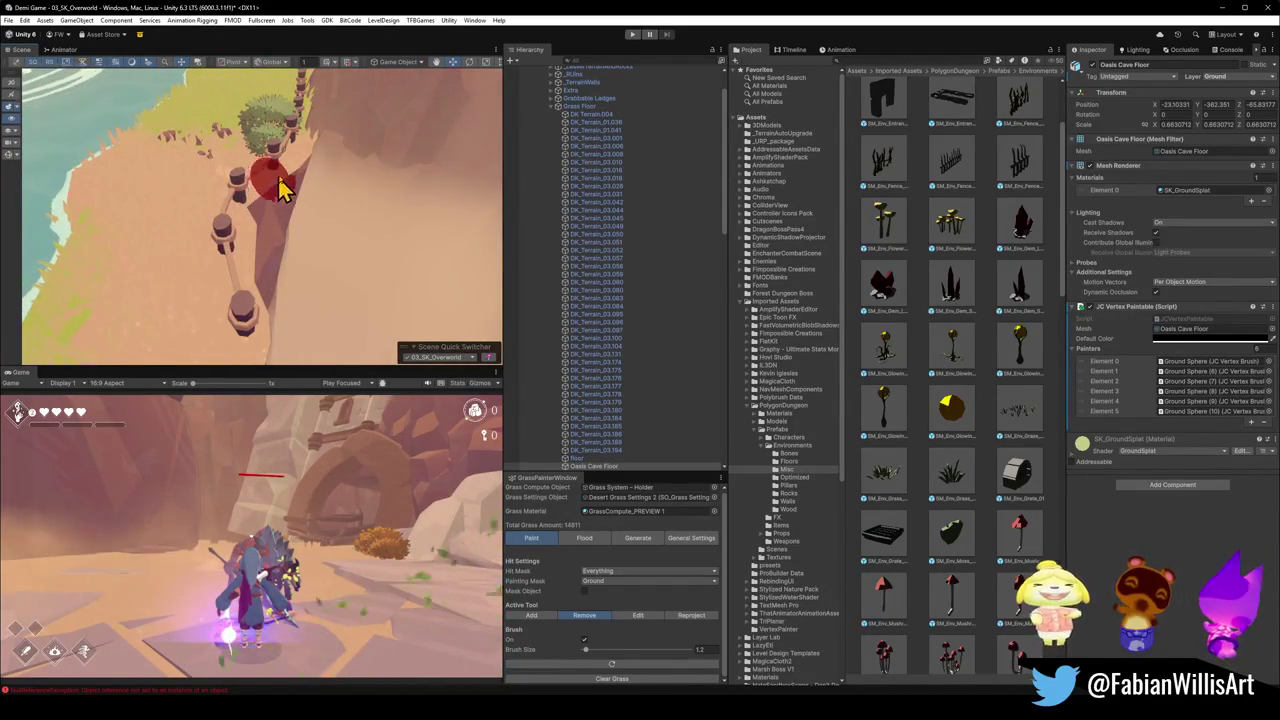
left_click_drag(308, 165, 334, 189)
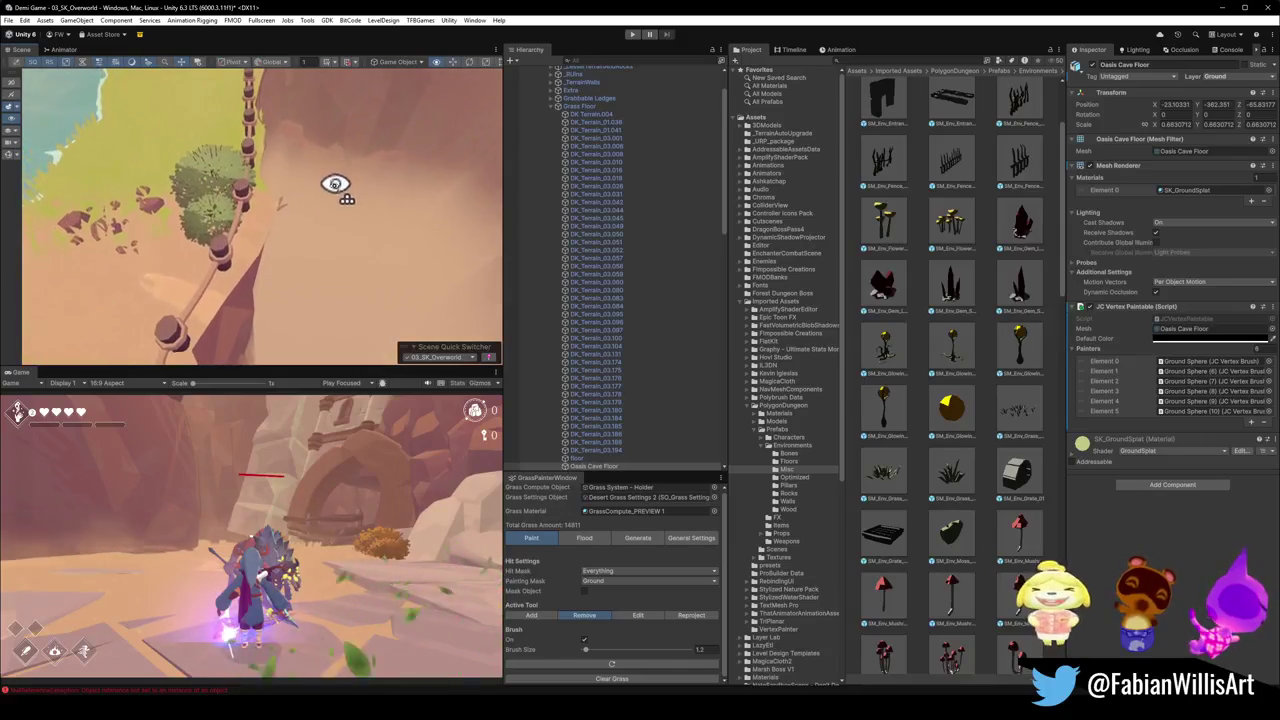
mouse_move(268, 232)
left_mouse_down()
mouse_move(286, 214)
mouse_move(246, 254)
mouse_move(277, 300)
left_mouse_up()
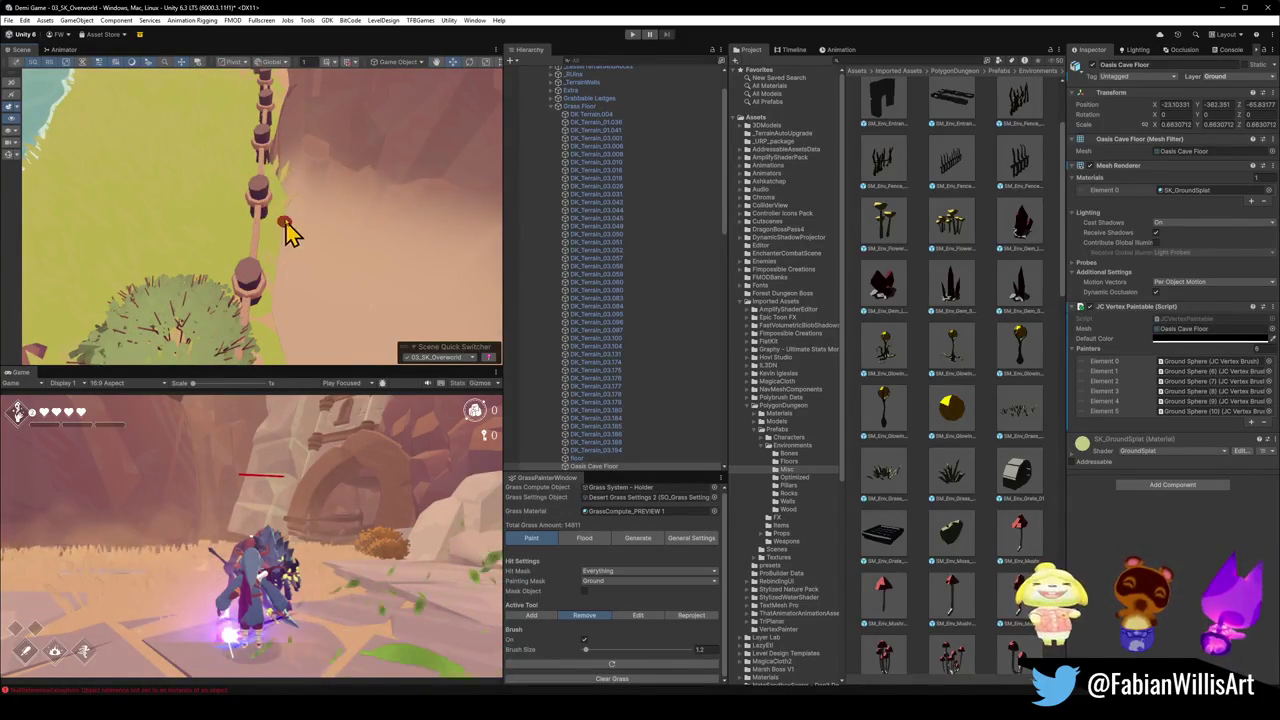
mouse_move(285, 213)
left_mouse_down()
mouse_move(280, 194)
mouse_move(303, 194)
mouse_move(234, 213)
mouse_move(286, 191)
mouse_move(243, 177)
mouse_move(266, 249)
mouse_move(236, 293)
mouse_move(106, 246)
left_mouse_up()
mouse_move(243, 289)
left_mouse_down()
mouse_move(189, 251)
mouse_move(189, 229)
mouse_move(201, 238)
left_mouse_up()
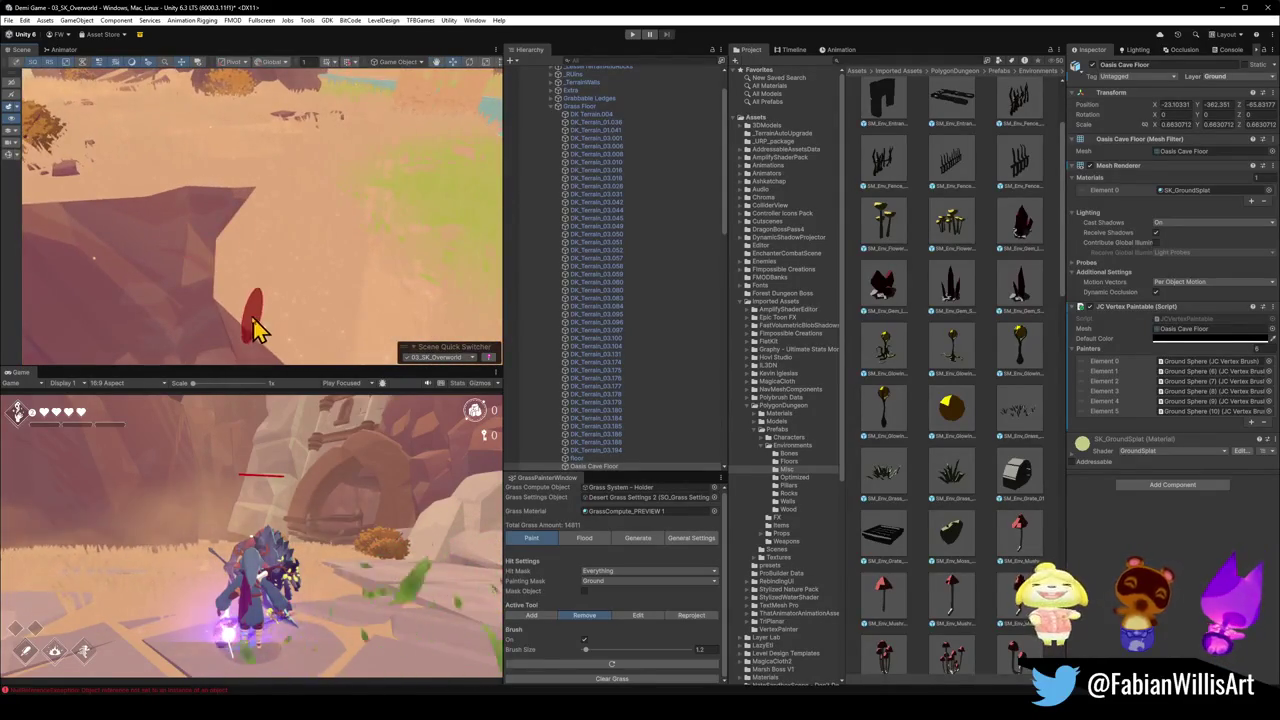
mouse_move(228, 280)
left_mouse_down()
mouse_move(200, 277)
mouse_move(251, 289)
mouse_move(183, 286)
mouse_move(278, 296)
left_mouse_up()
mouse_move(140, 222)
left_mouse_down()
mouse_move(343, 214)
mouse_move(394, 191)
mouse_move(349, 228)
mouse_move(265, 252)
mouse_move(286, 214)
mouse_move(277, 200)
mouse_move(343, 202)
left_mouse_up()
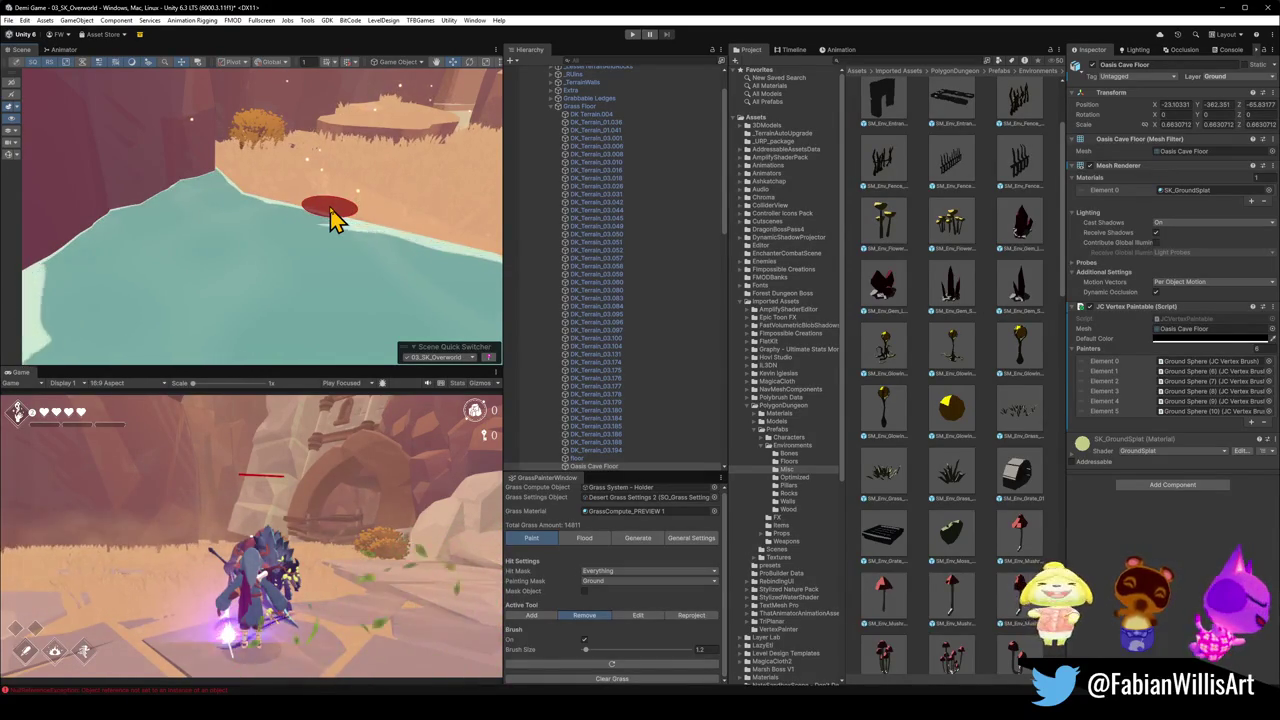
mouse_move(200, 285)
left_mouse_down()
mouse_move(409, 232)
mouse_move(249, 220)
mouse_move(251, 294)
mouse_move(190, 310)
left_mouse_up()
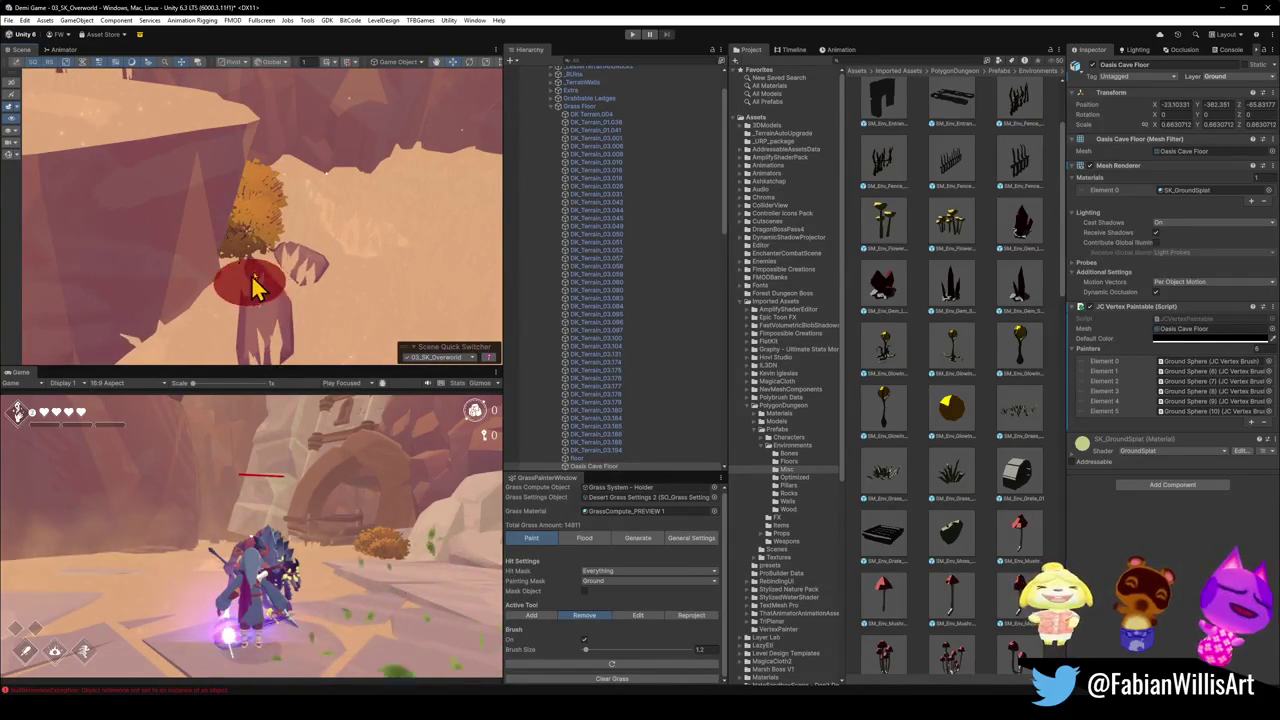
mouse_move(257, 286)
left_mouse_down()
mouse_move(246, 265)
mouse_move(323, 260)
mouse_move(420, 285)
left_mouse_up()
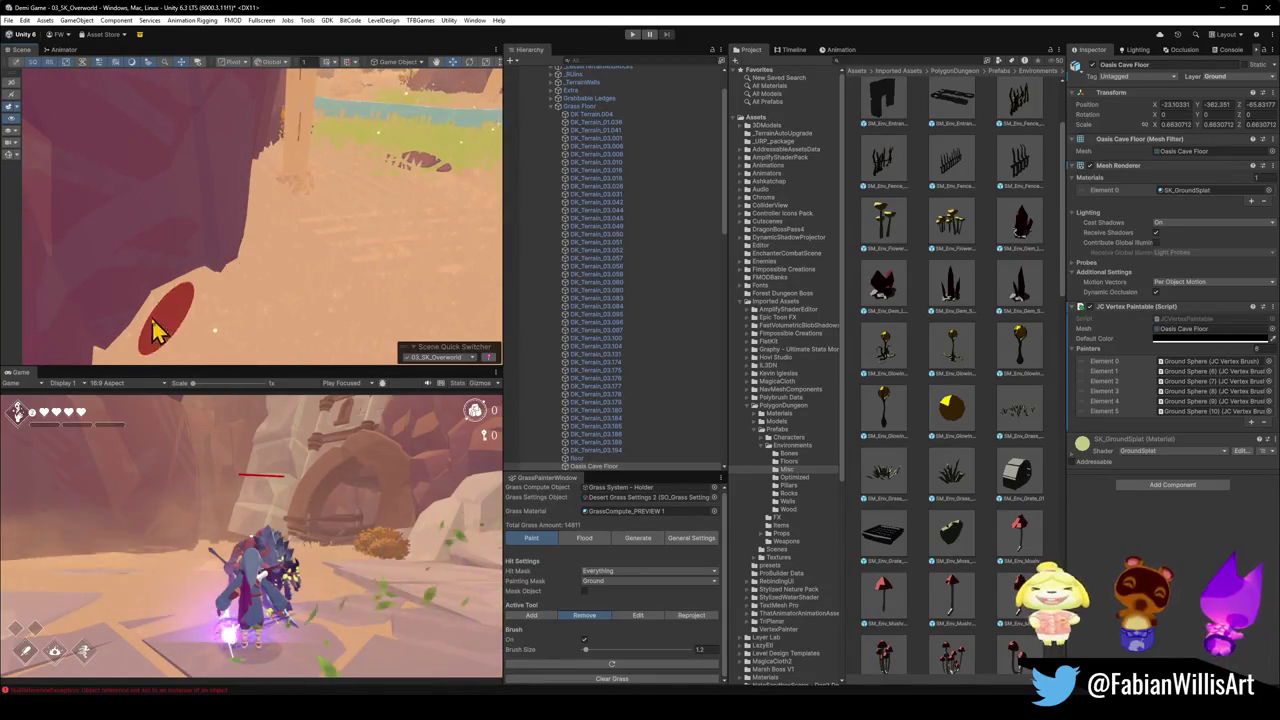
left_click_drag(318, 194, 219, 213)
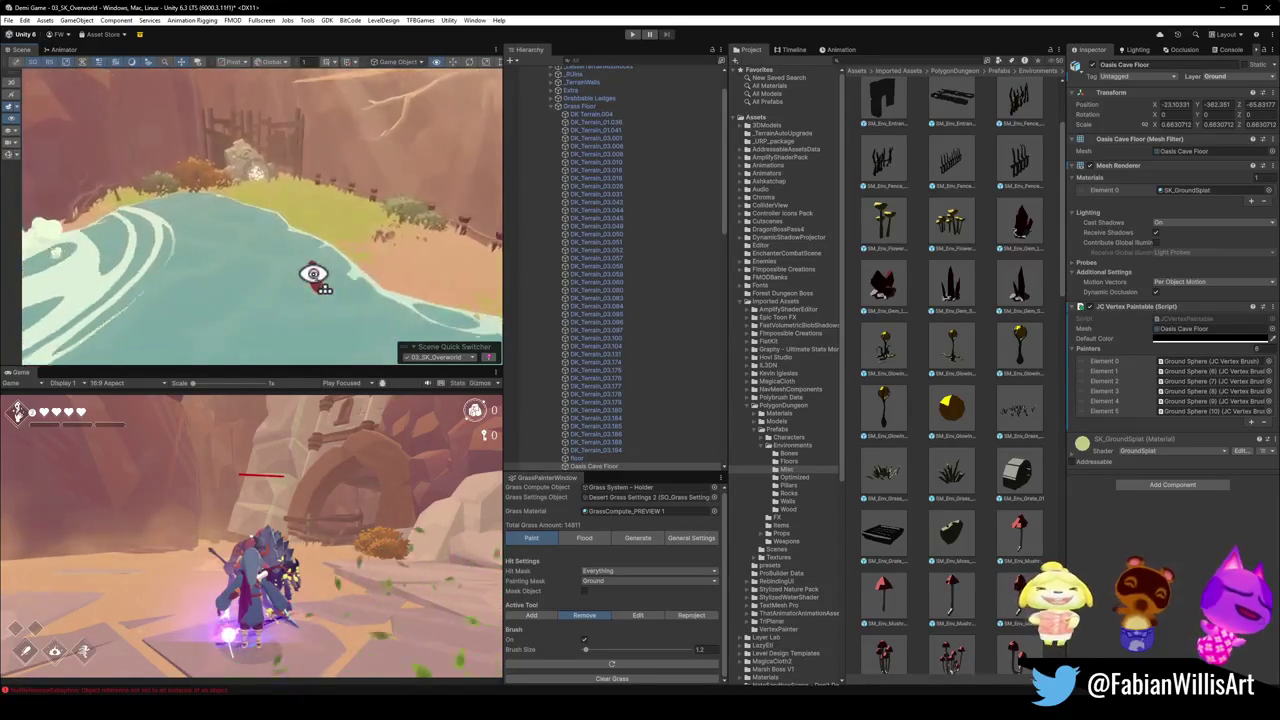
left_click_drag(313, 274, 300, 277)
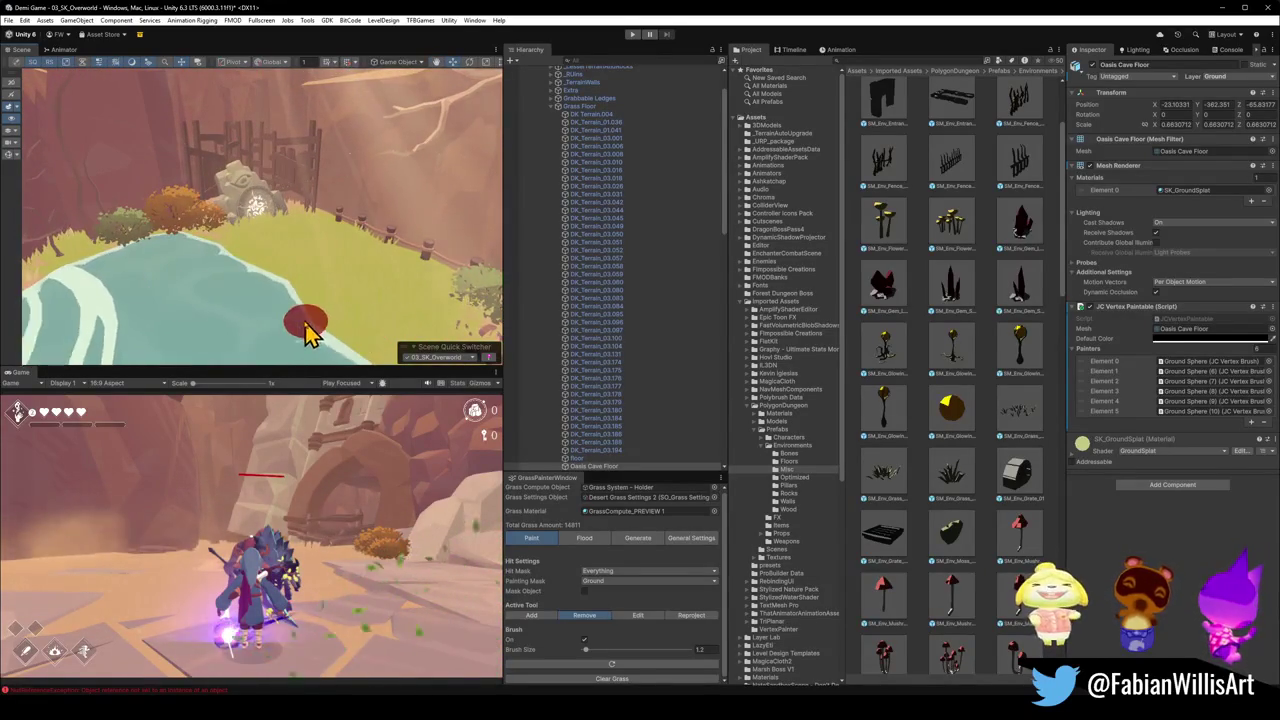
mouse_move(305, 326)
left_mouse_down()
mouse_move(286, 306)
mouse_move(86, 329)
mouse_move(280, 297)
mouse_move(238, 262)
left_mouse_up()
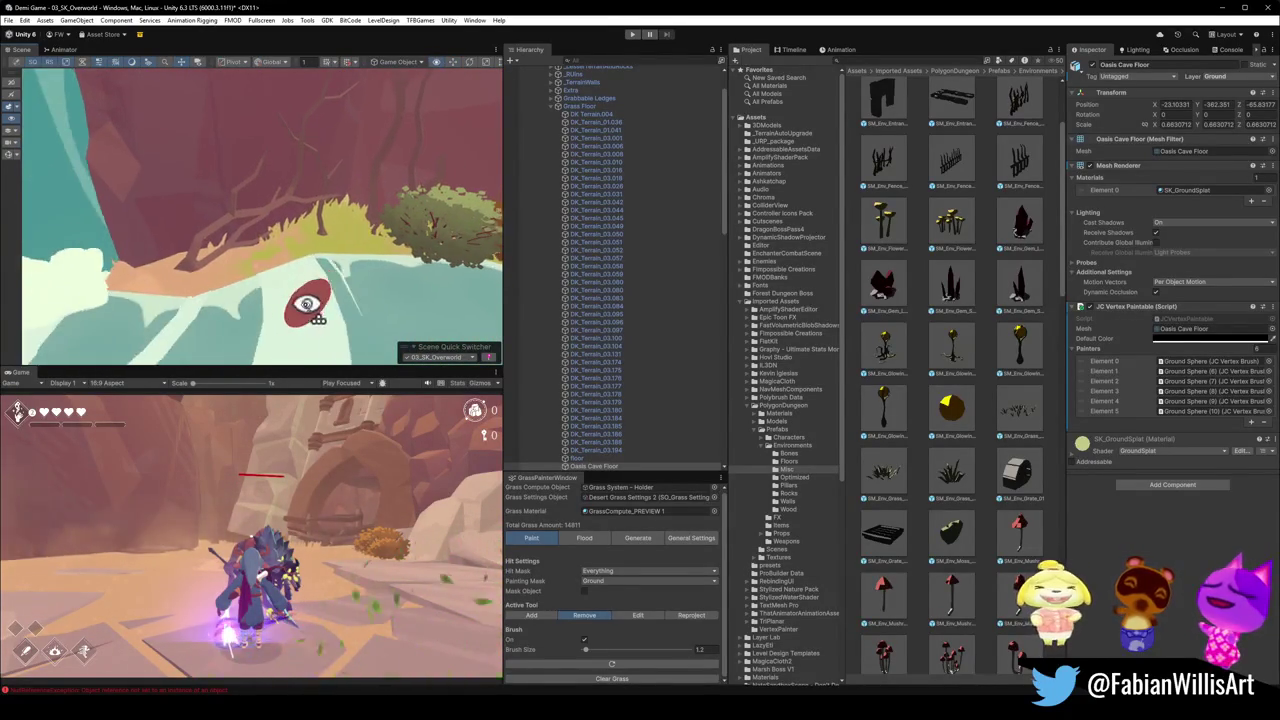
mouse_move(307, 304)
left_mouse_down()
mouse_move(114, 291)
mouse_move(123, 263)
mouse_move(72, 268)
left_mouse_up()
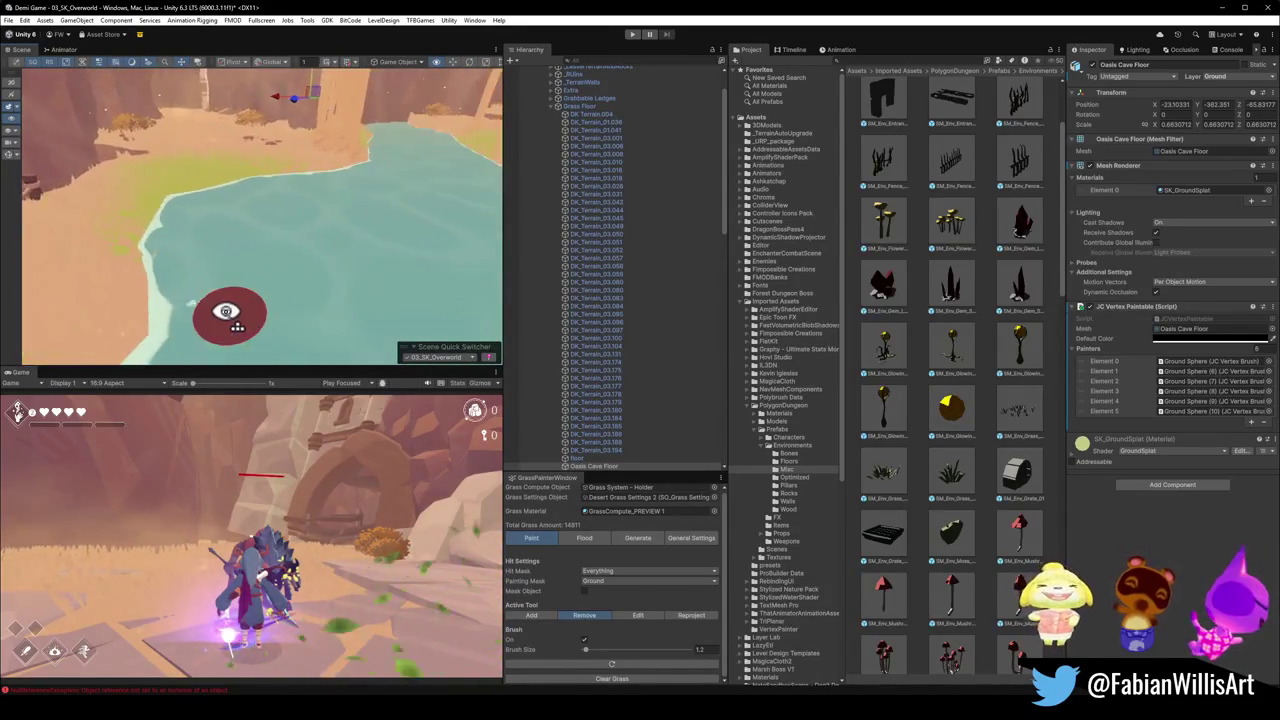
left_click_drag(226, 312, 273, 328)
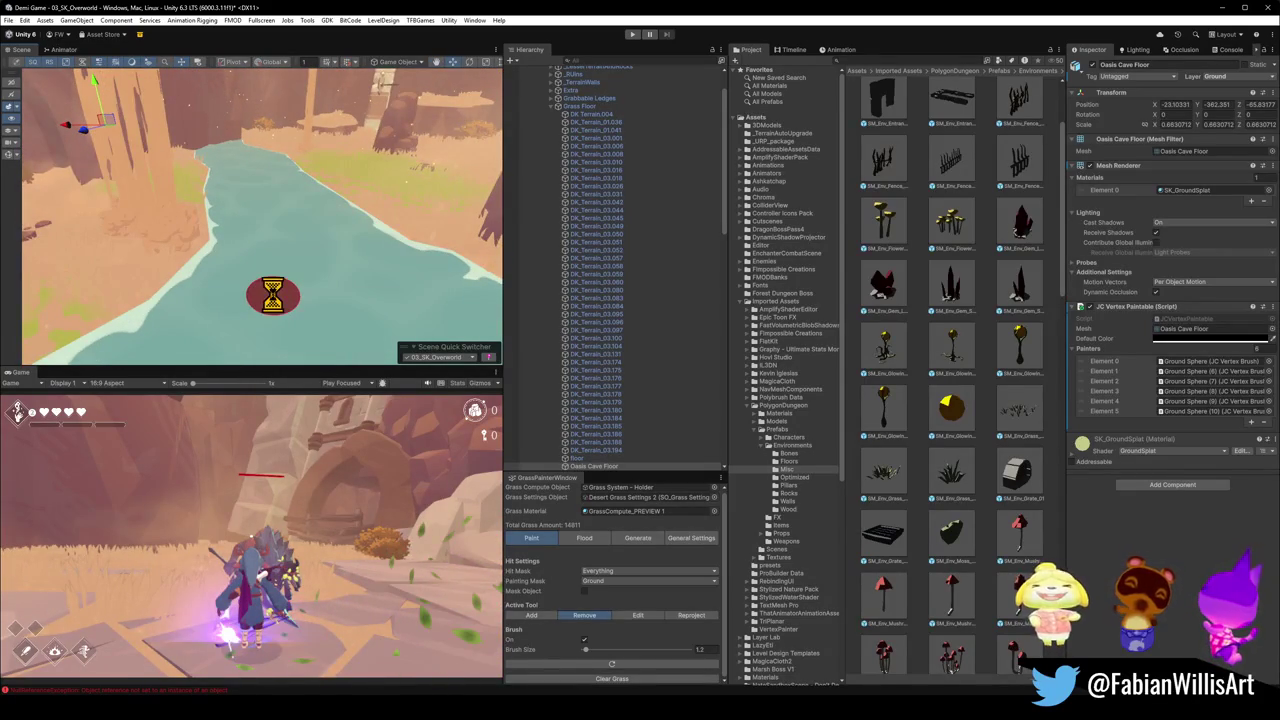
left_click_drag(273, 295, 132, 242)
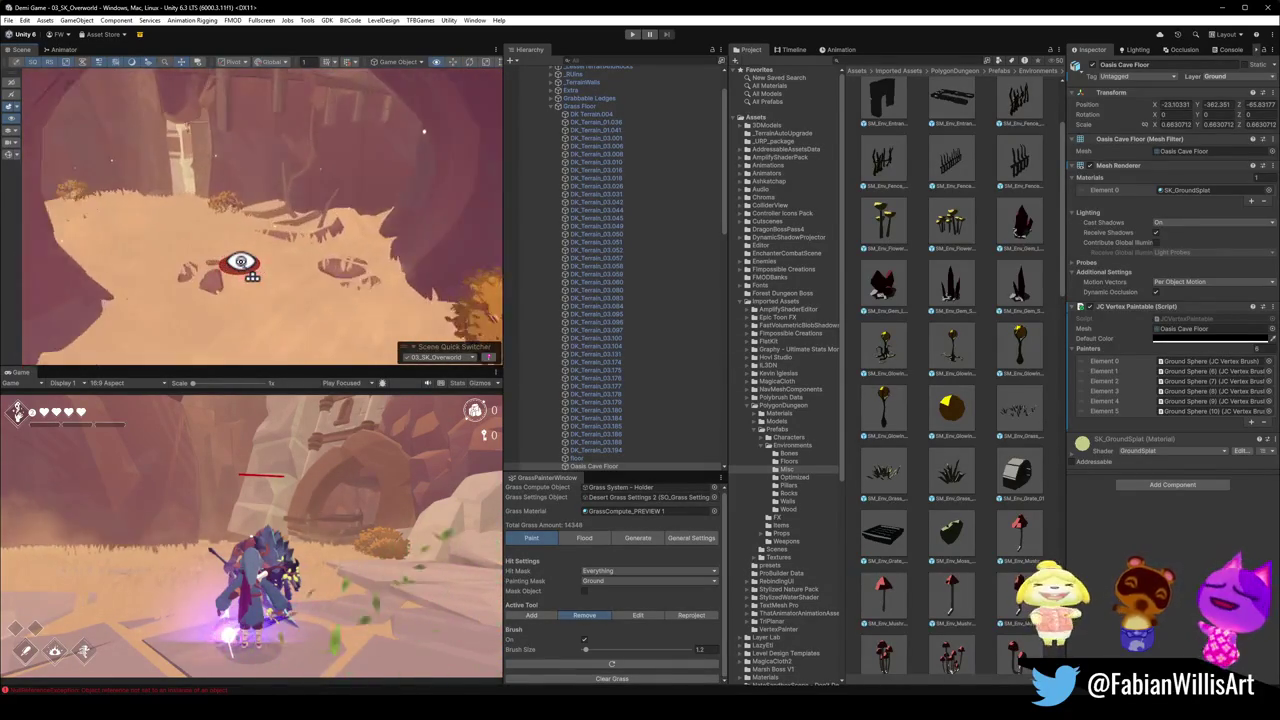
left_click_drag(241, 262, 379, 256)
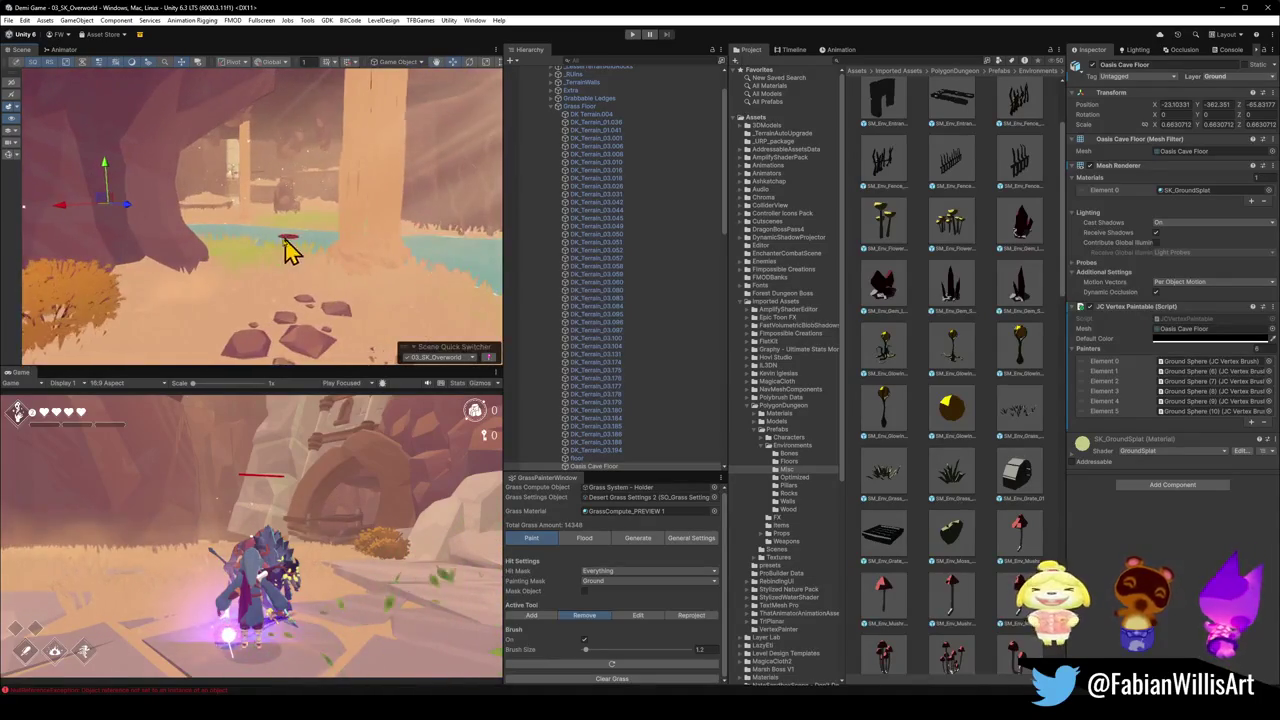
left_click_drag(250, 289, 249, 291)
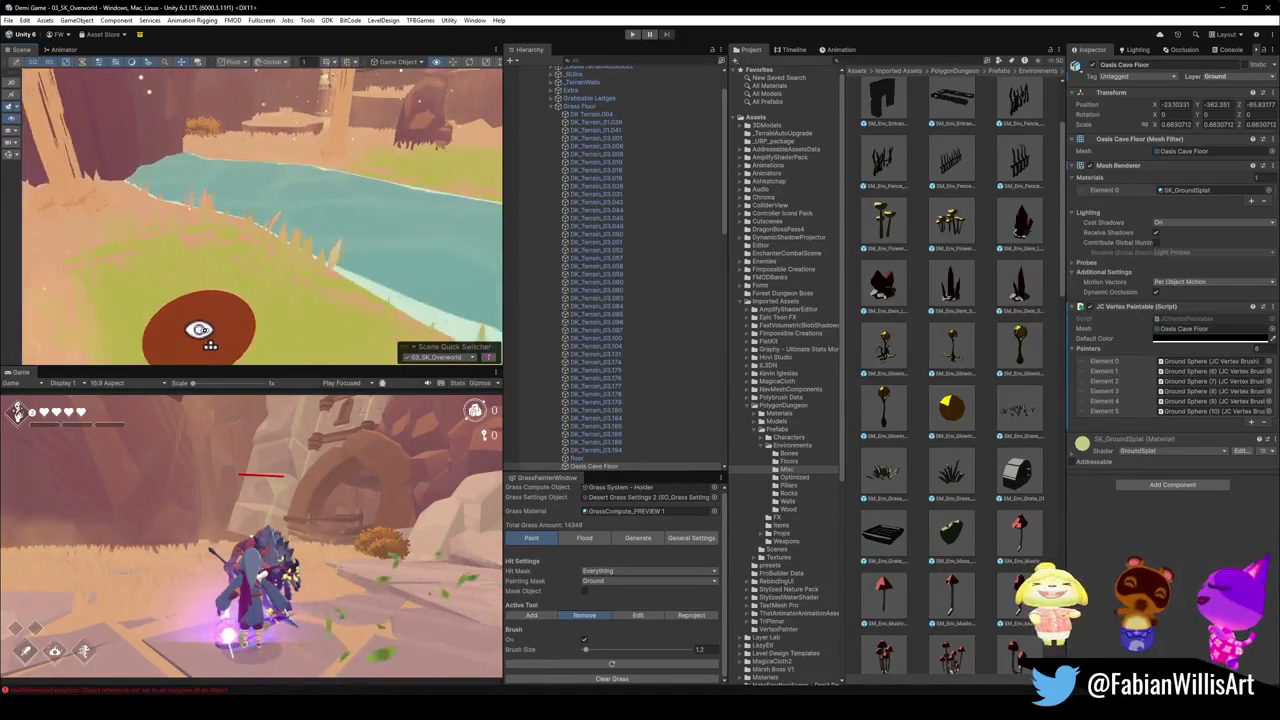
mouse_move(316, 327)
left_mouse_down()
mouse_move(309, 277)
mouse_move(277, 287)
left_mouse_up()
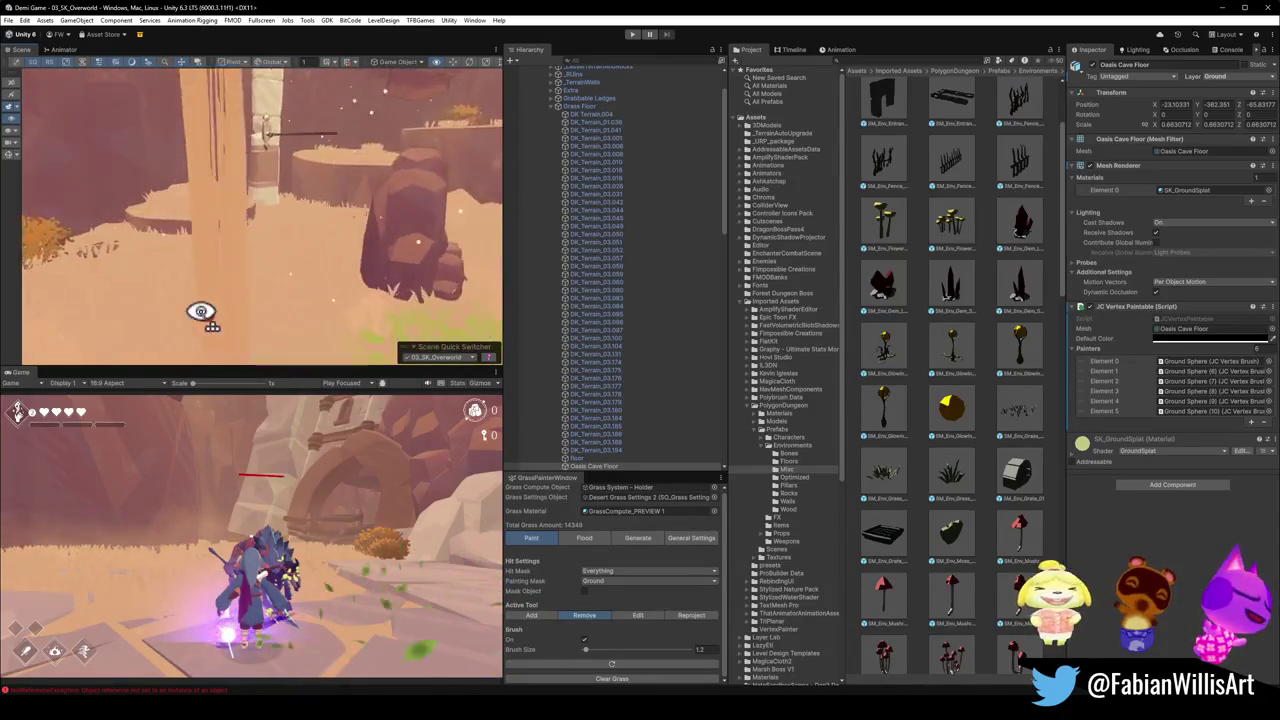
mouse_move(362, 343)
left_mouse_down()
mouse_move(286, 309)
mouse_move(220, 343)
left_mouse_up()
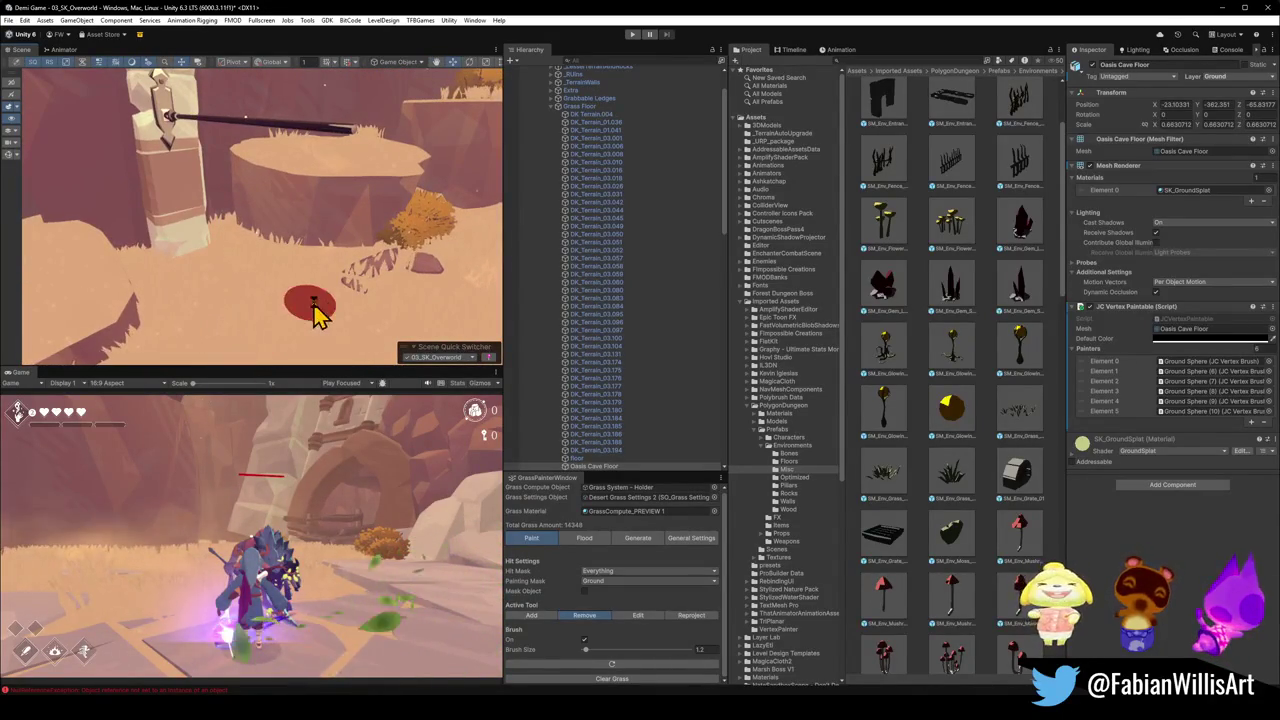
mouse_move(315, 313)
left_mouse_down()
mouse_move(426, 246)
mouse_move(463, 254)
mouse_move(297, 232)
mouse_move(389, 249)
mouse_move(408, 280)
mouse_move(451, 271)
mouse_move(334, 274)
mouse_move(336, 285)
left_mouse_up()
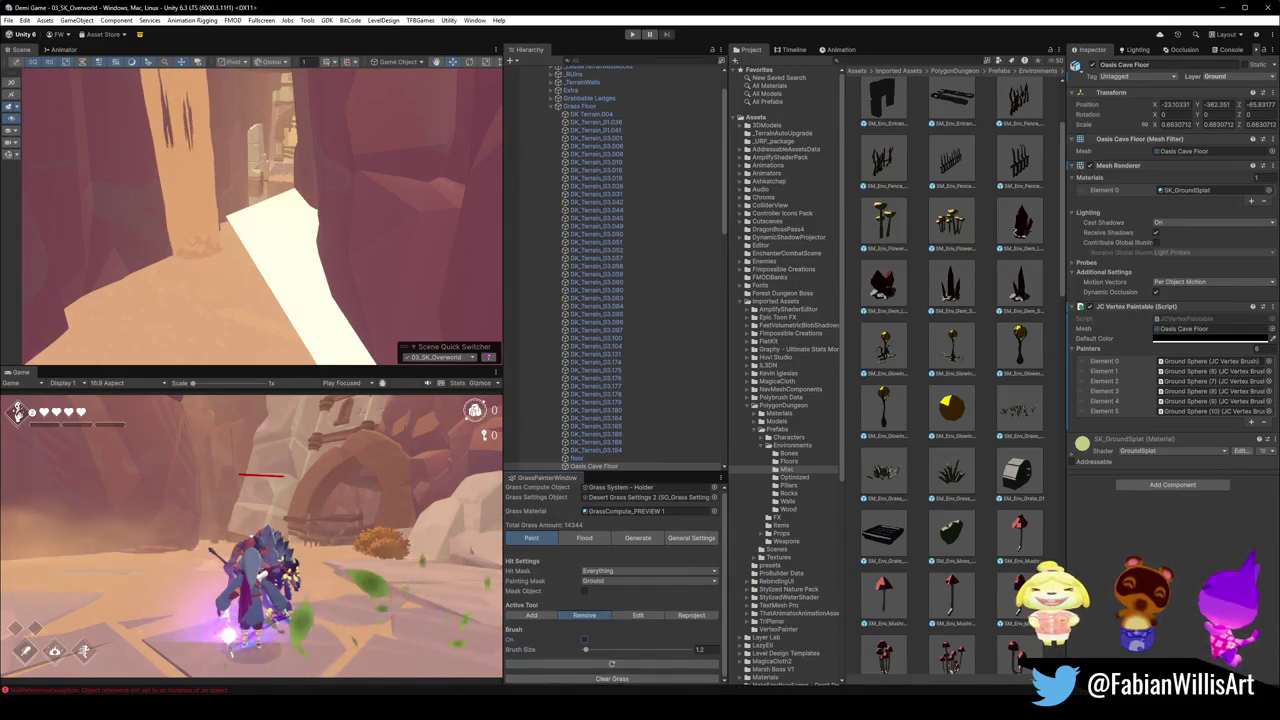
- In Blender, walk-navigate down the sand corridor beside the pond to inspect it
mouse_move(670, 706)
left_click(683, 668)
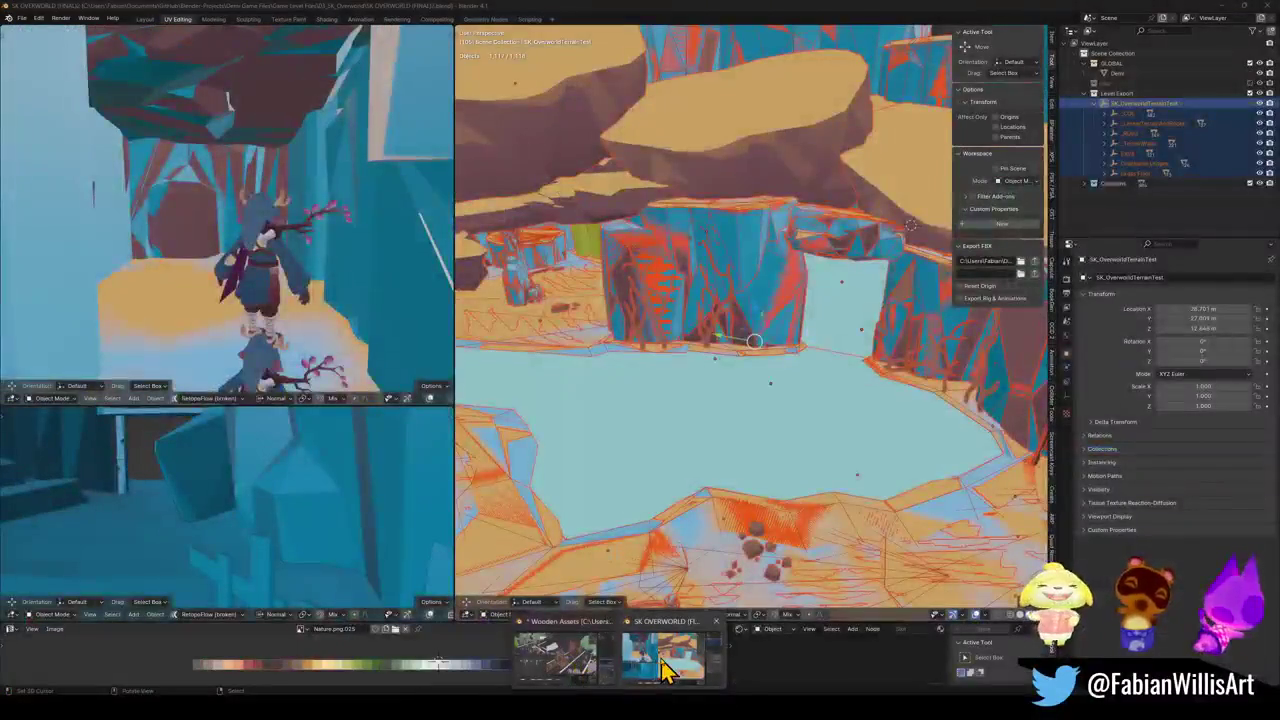
left_click(657, 668)
key("alt+a")
key("shift+grave")
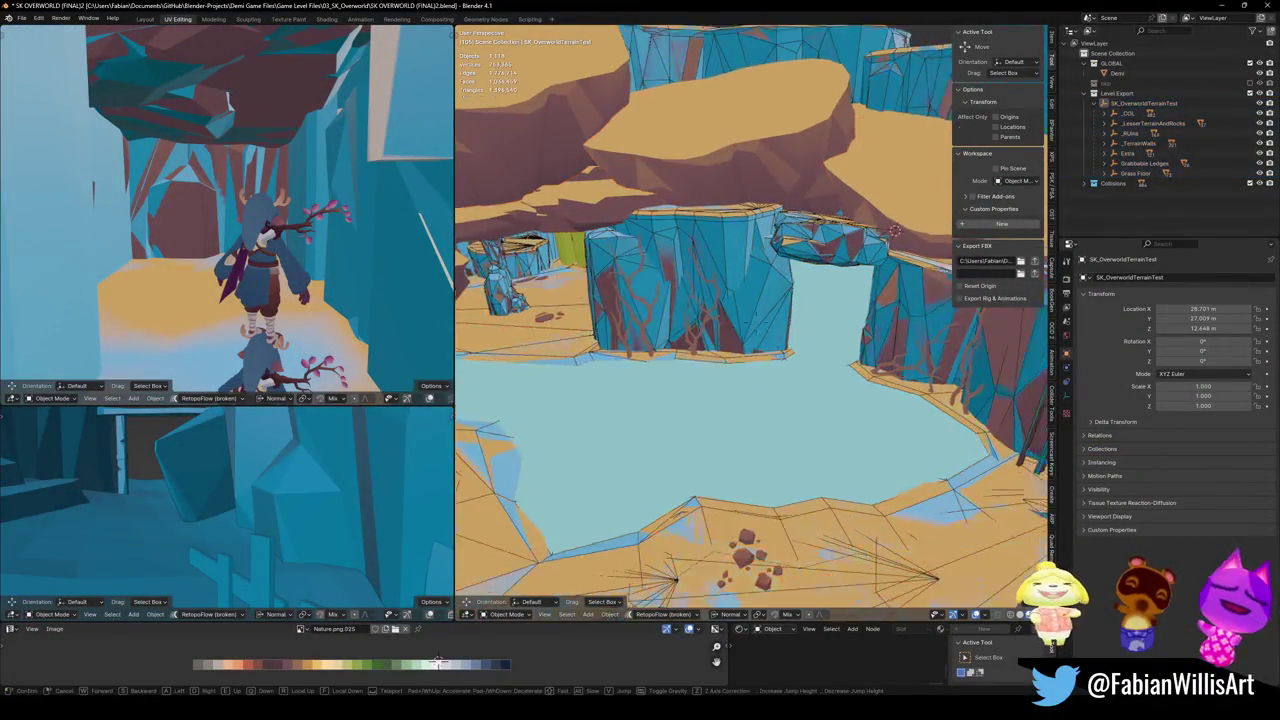
key("w")
mouse_move(752, 318)
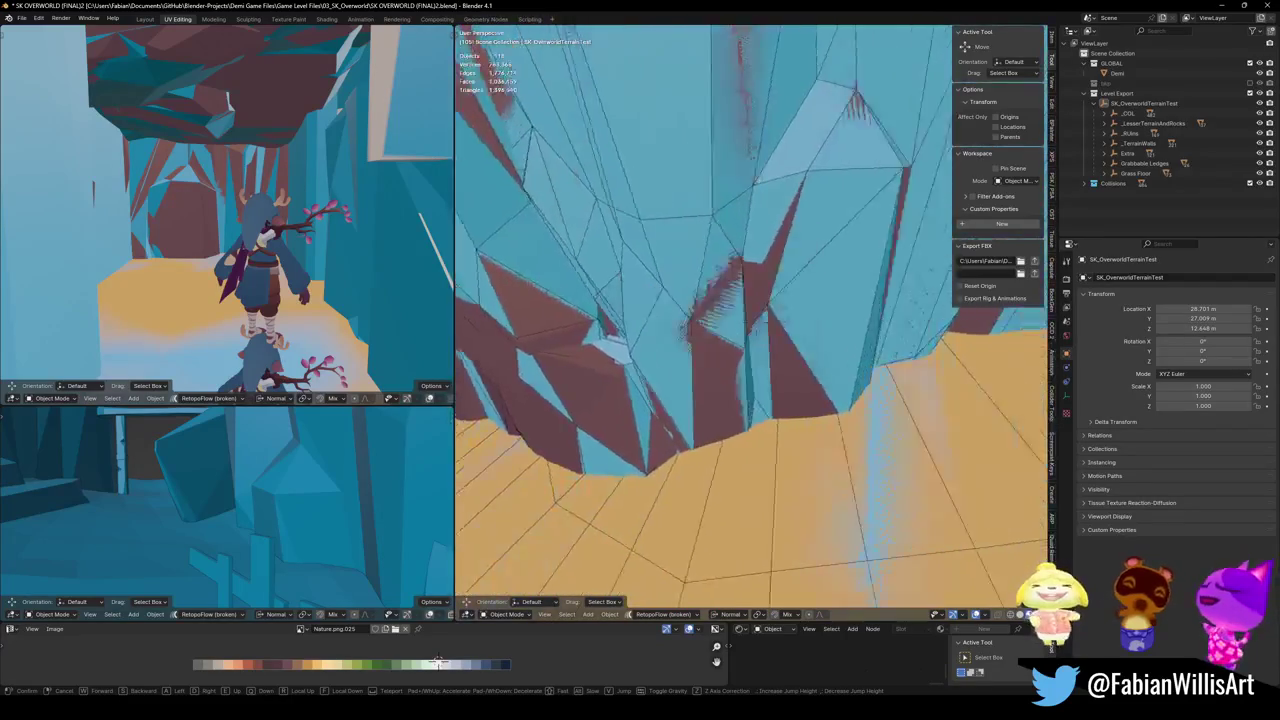
key("w")
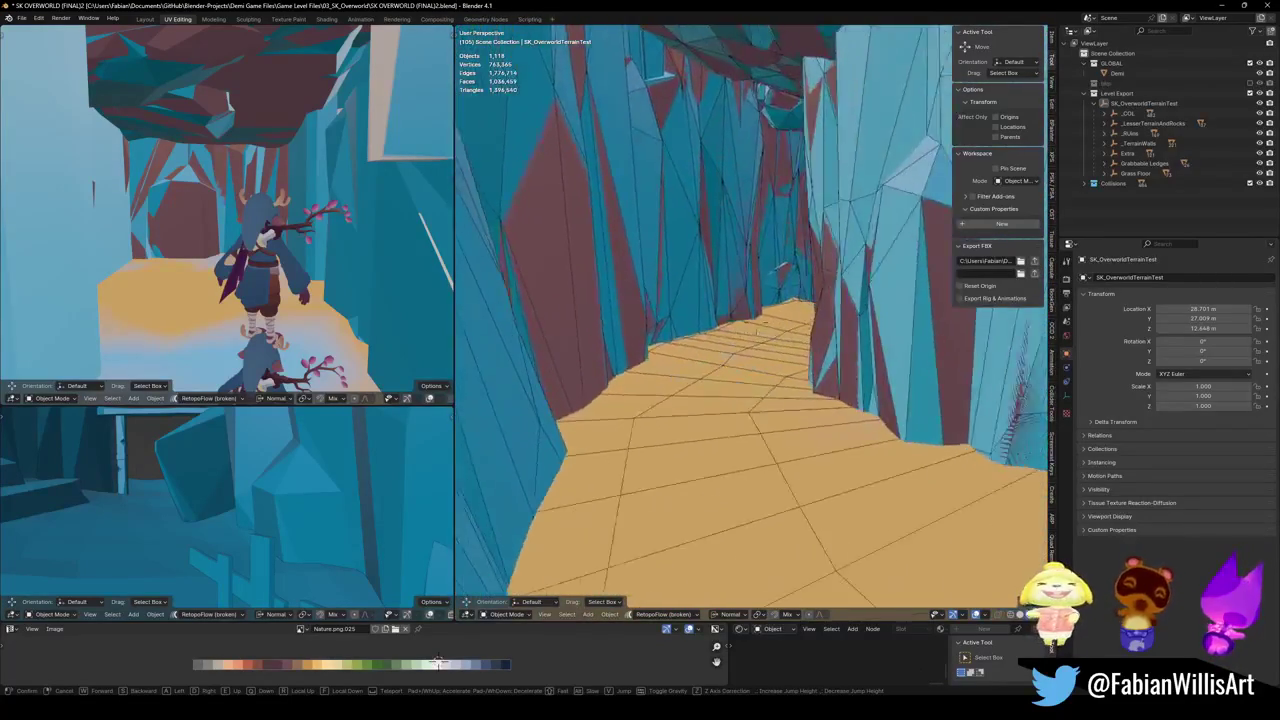
left_click(923, 246)
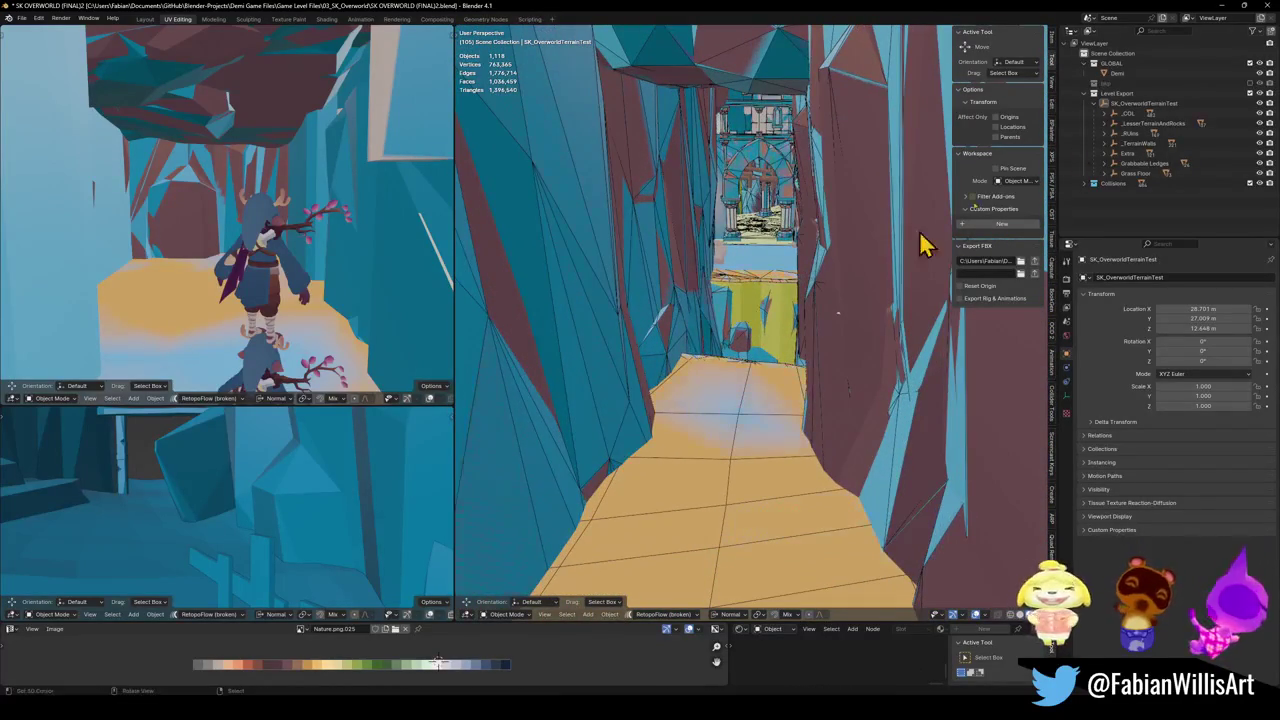
- Back in Unity, select the white plane in the Scene view
left_click(1220, 8)
left_click_drag(229, 280, 295, 268)
left_click(290, 273)
- Select the white underside water plane and turn the Scene view around it
left_click(278, 270)
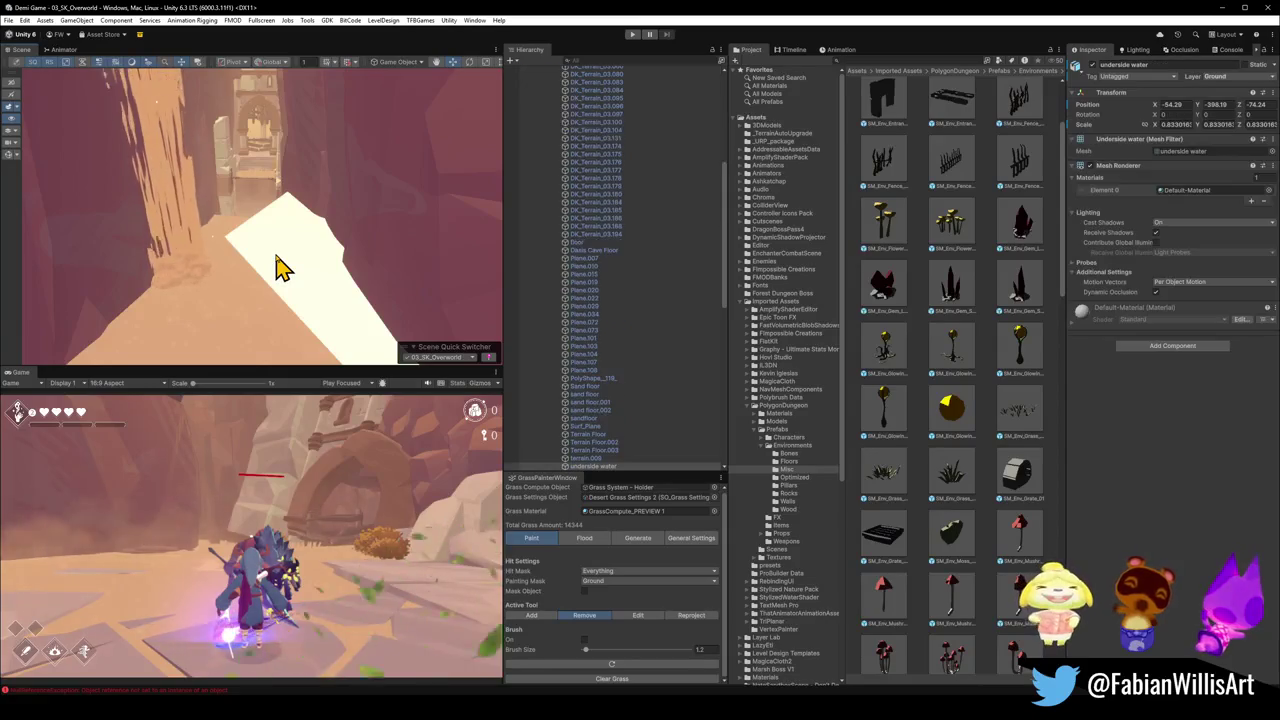
mouse_move(286, 289)
left_mouse_down()
mouse_move(400, 298)
mouse_move(431, 249)
mouse_move(403, 243)
mouse_move(340, 291)
mouse_move(308, 272)
left_mouse_up()
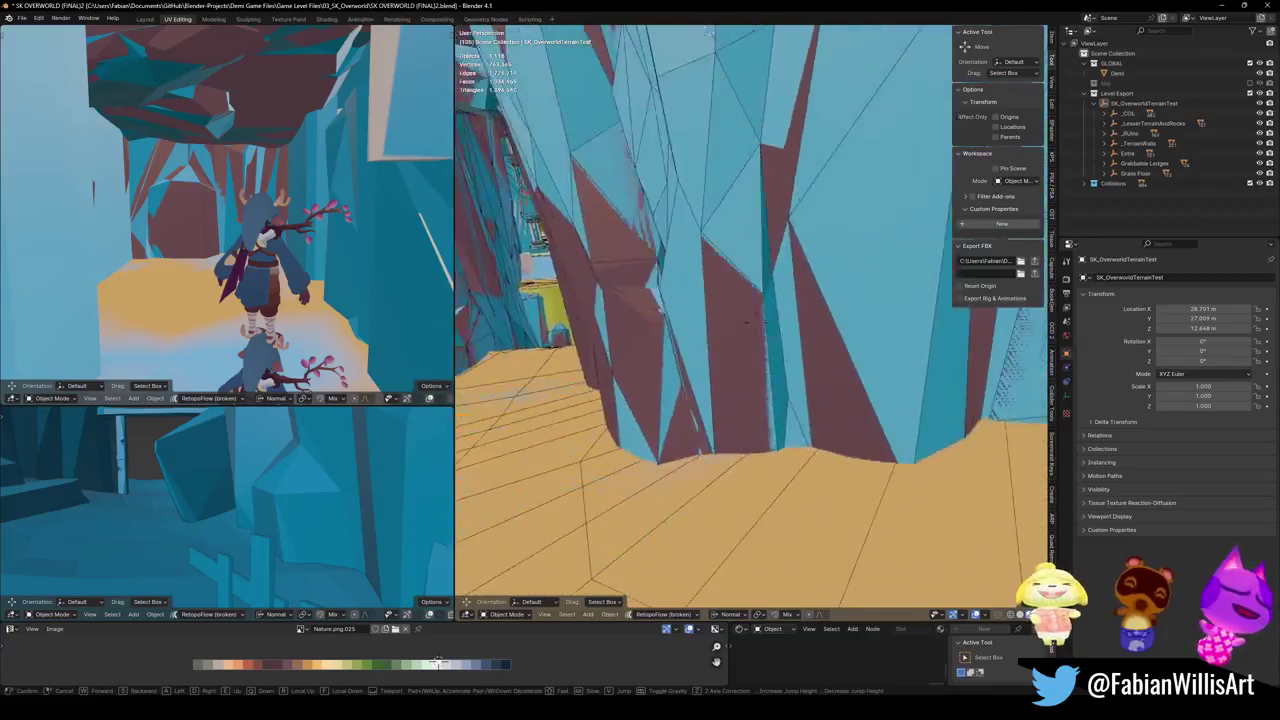
- Walk-navigate past the rock wall and down the corridor to the red wall
key("shift+grave")
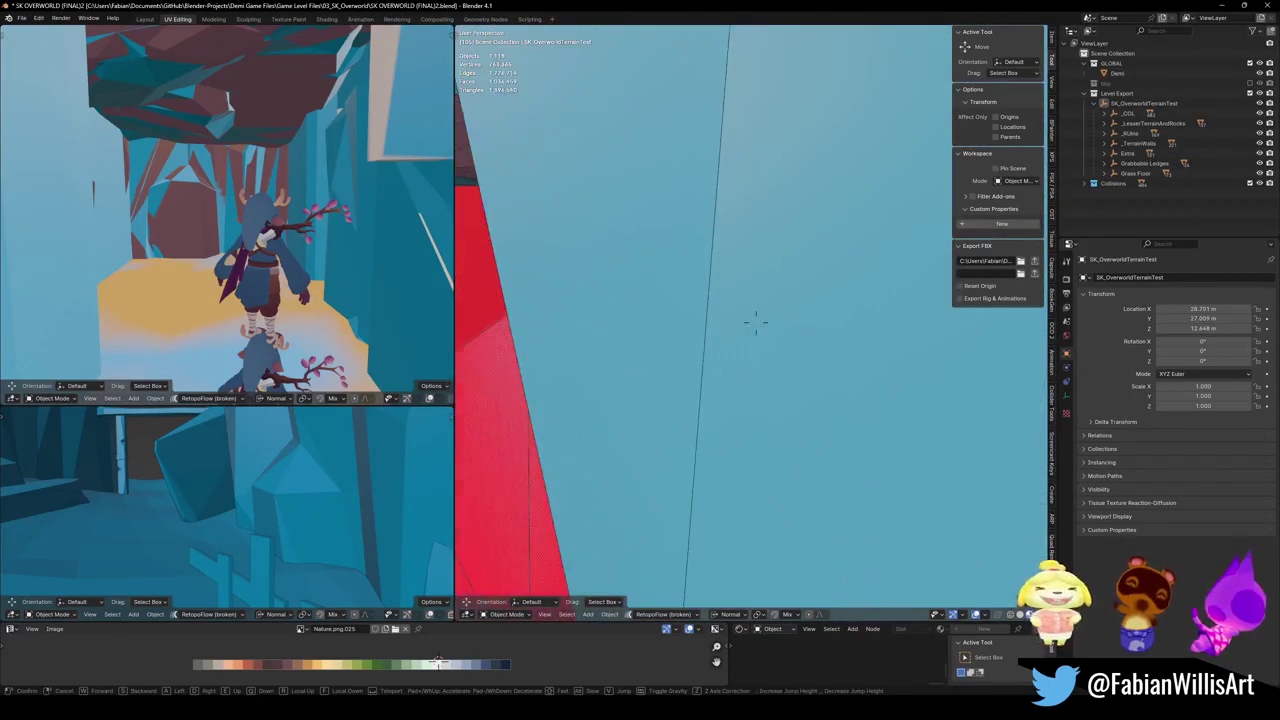
key("s")
key("w")
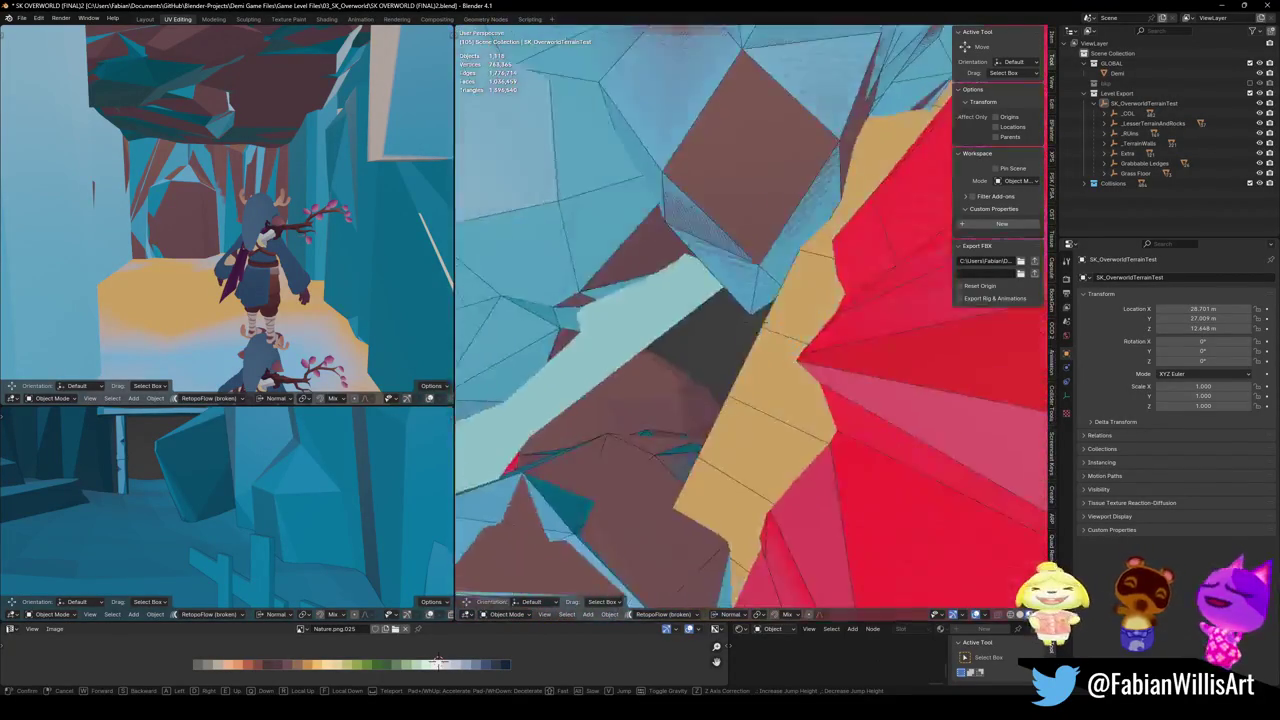
key("s")
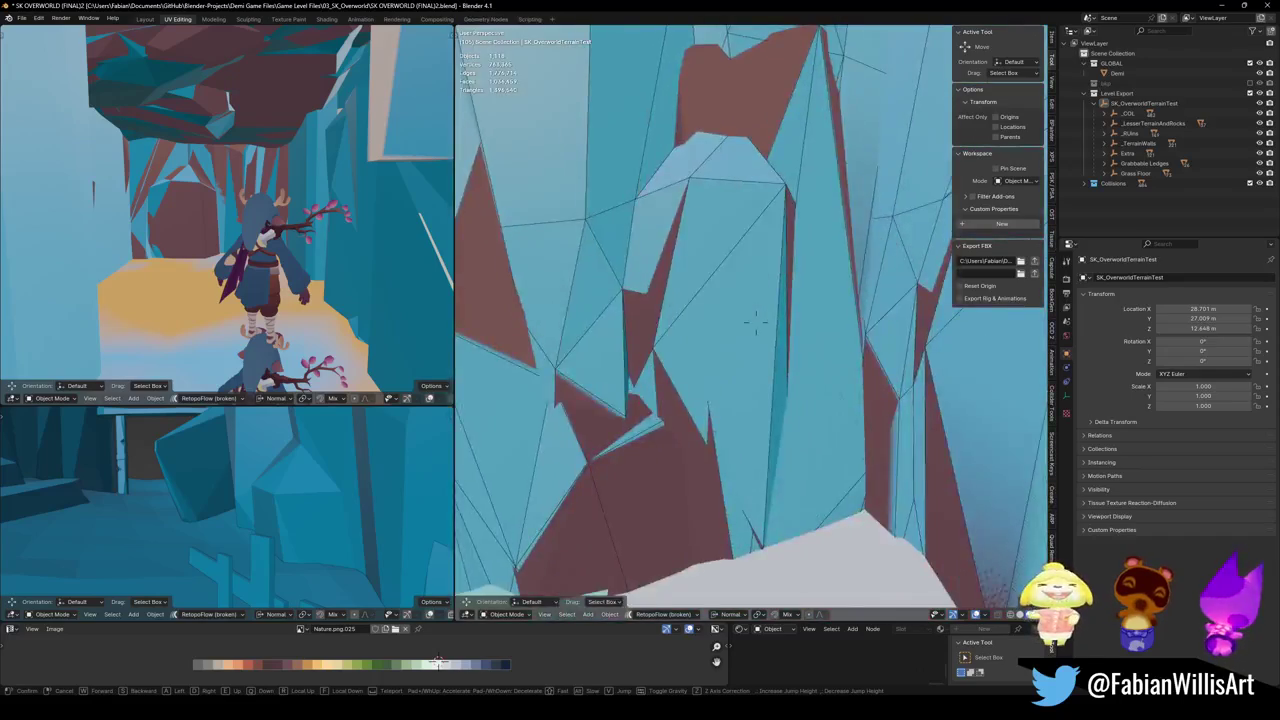
key("w")
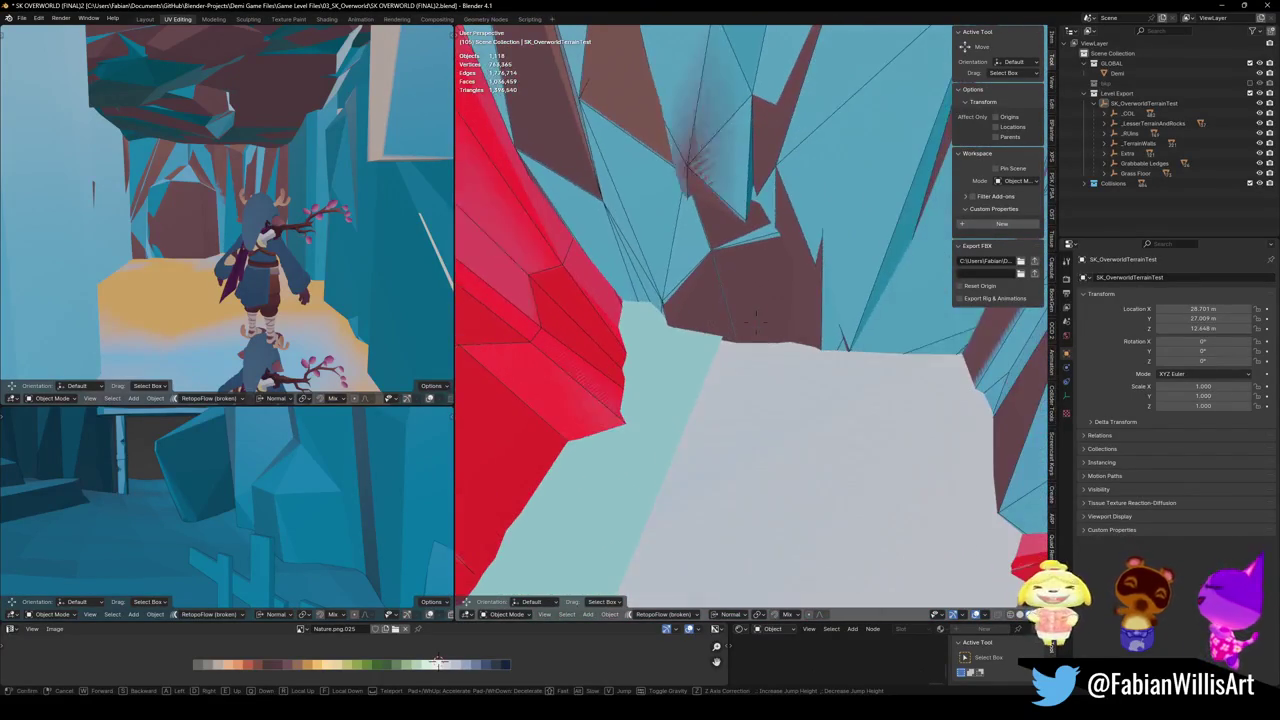
left_click(757, 318)
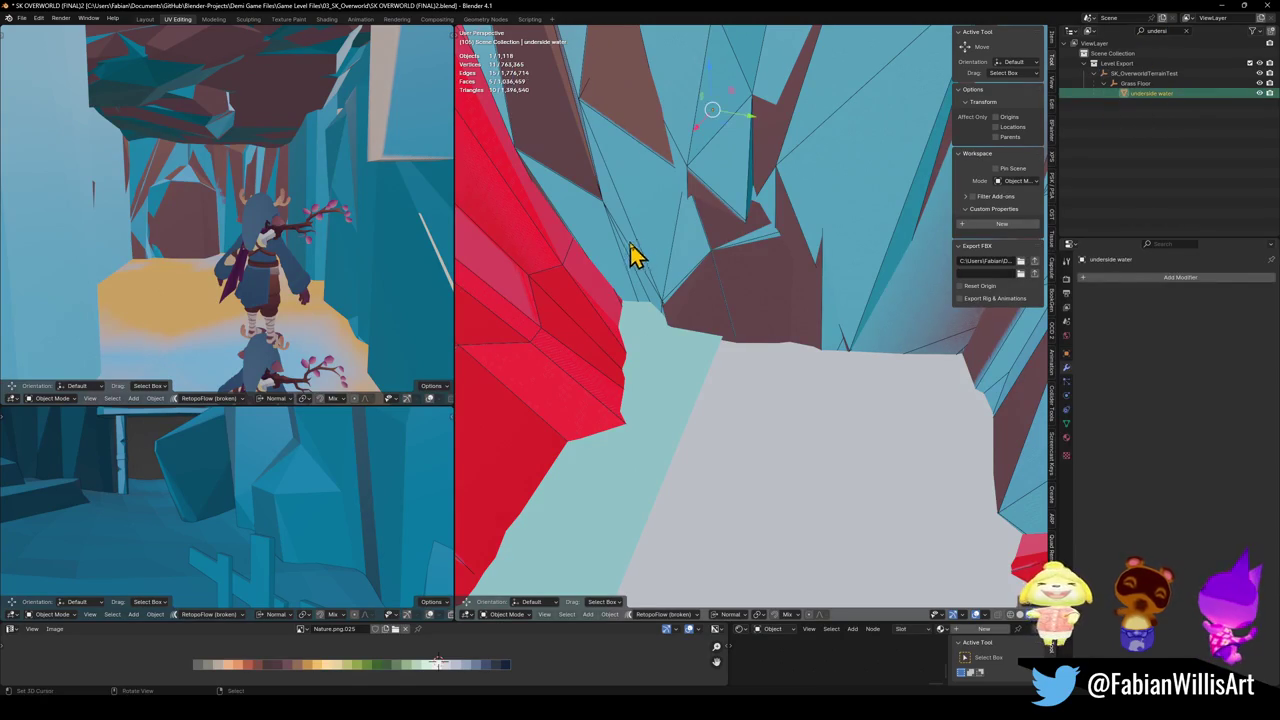
key("shift+grave")
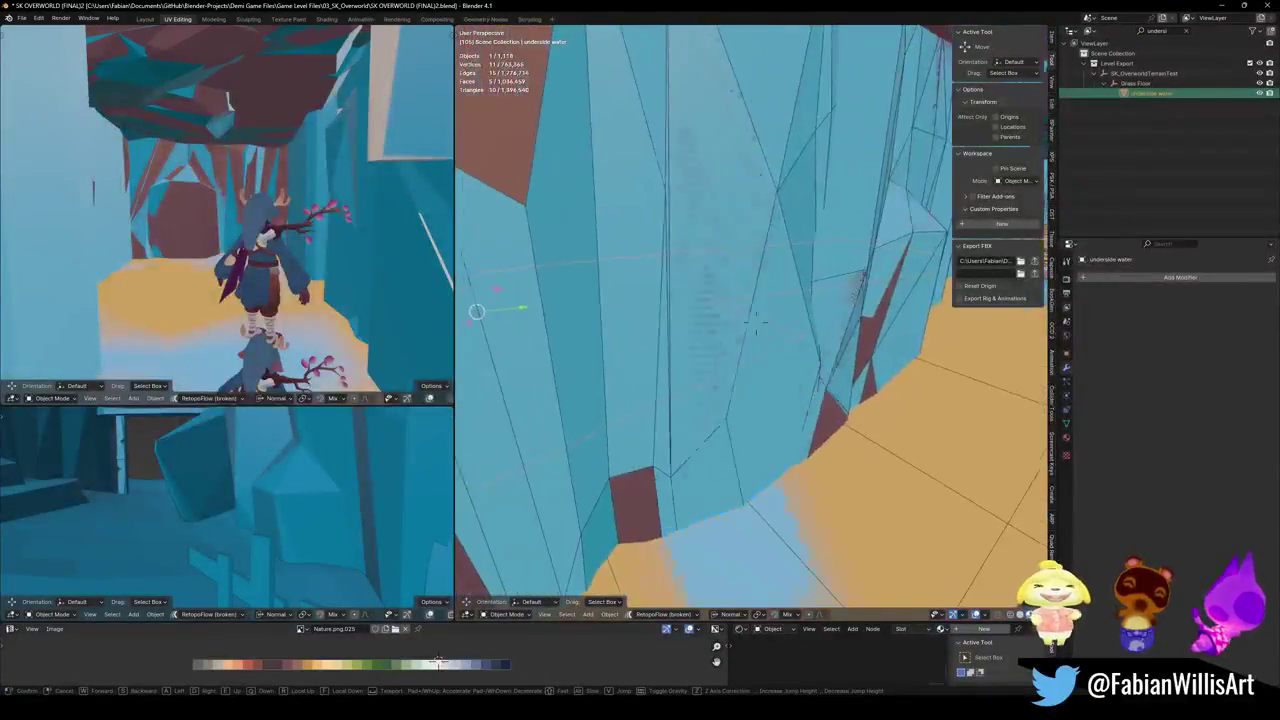
key("w")
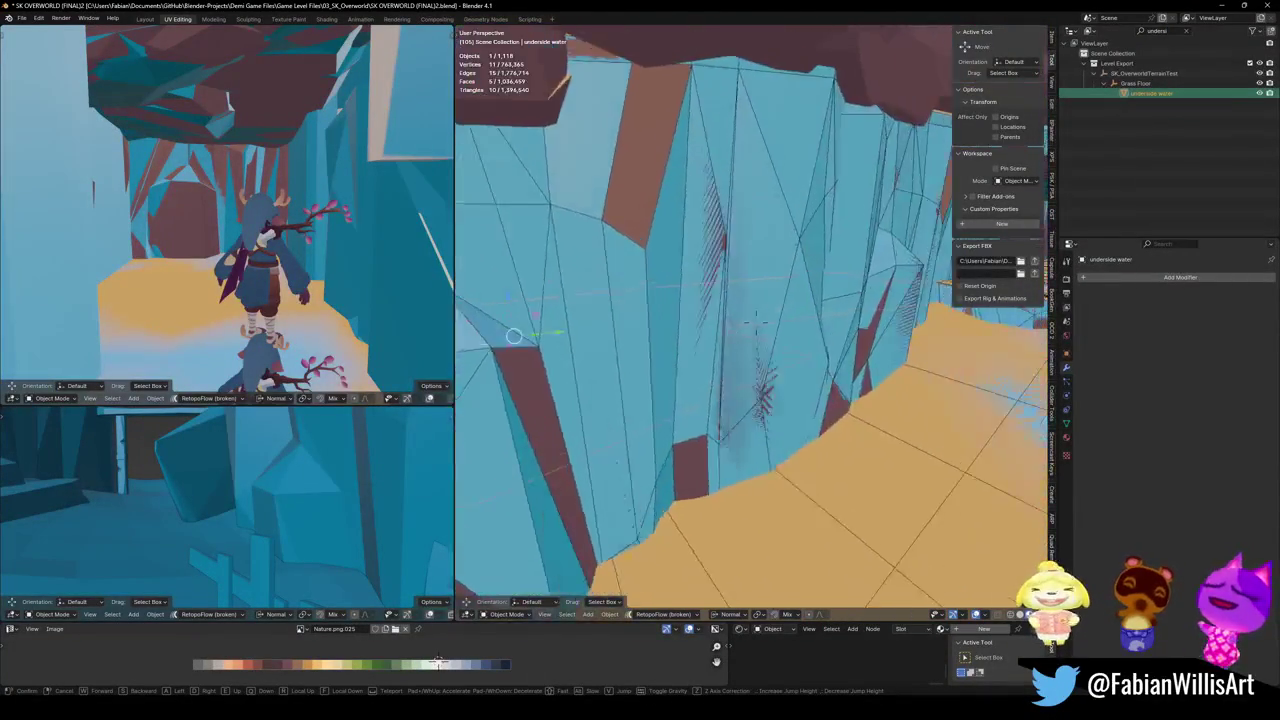
key("w")
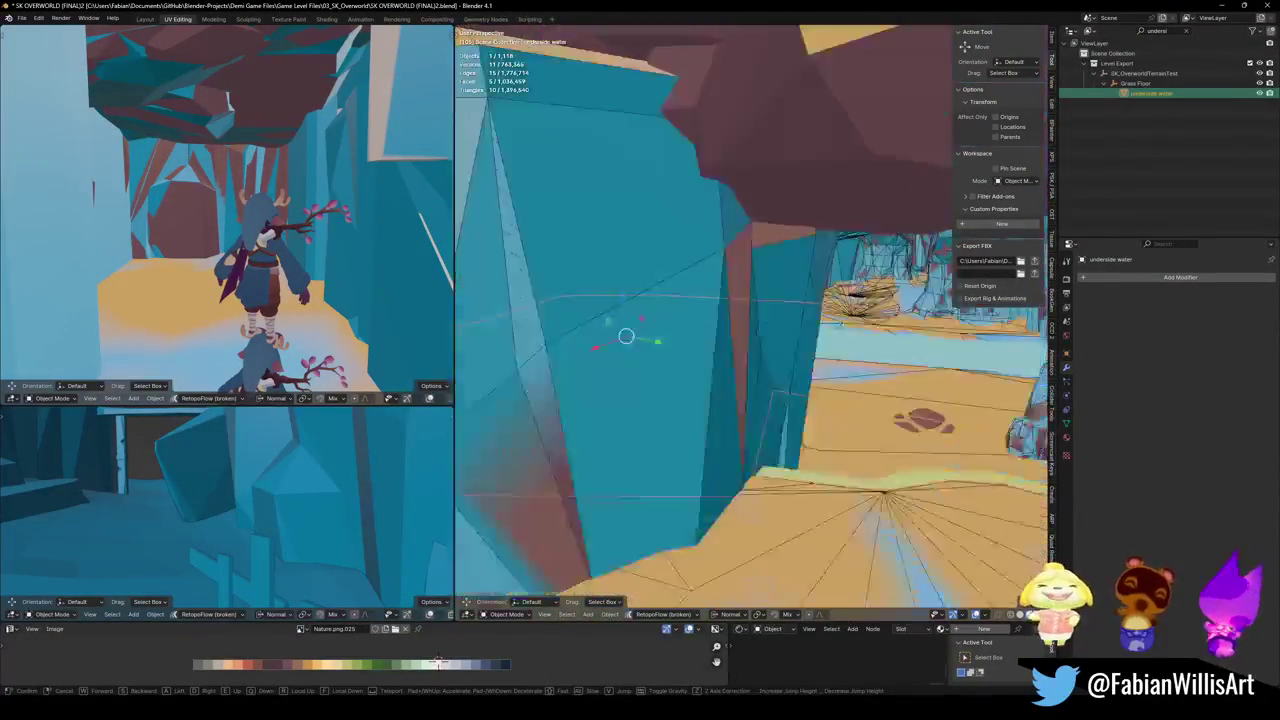
key("w")
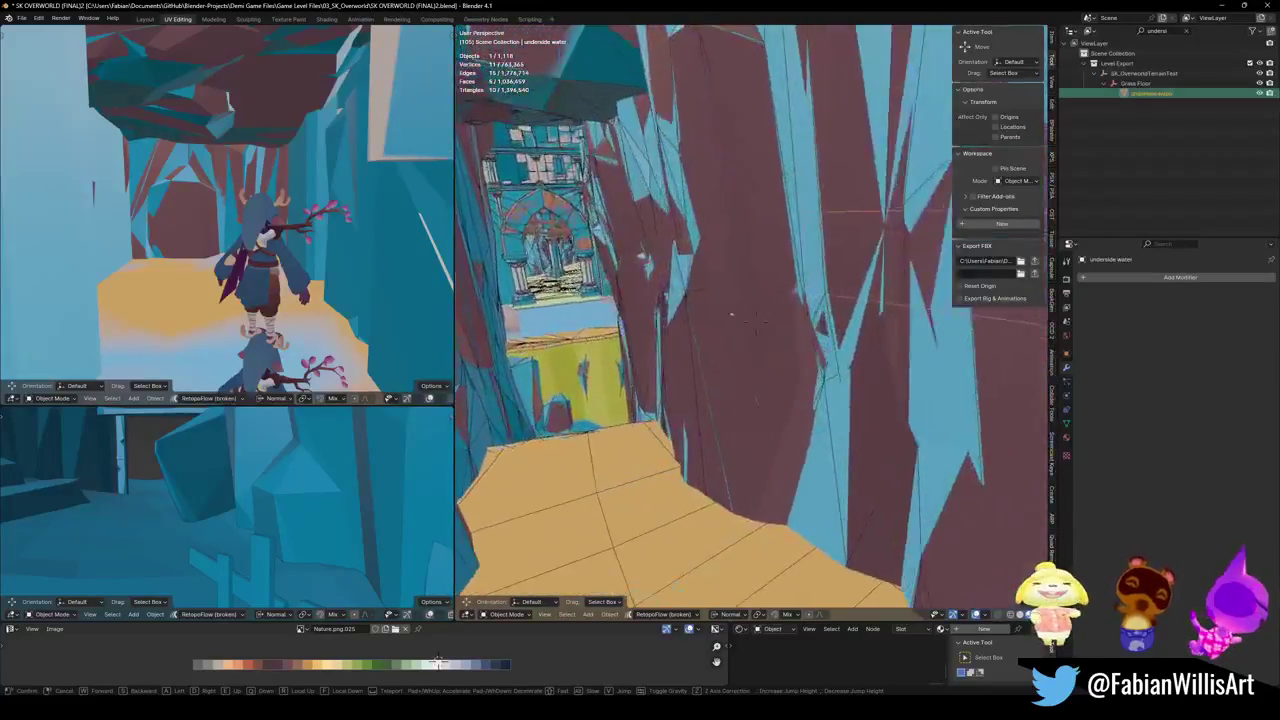
key("w")
left_click(688, 268)
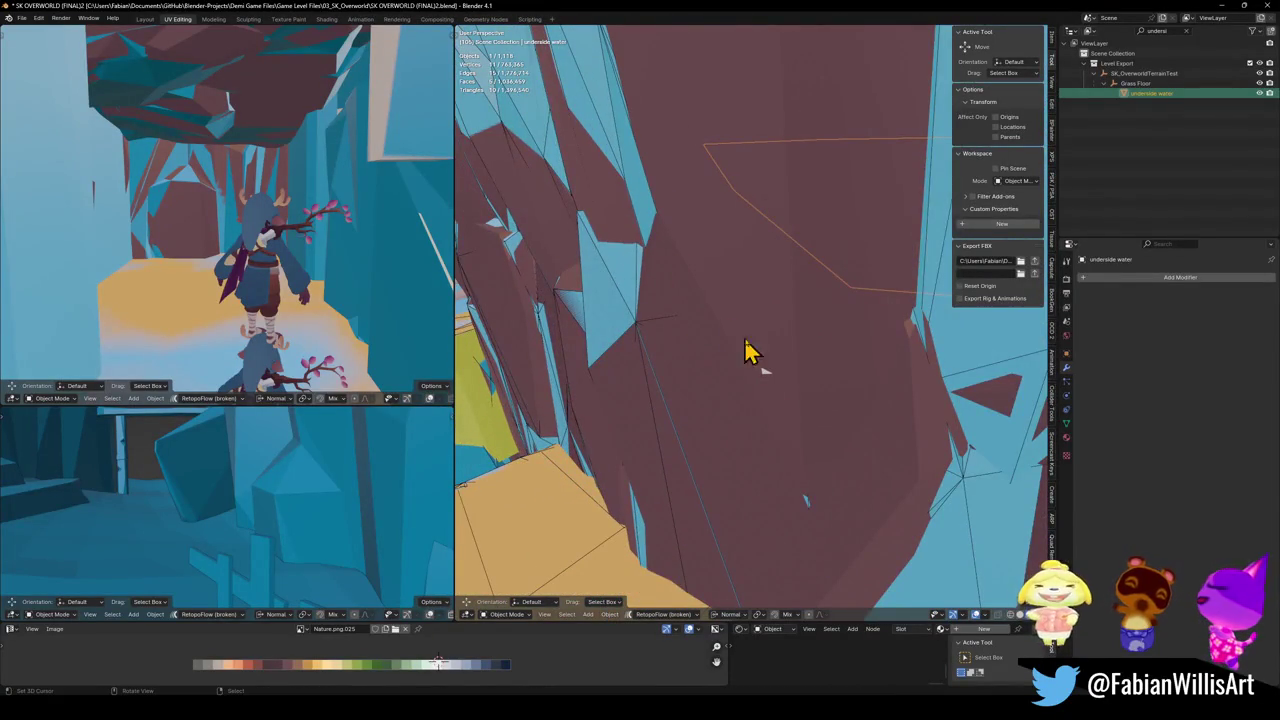
- Select Water Collision and slide a vertex along its edge in Edit Mode
left_click(767, 379)
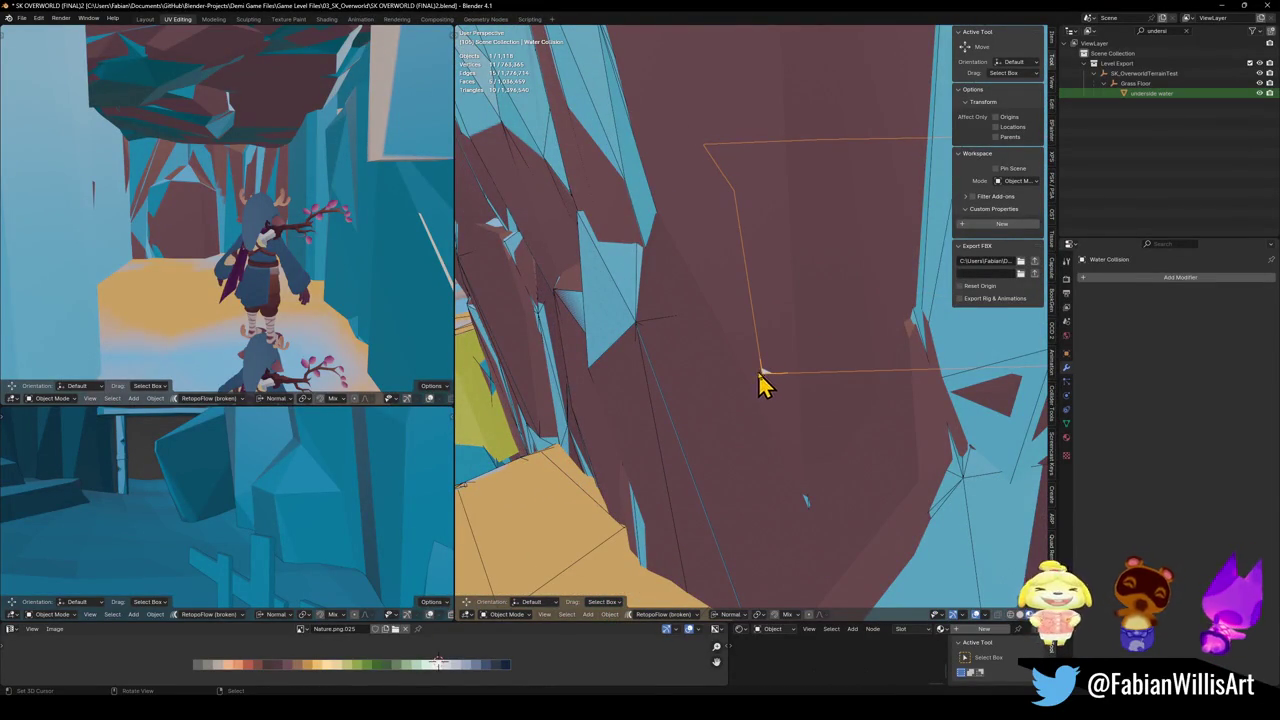
left_click(1186, 31)
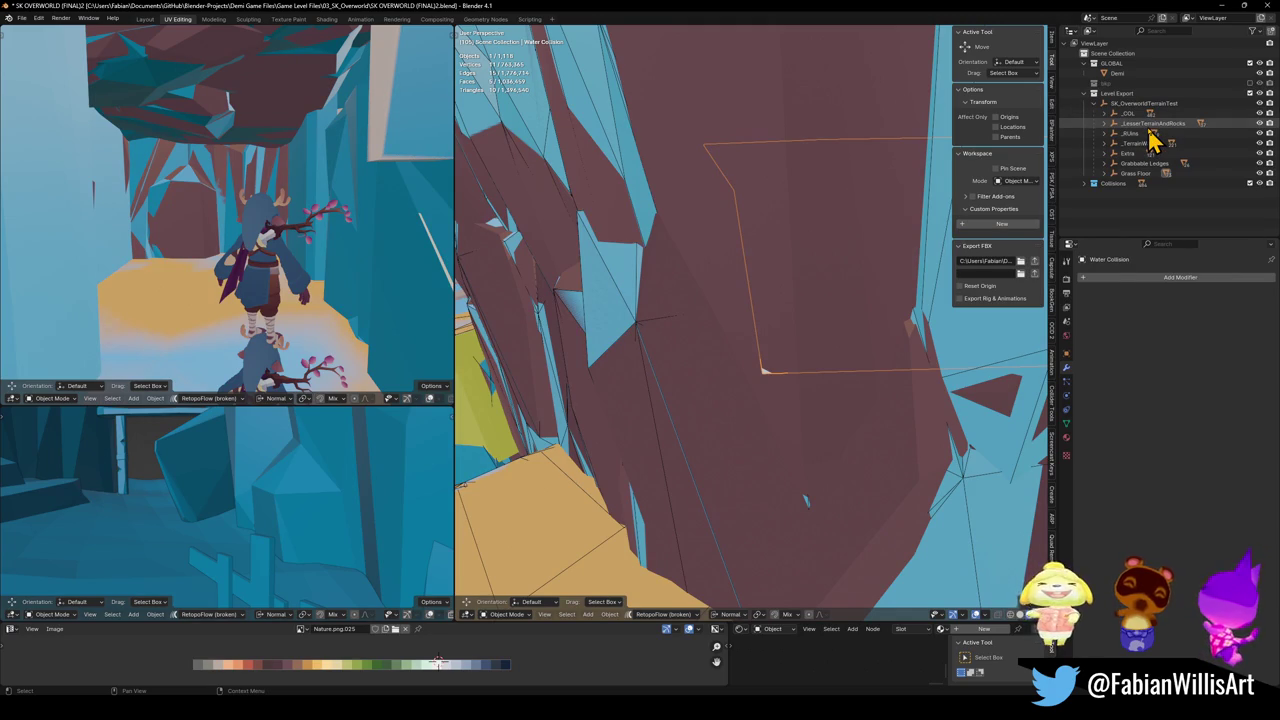
key("KP_Decimal")
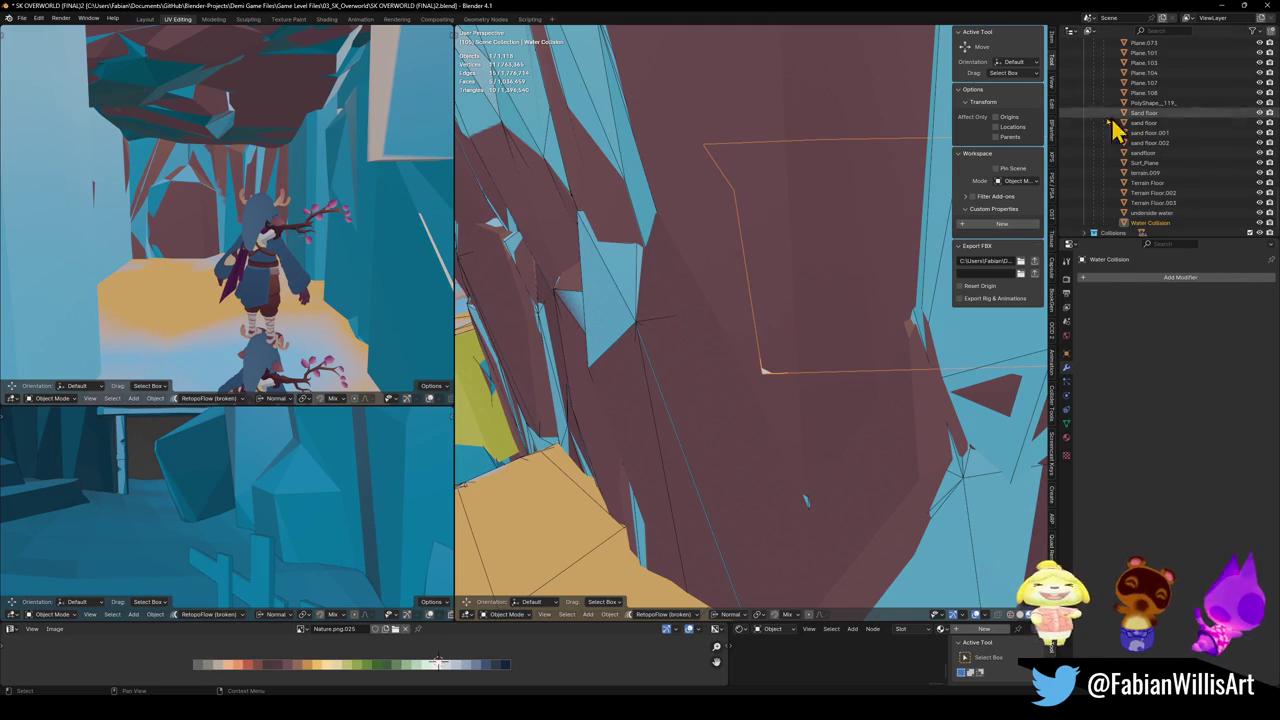
key("Tab")
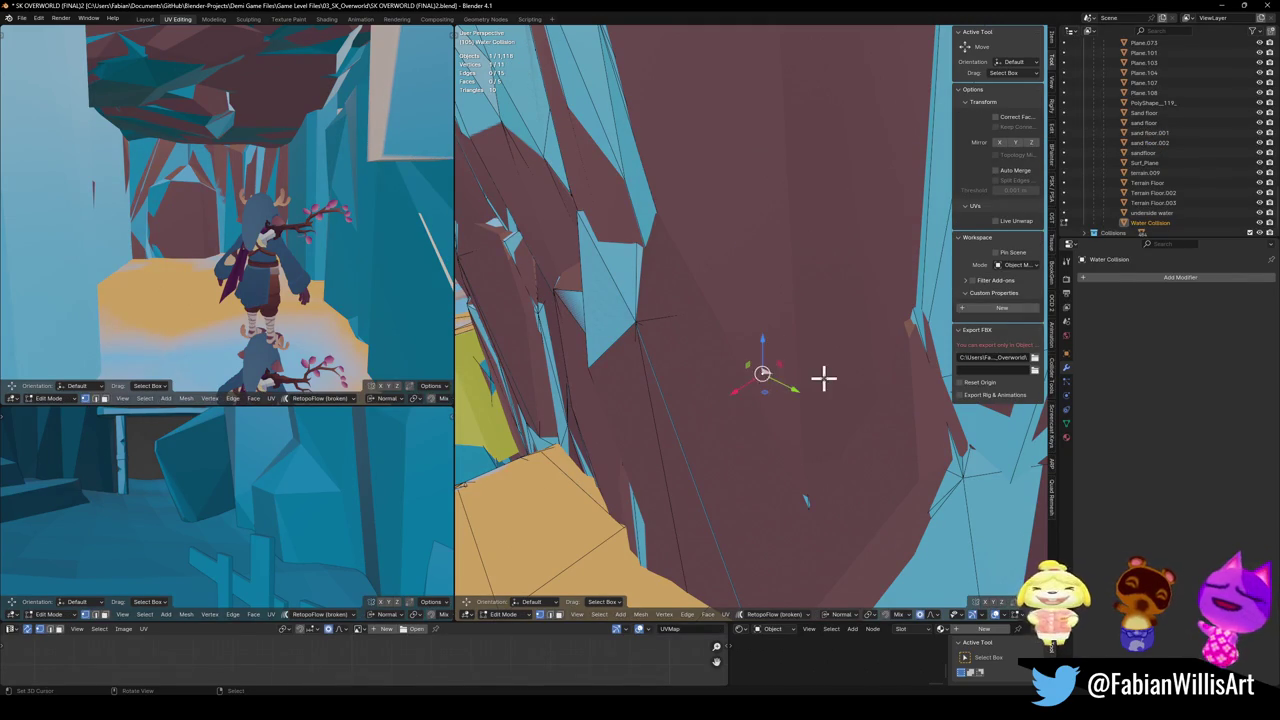
key("g")
key("g")
left_click(834, 372)
key("Tab")
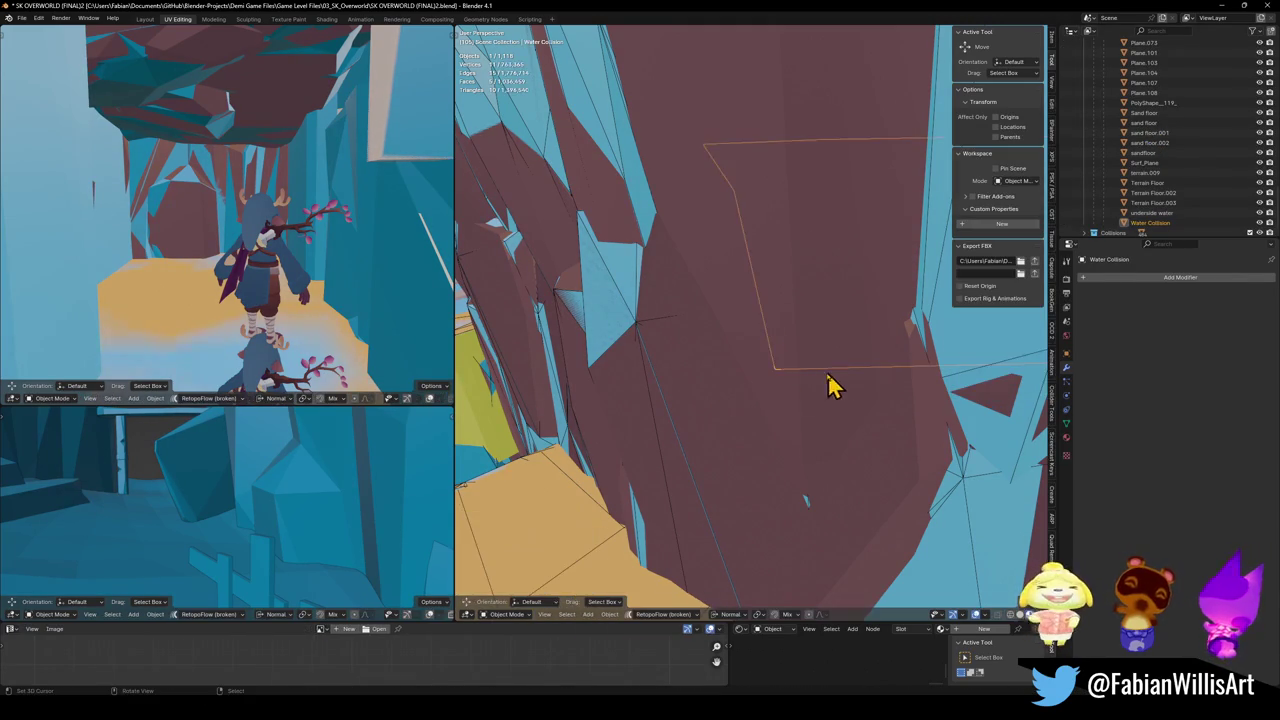
- Check the edited collision mesh with a walk-through and save the Blender file
key("alt+a")
key("shift+grave")
left_click(757, 320)
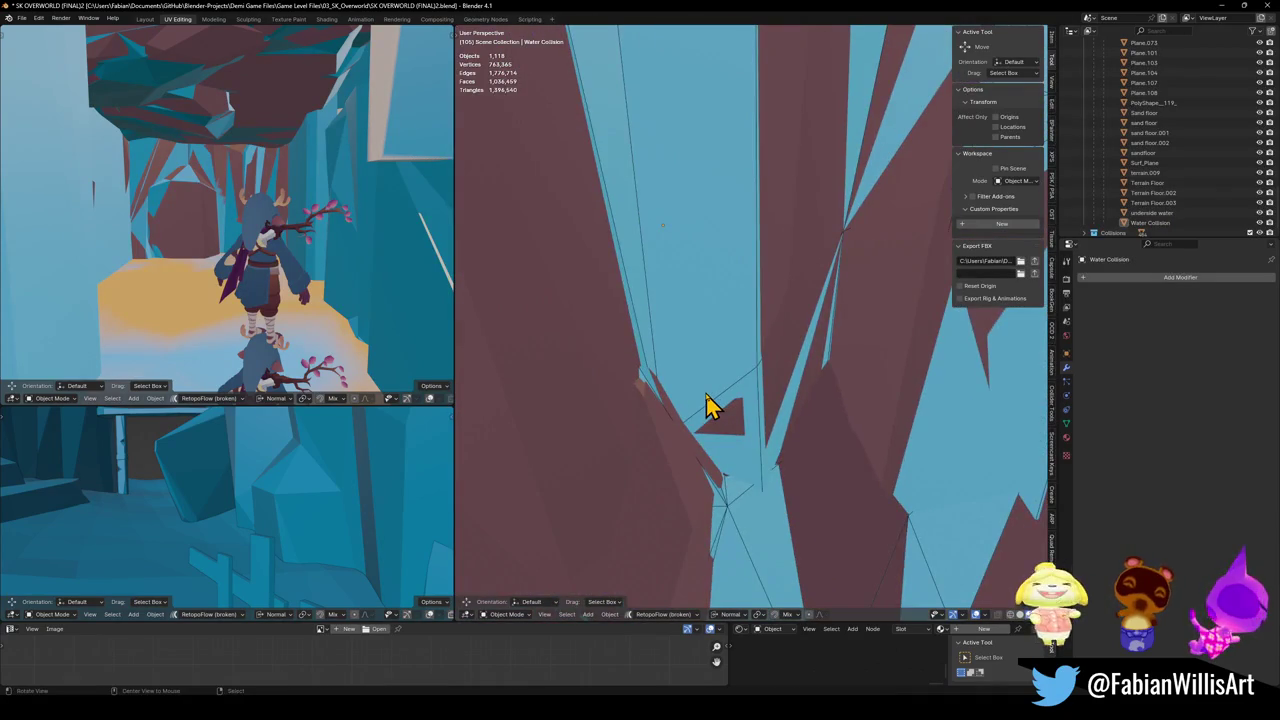
key("ctrl+s")
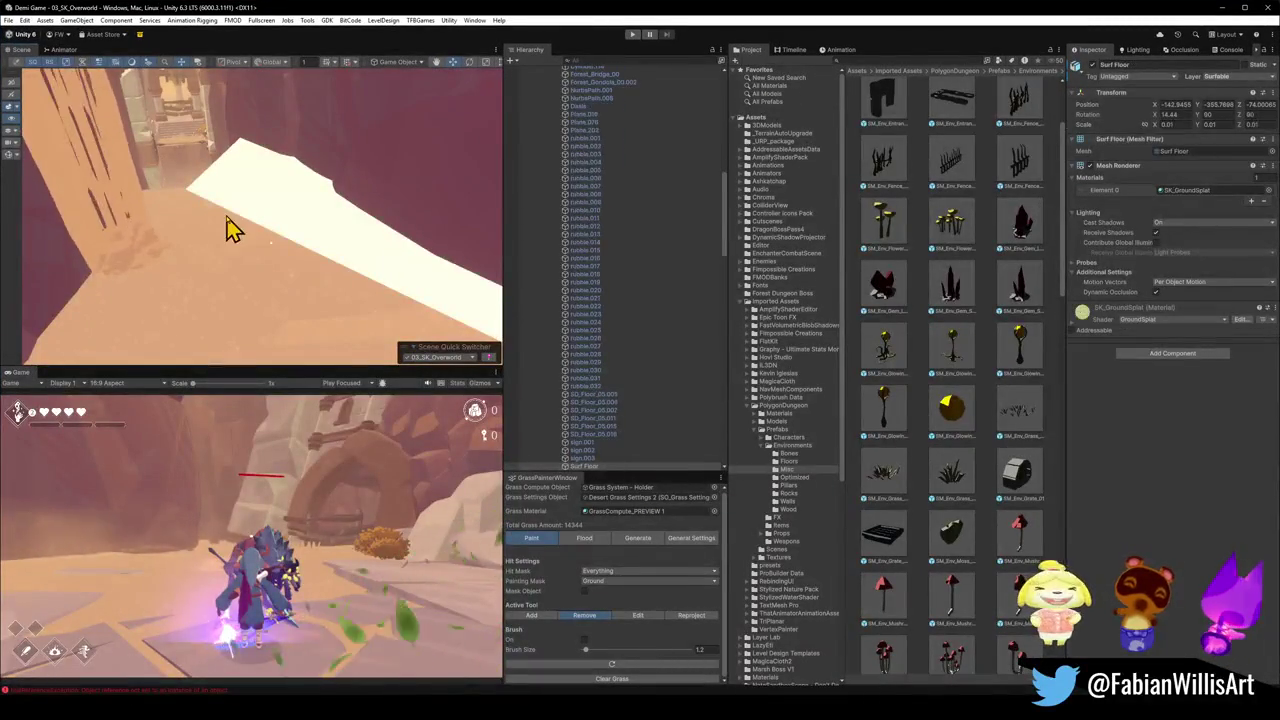
- Select the Underside water plane in the Scene view and orbit around it
left_click(228, 218)
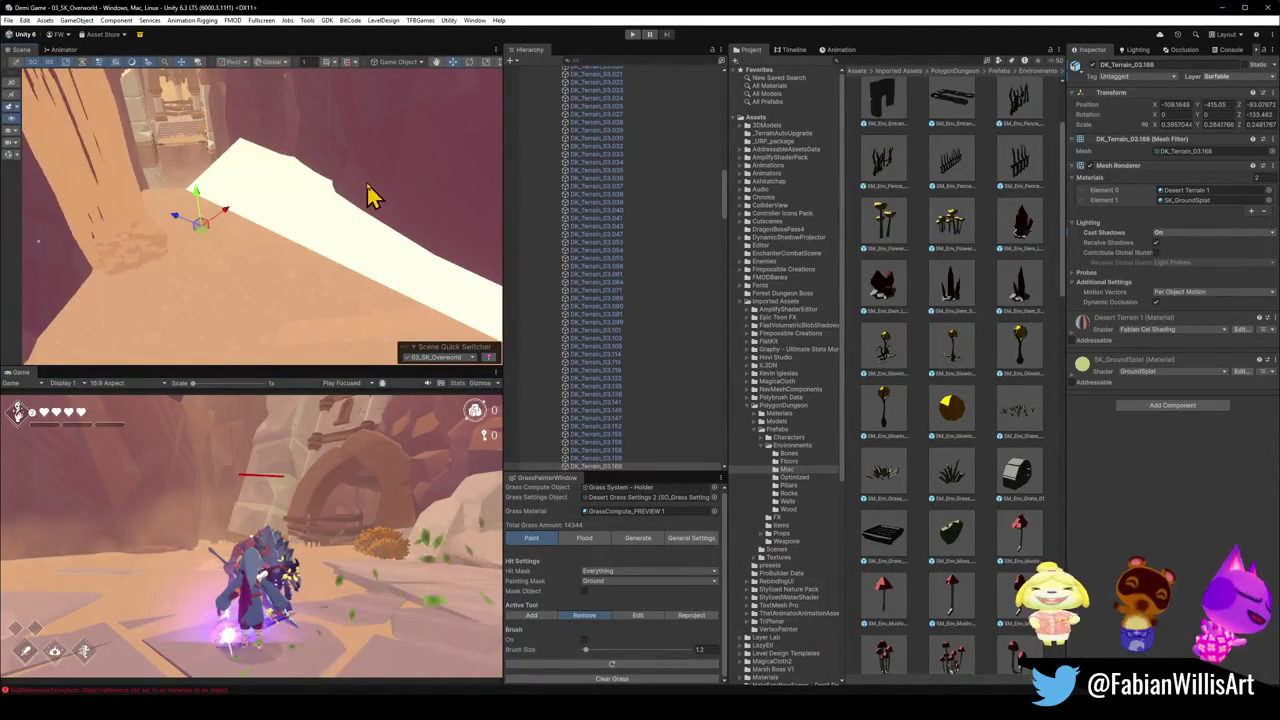
left_click_drag(278, 255, 306, 249)
left_click(251, 289)
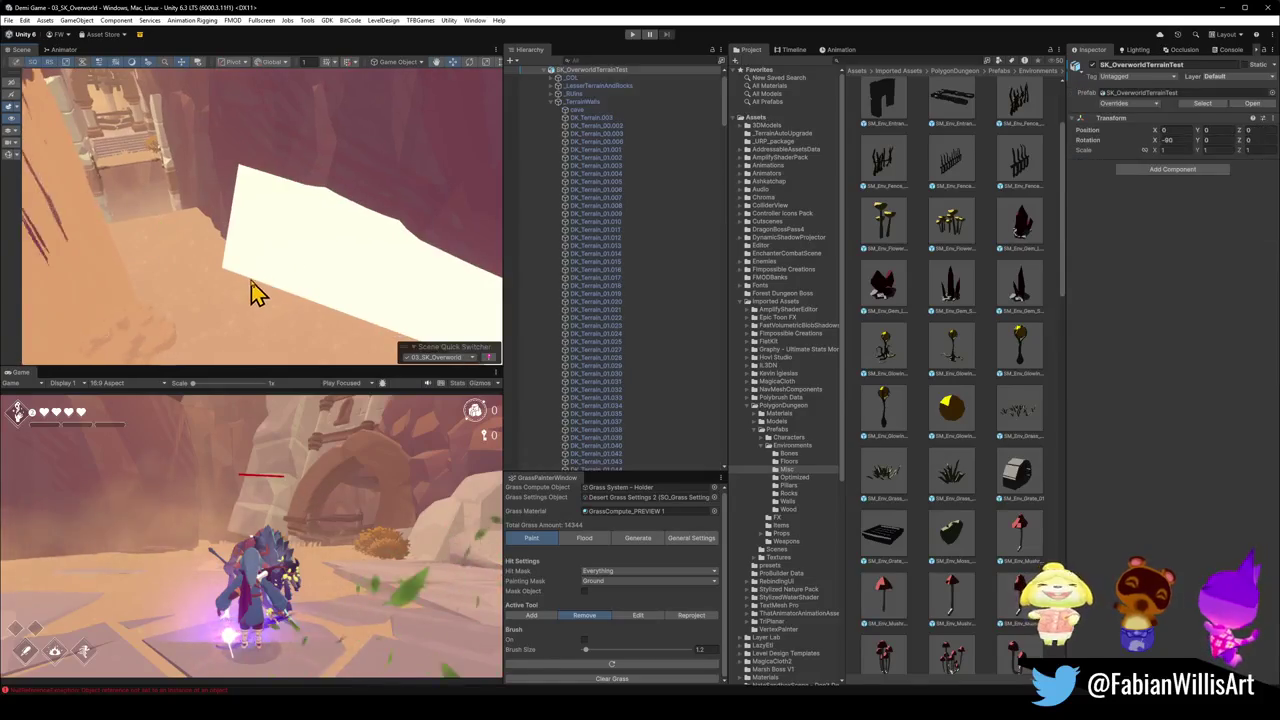
mouse_move(234, 286)
left_mouse_down()
mouse_move(280, 280)
mouse_move(262, 273)
mouse_move(297, 263)
mouse_move(283, 257)
left_mouse_up()
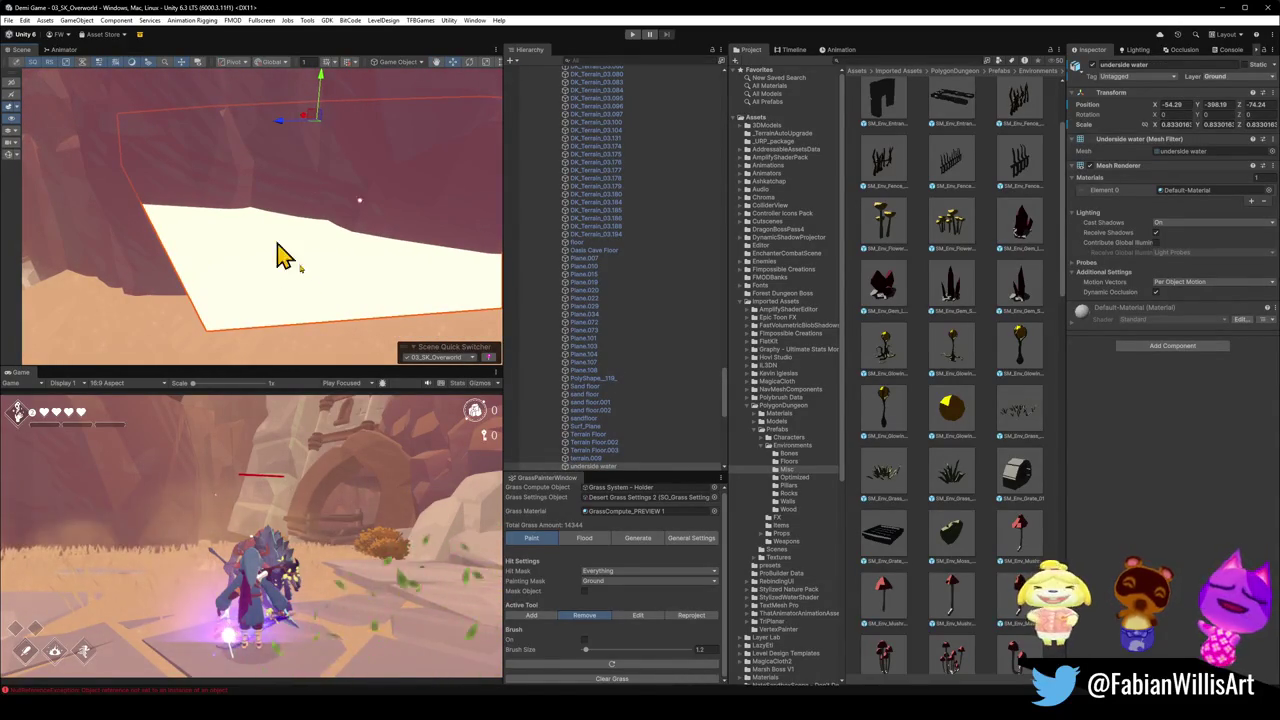
- Toggle the plane's active checkbox off and back on, then fly the view down to it
left_click(1092, 65)
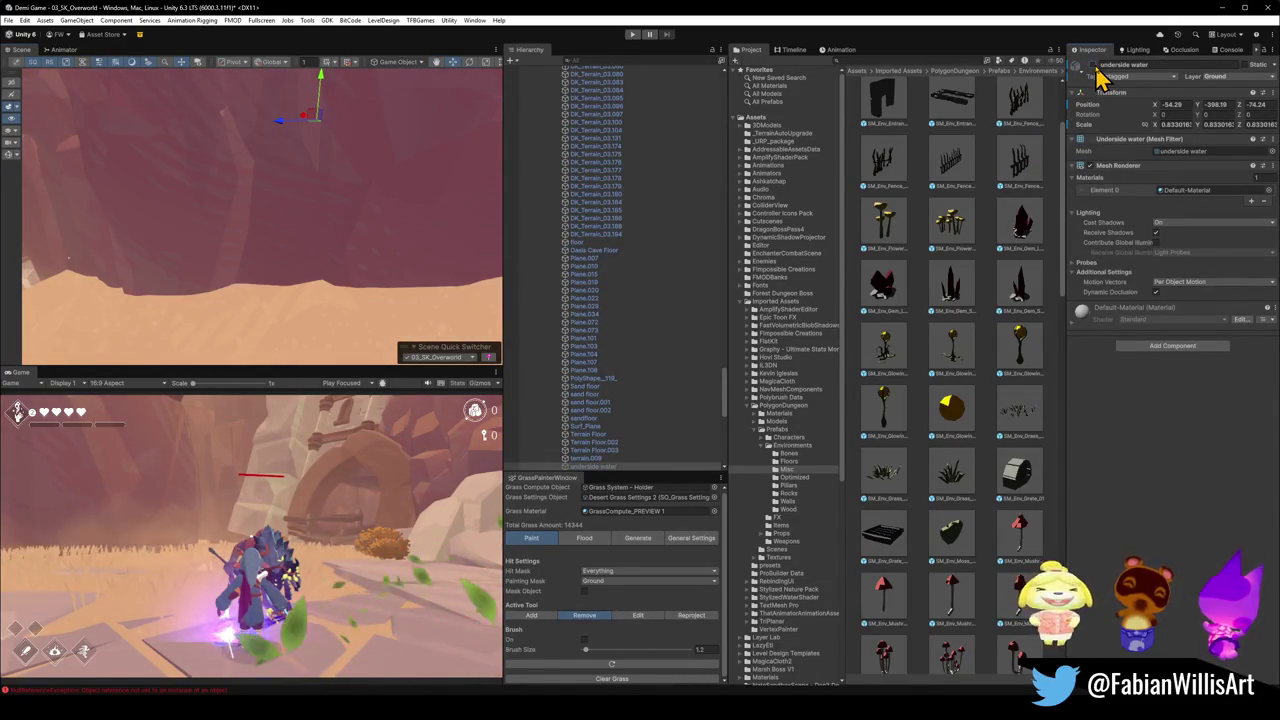
left_click(1092, 65)
mouse_move(240, 280)
left_mouse_down()
mouse_move(337, 243)
mouse_move(436, 272)
mouse_move(460, 262)
left_mouse_up()
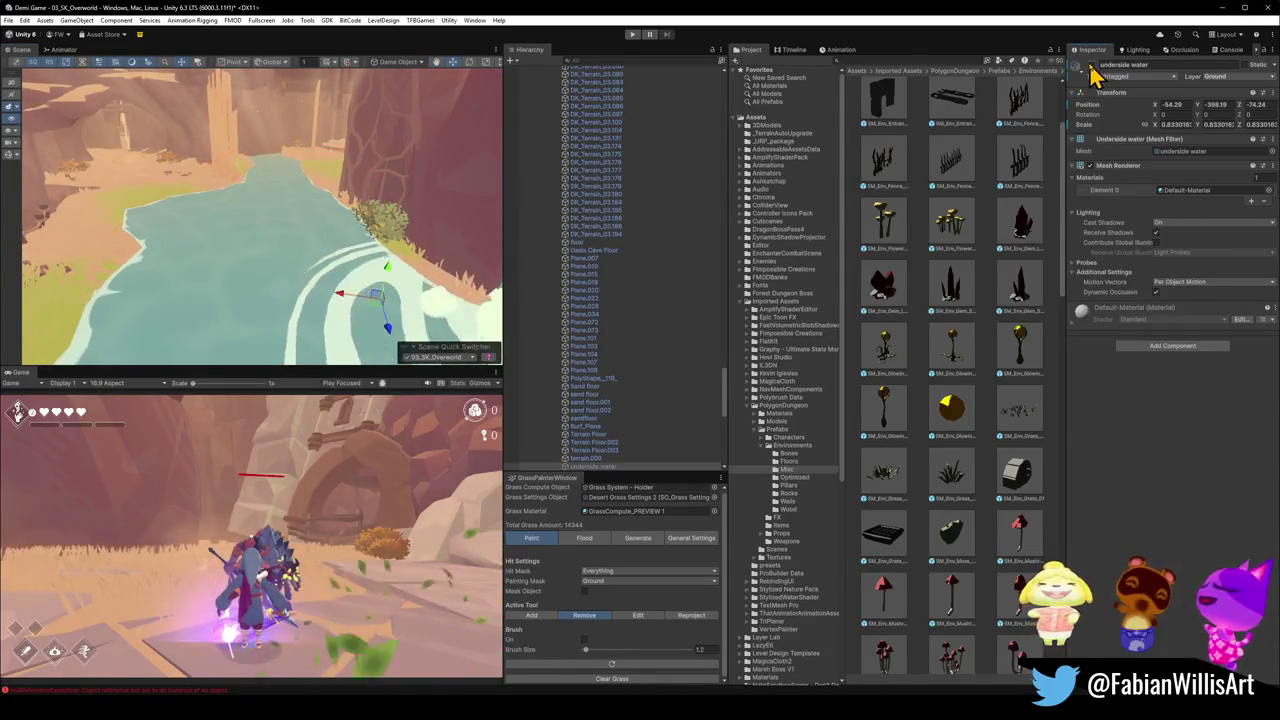
mouse_move(210, 262)
left_mouse_down()
mouse_move(223, 240)
mouse_move(346, 249)
mouse_move(397, 194)
mouse_move(163, 246)
mouse_move(94, 286)
left_mouse_up()
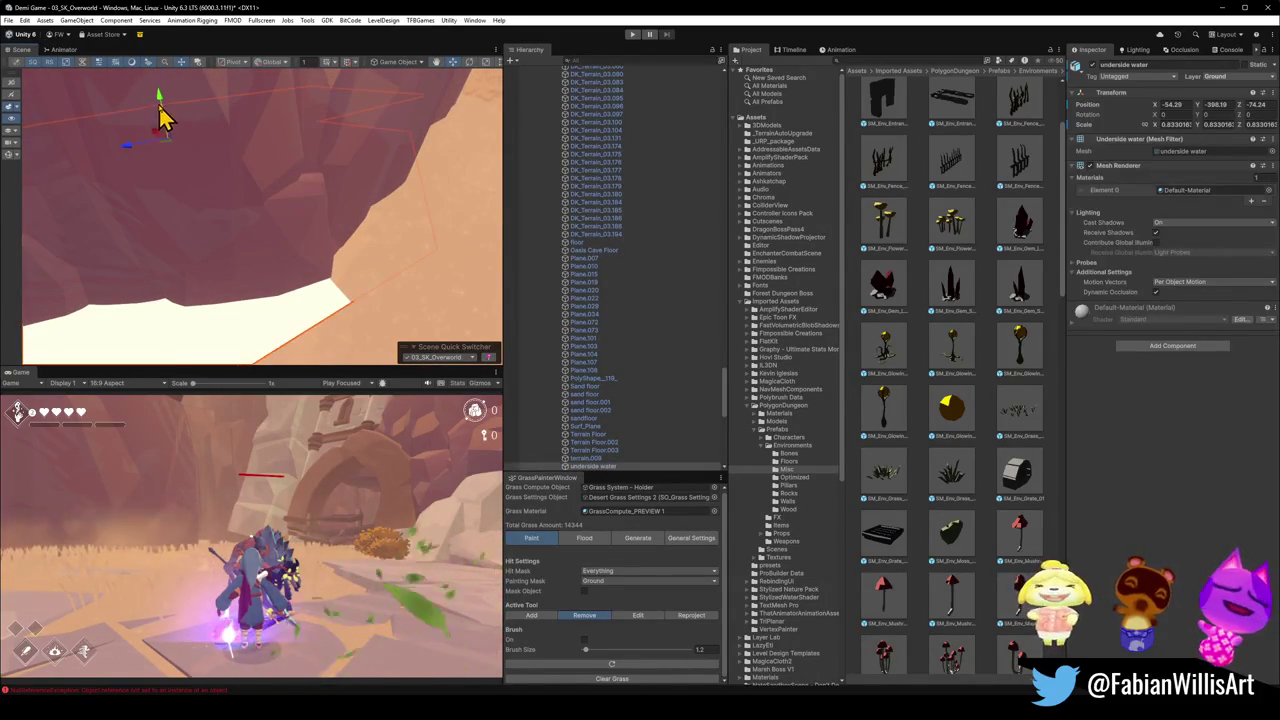
- Test-move the plane's height, undo the move, and minimise Unity
left_click_drag(163, 114, 194, 40)
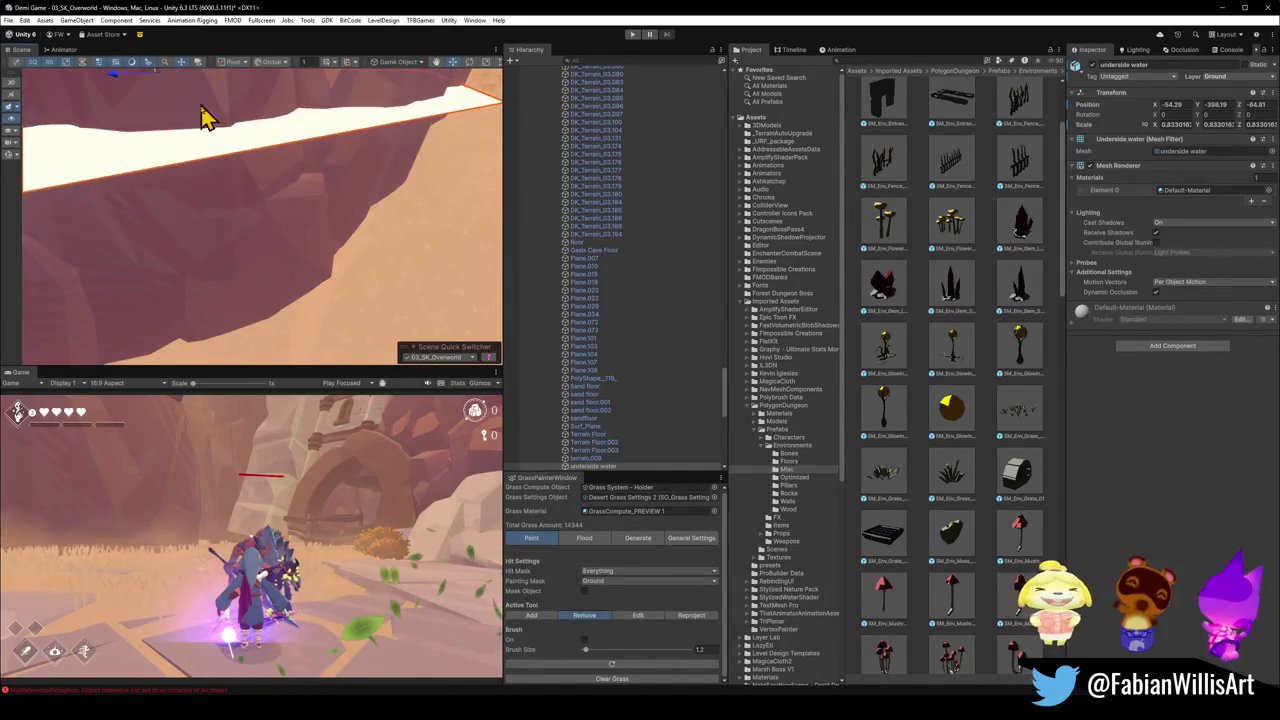
key("ctrl+z")
left_click_drag(243, 194, 210, 188)
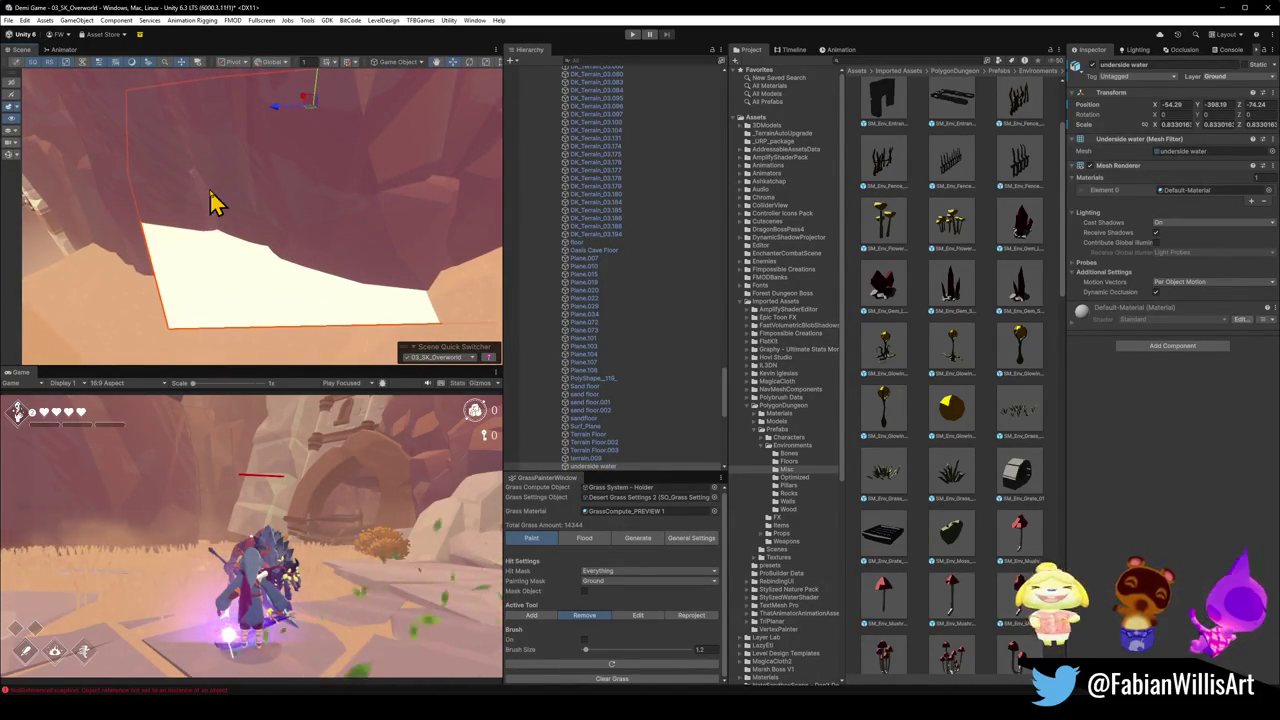
left_click(1223, 8)
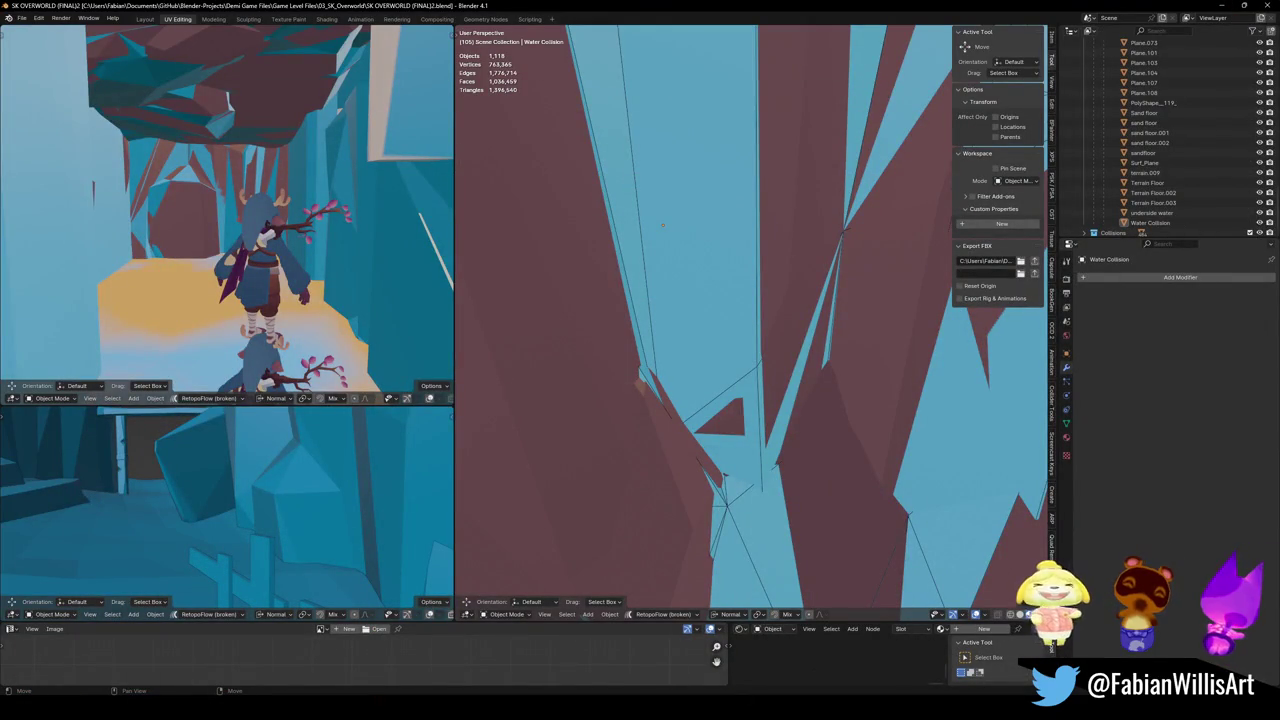
- Search Blender's Outliner for the underside water, then clear the search
key("alt+Tab")
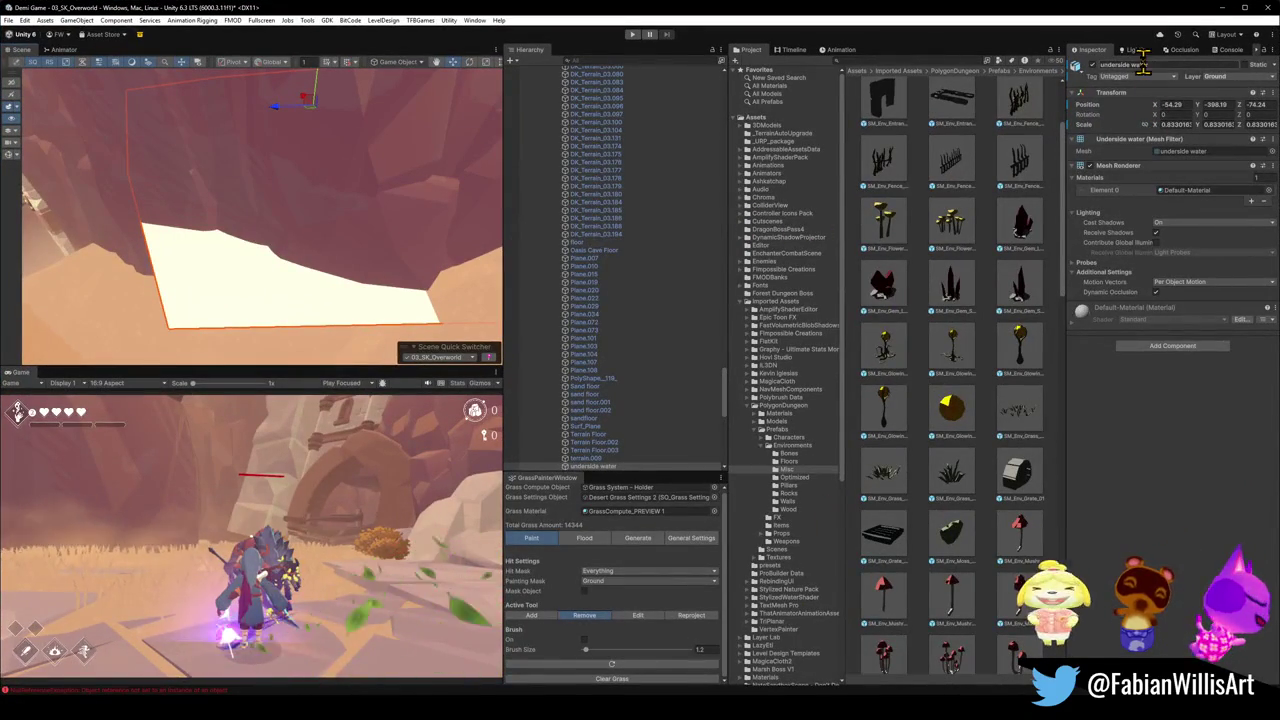
key("alt+Tab")
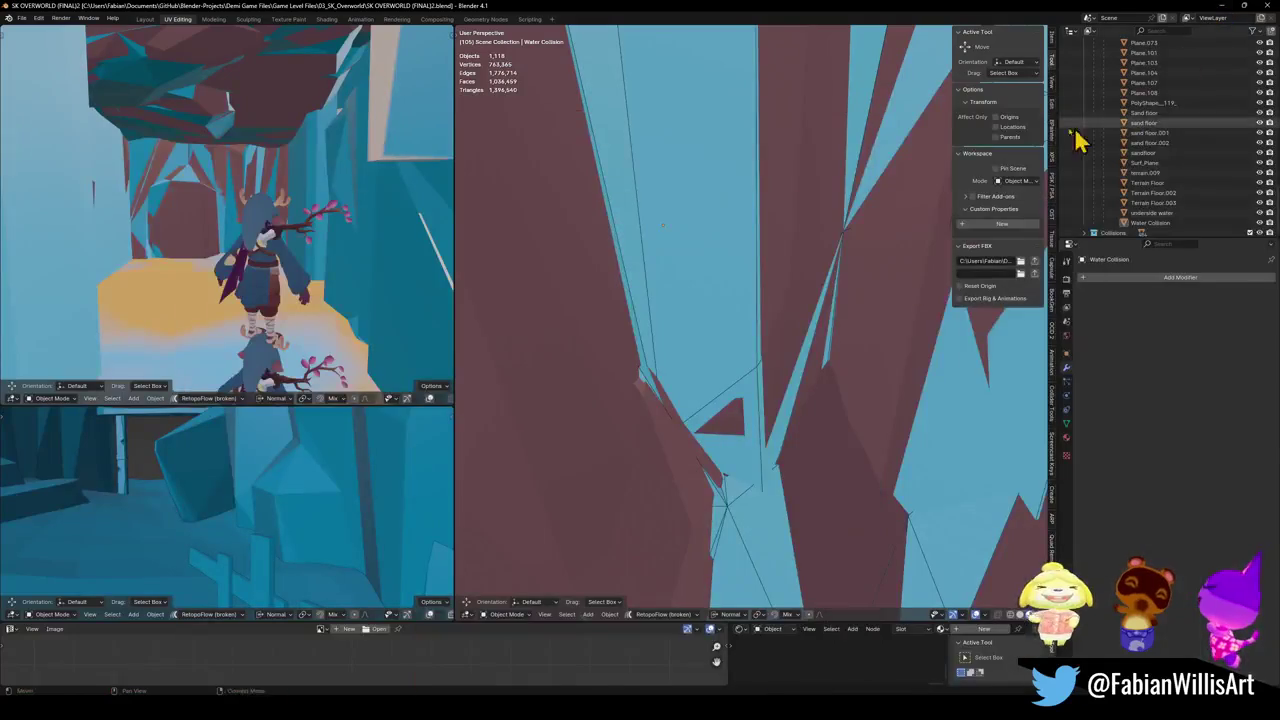
left_click(1160, 31)
type("erald")
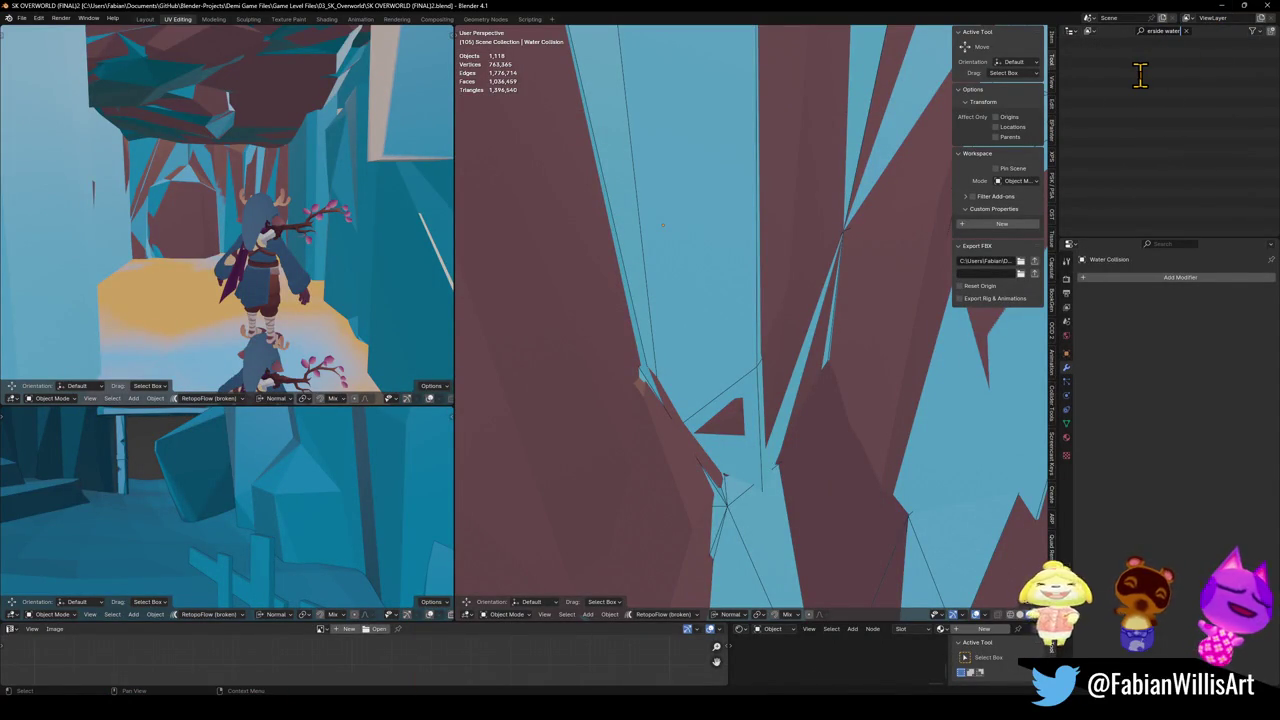
key("Escape")
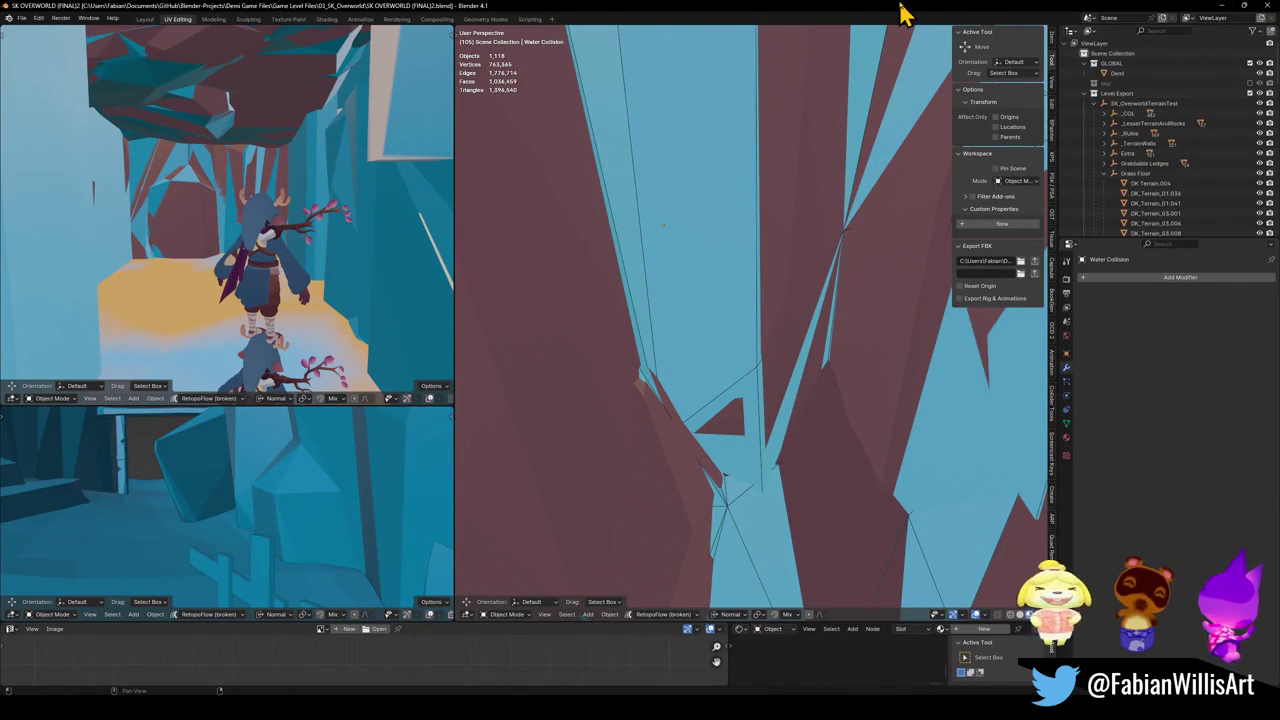
- Fly through the wall toward the pond and select the grey underside water plane
key("shift+grave")
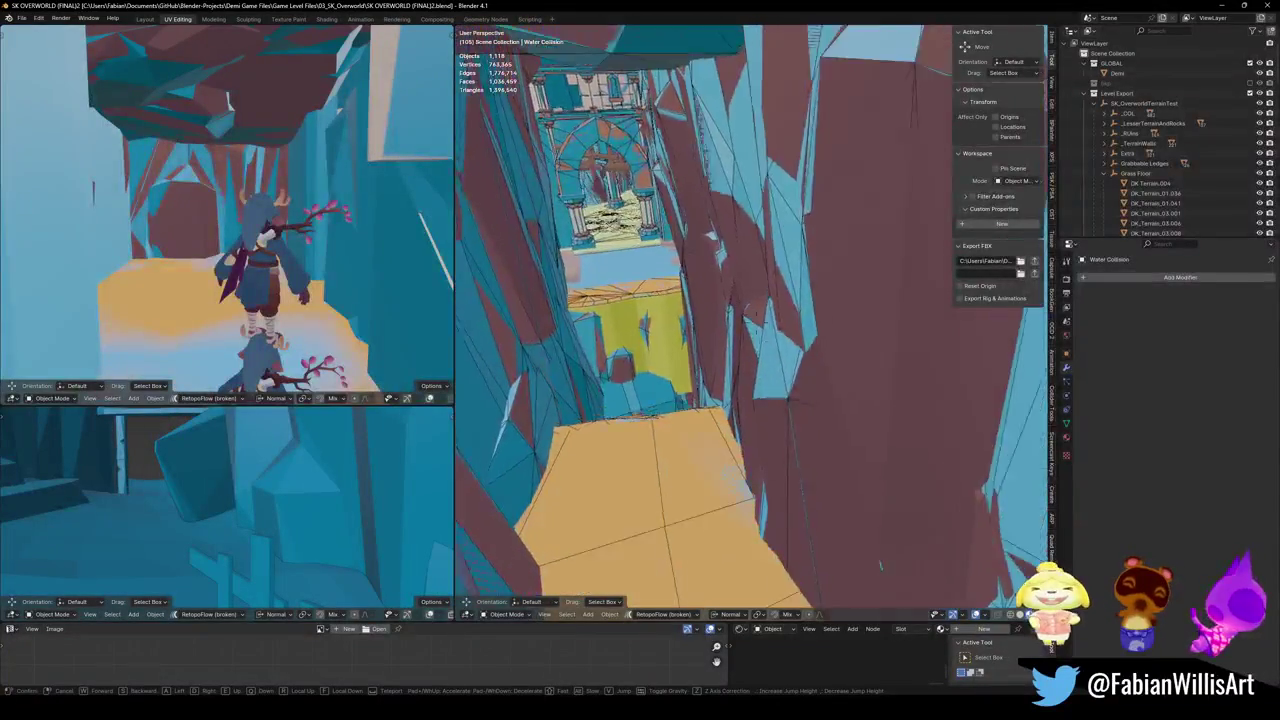
key("w")
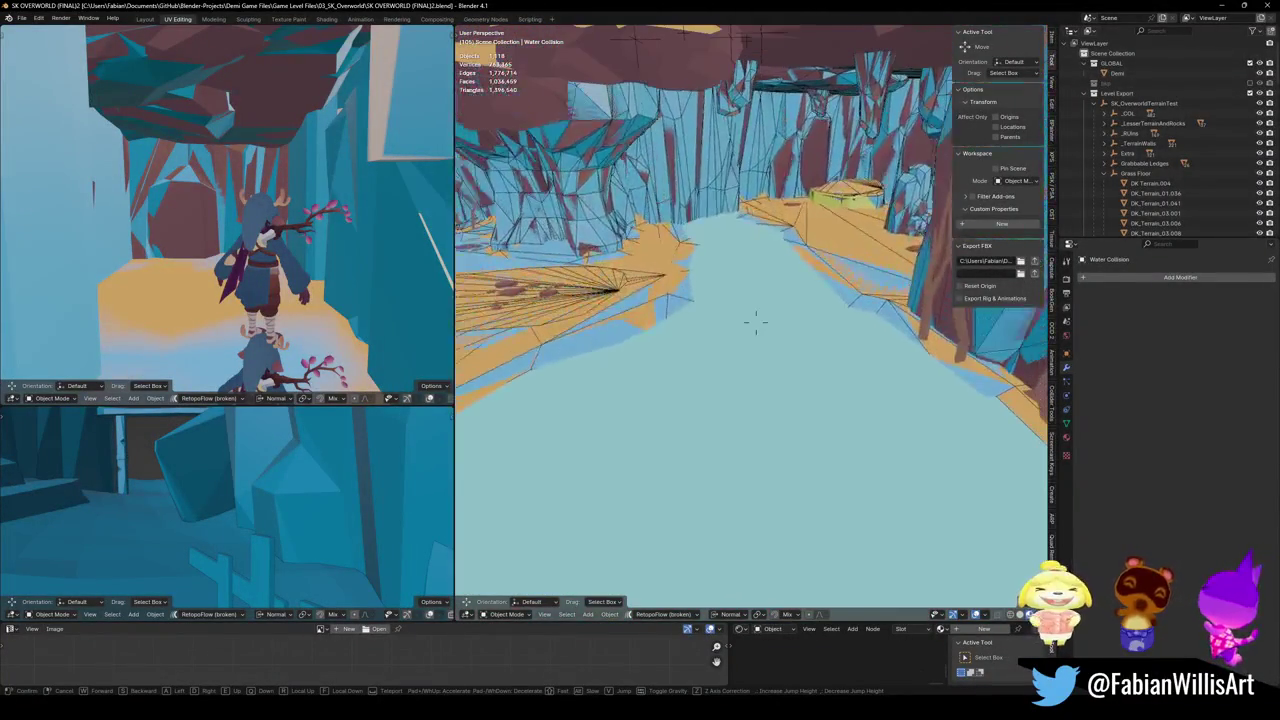
left_click(757, 320)
left_click(726, 346)
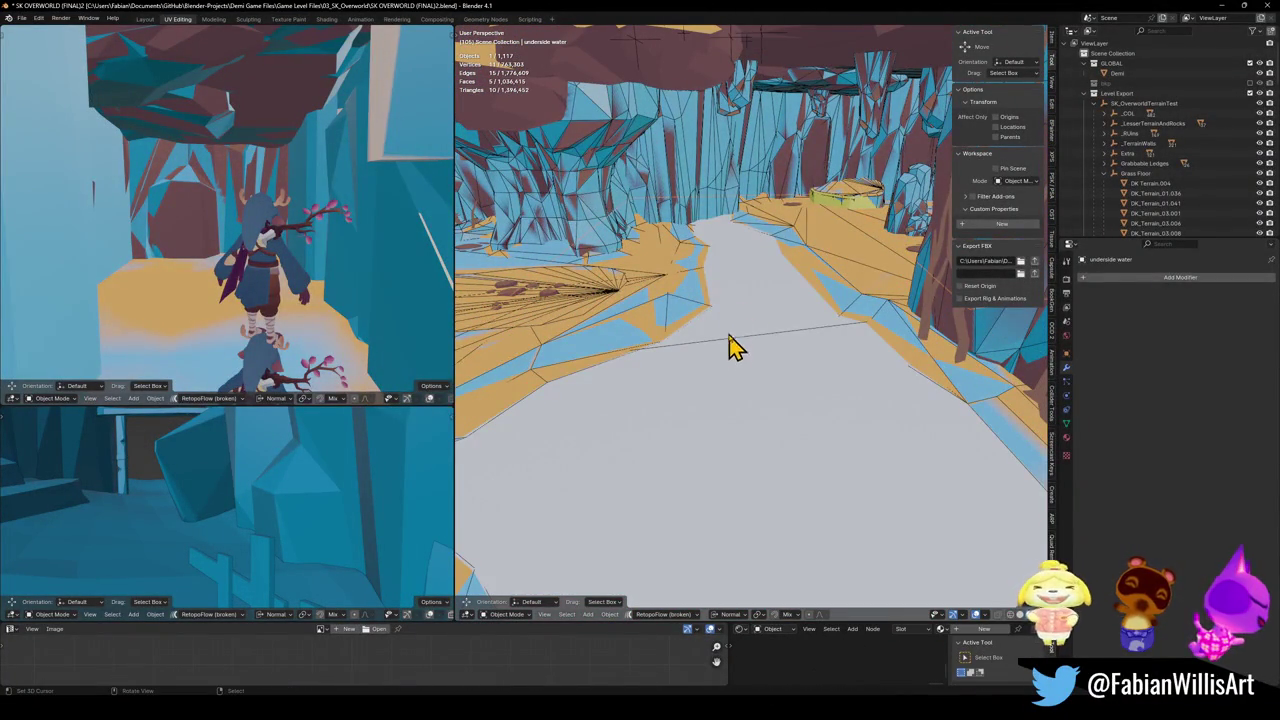
- Rename the underside water object to 'underwater', leaving Water Collision's name unchanged
key("shift+grave")
key("Escape")
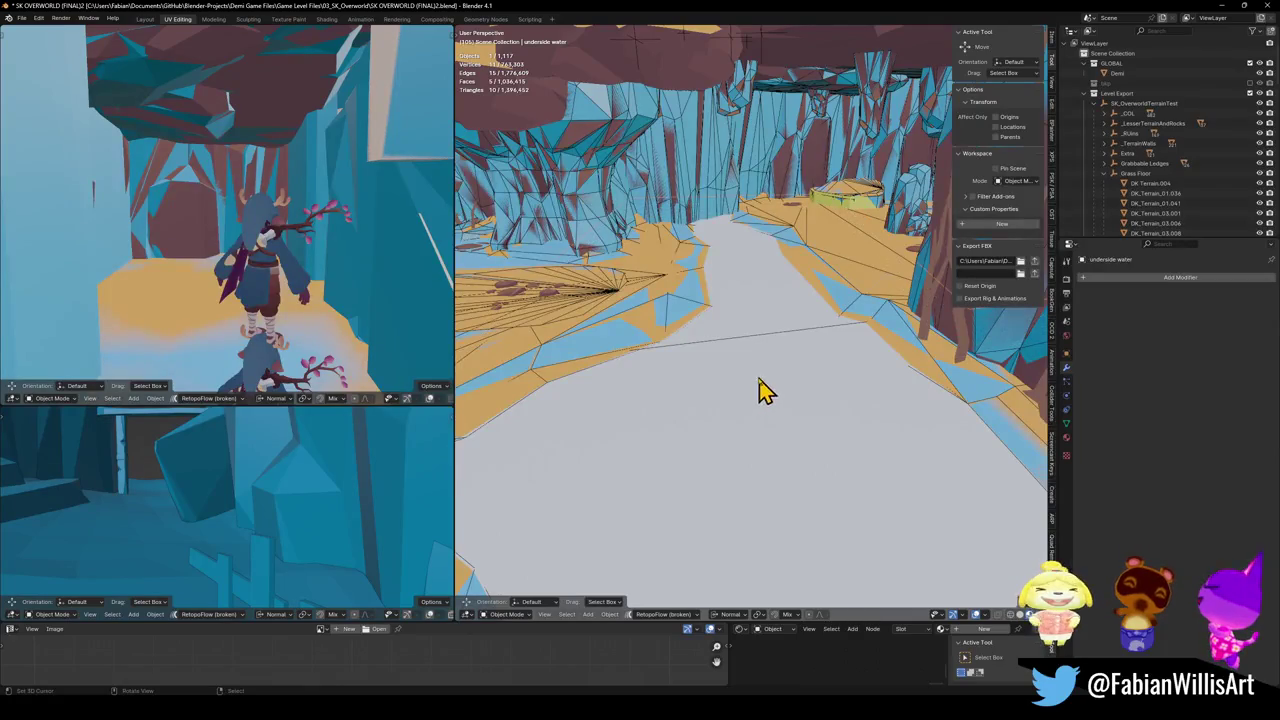
key("shift+grave")
left_click(686, 410)
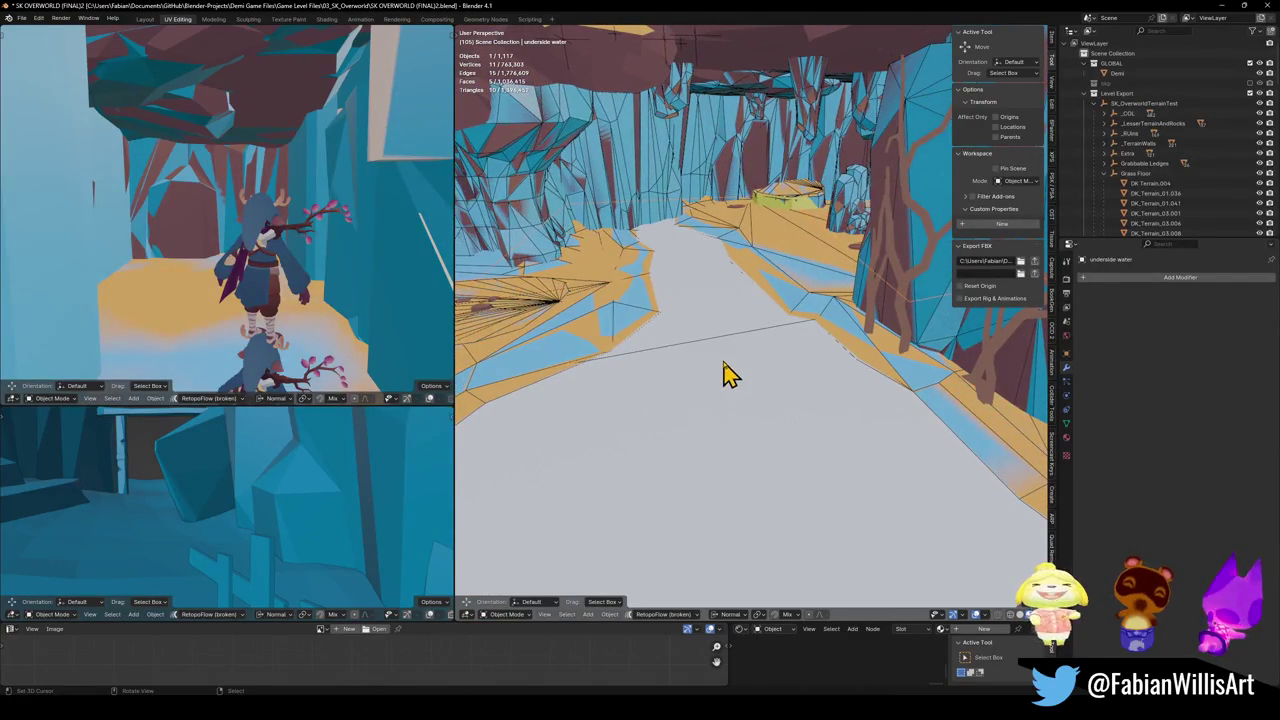
key("F2")
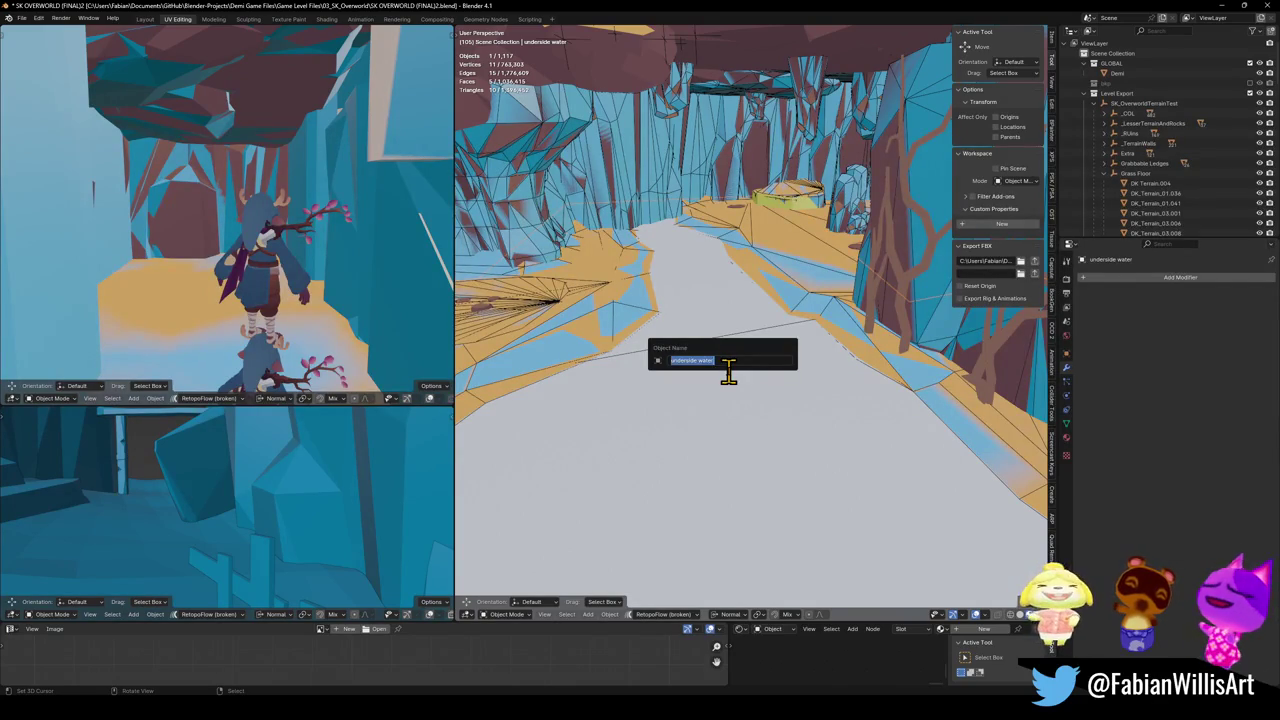
type("r")
key("Return")
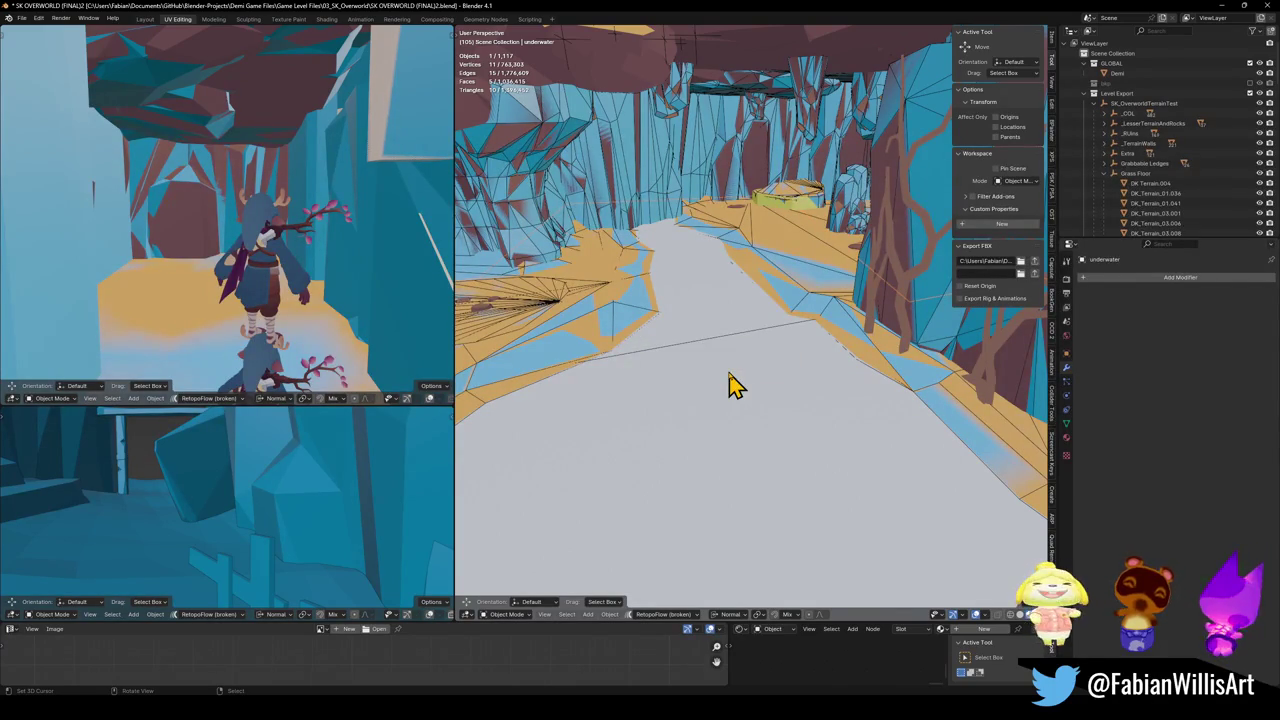
left_click(704, 360)
key("F2")
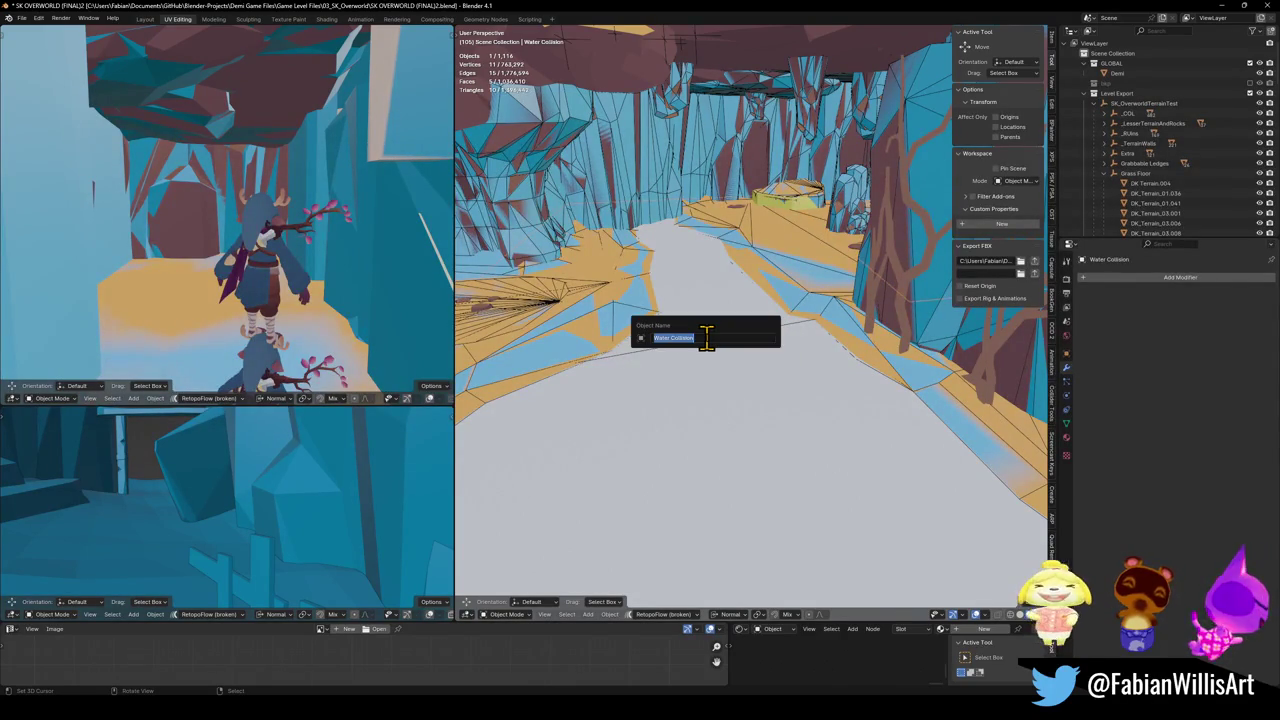
key("Escape")
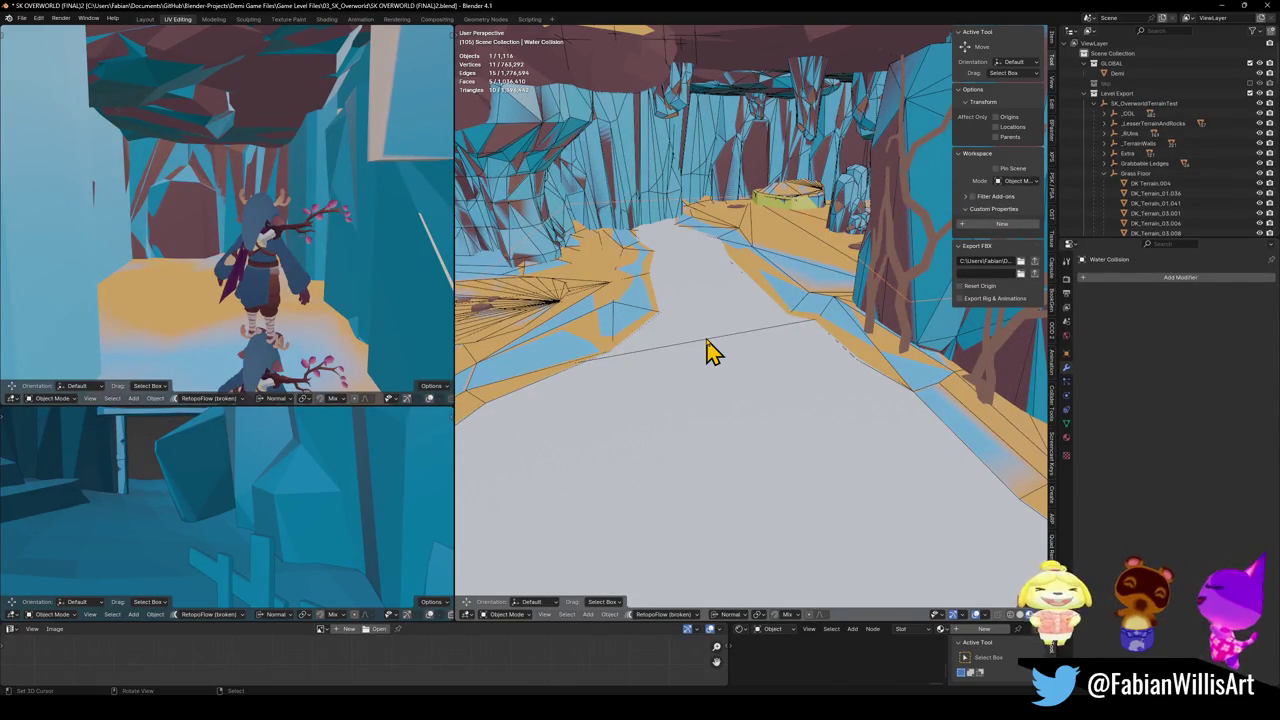
- Test hiding the grey plane and collision surface, unhide everything, and save the file
key("ctrl+z")
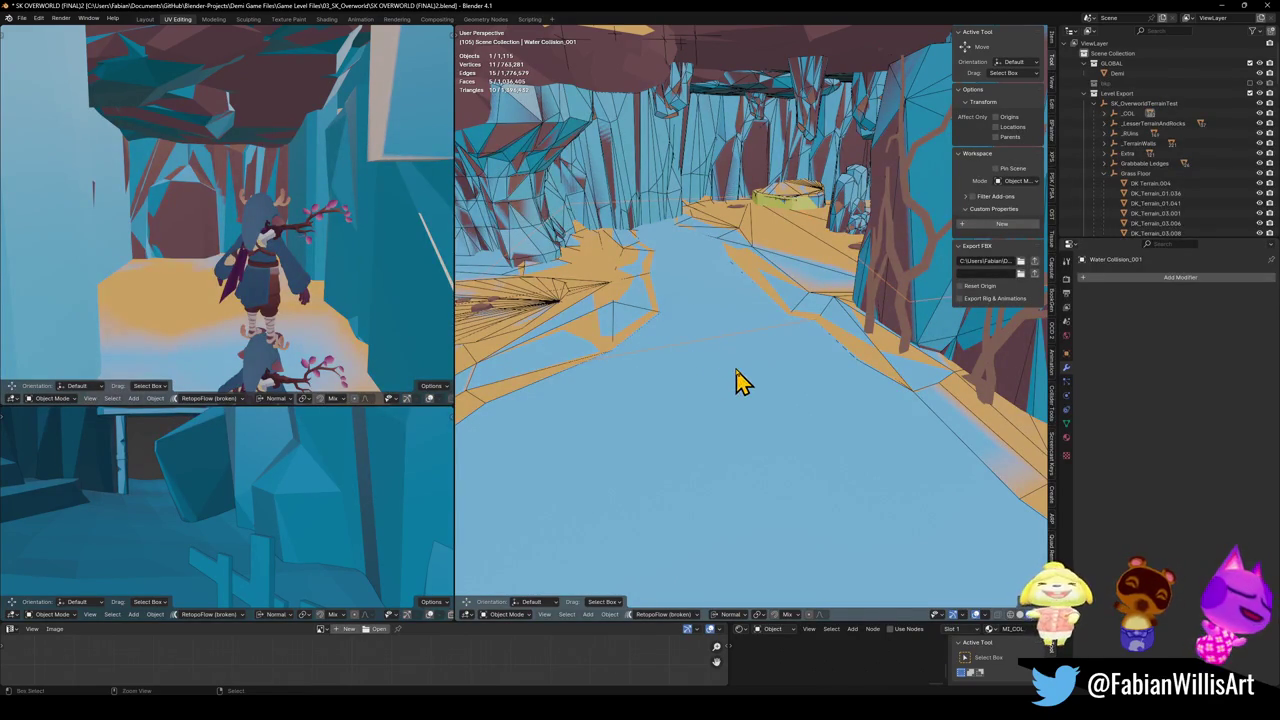
key("ctrl+z")
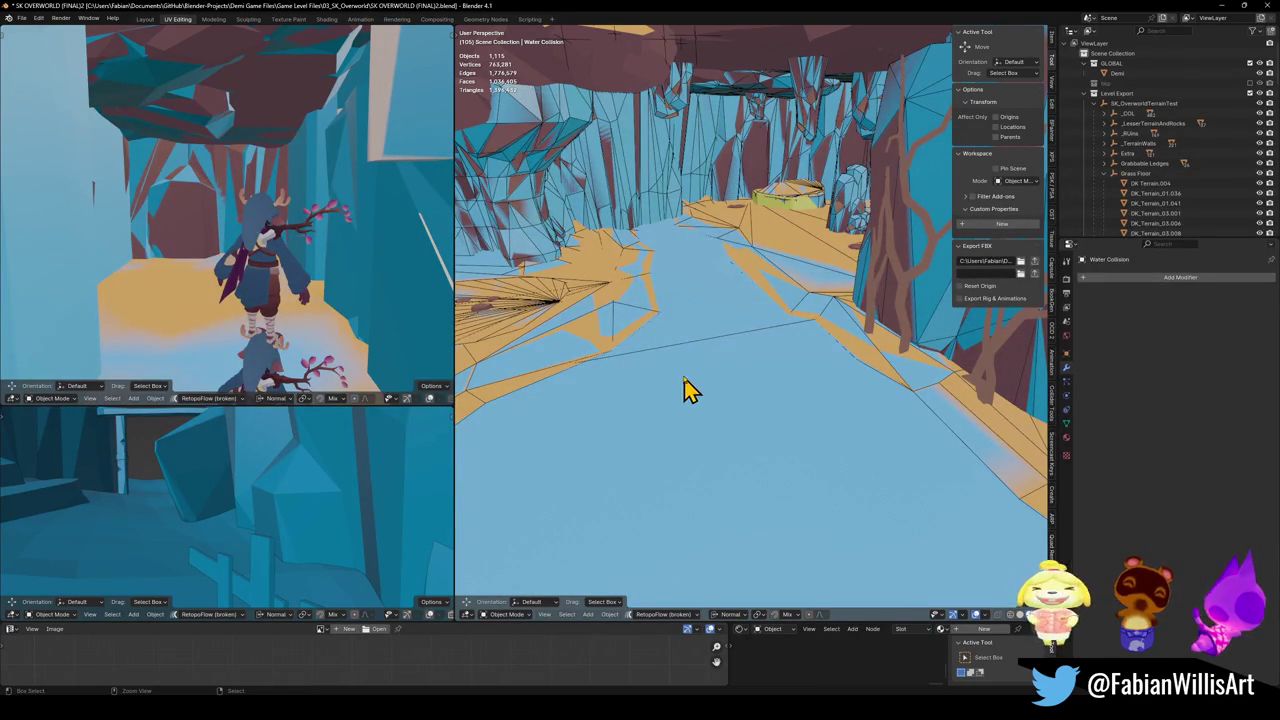
key("ctrl+shift+z")
key("ctrl+z")
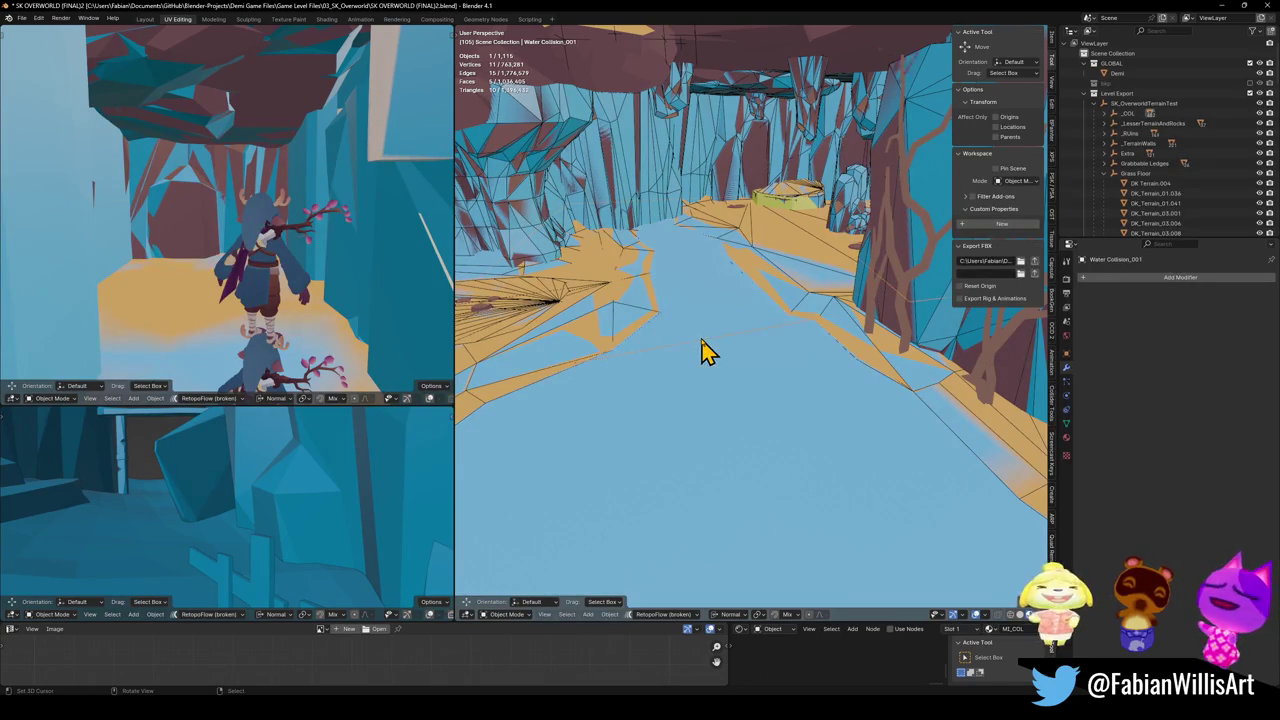
key("h")
key("alt+h")
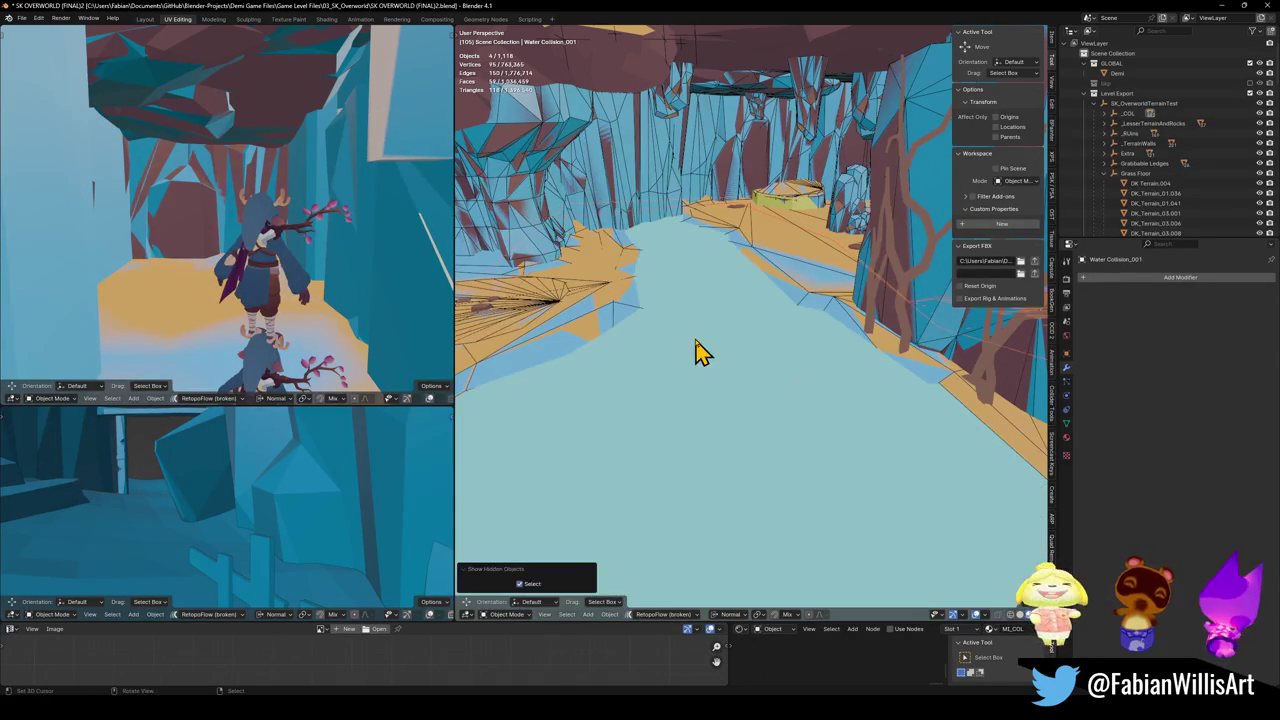
key("ctrl+s")
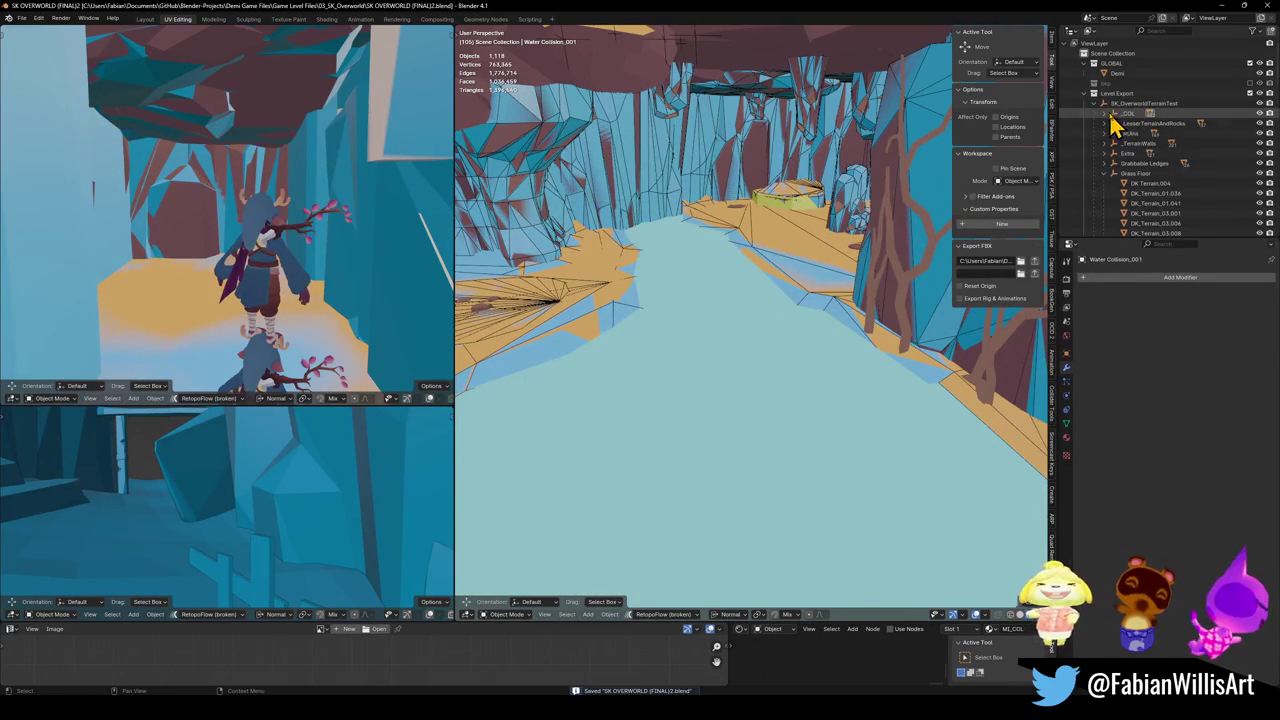
- Collapse Grass Floor and select the whole SK_OverworldTerrainTest hierarchy
left_click(1103, 173)
left_click(1130, 104)
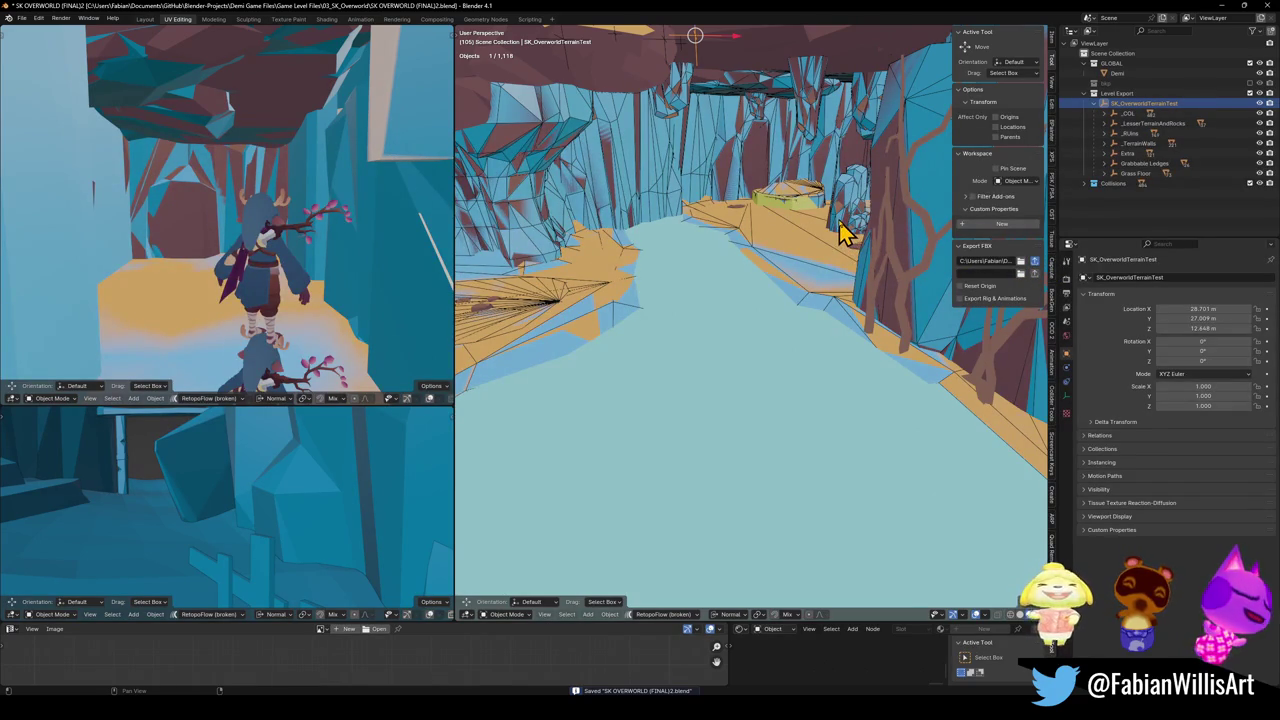
key("a")
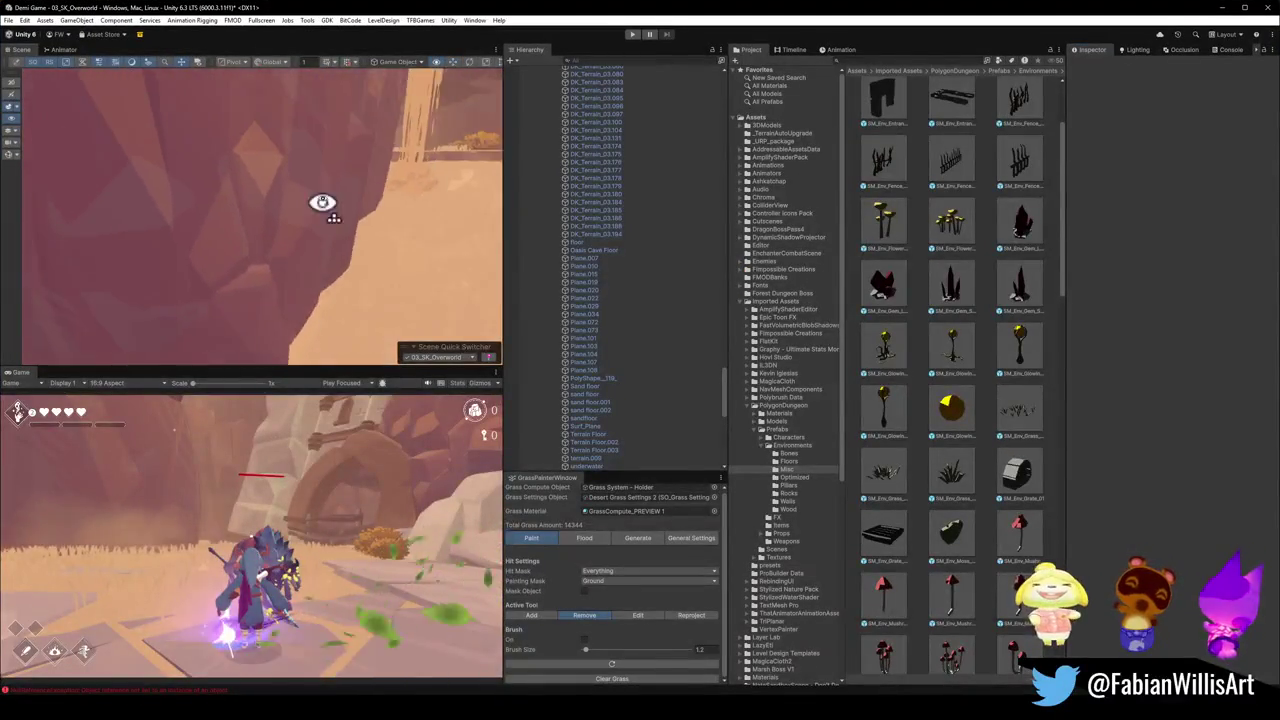
- Fly the Scene view around the river water, then select SK_OverworldTerrainTest
mouse_move(389, 159)
left_mouse_down()
mouse_move(360, 183)
mouse_move(123, 229)
mouse_move(337, 217)
mouse_move(143, 220)
mouse_move(280, 251)
mouse_move(347, 212)
left_mouse_up()
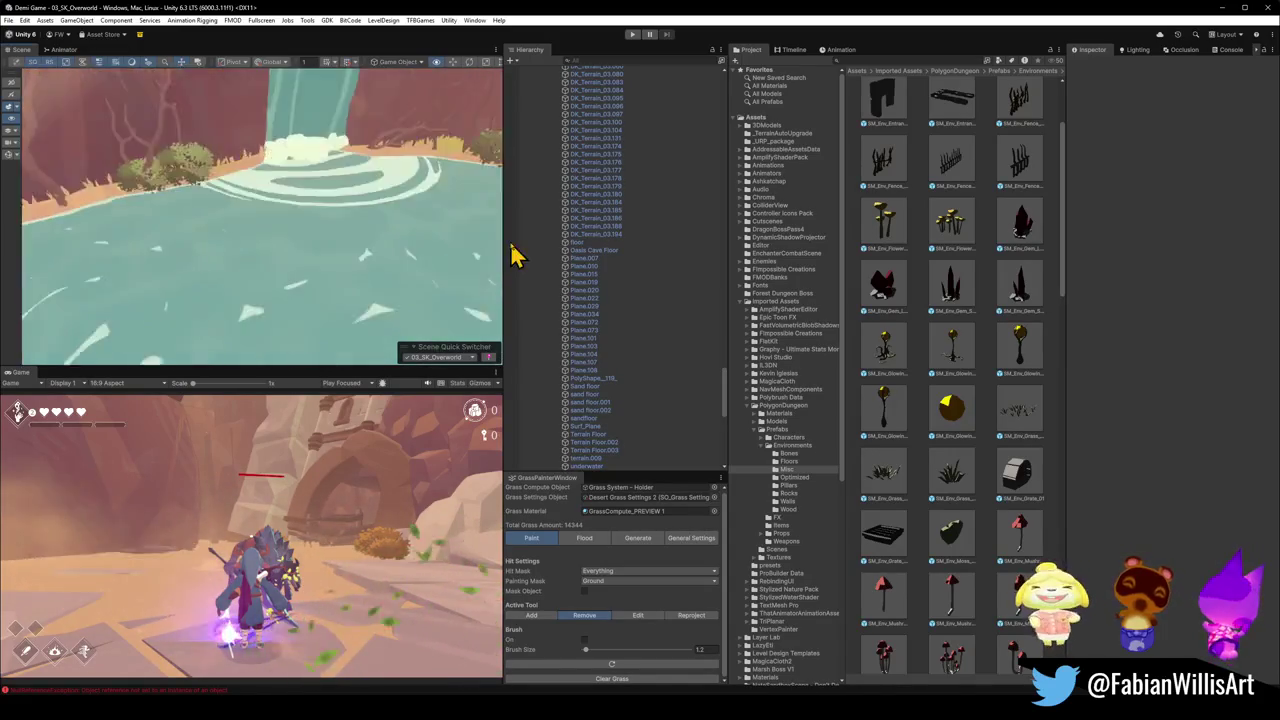
mouse_move(470, 230)
left_mouse_down()
mouse_move(408, 194)
mouse_move(463, 166)
mouse_move(426, 194)
mouse_move(305, 225)
mouse_move(126, 206)
mouse_move(143, 205)
mouse_move(189, 277)
left_mouse_up()
left_click(230, 290)
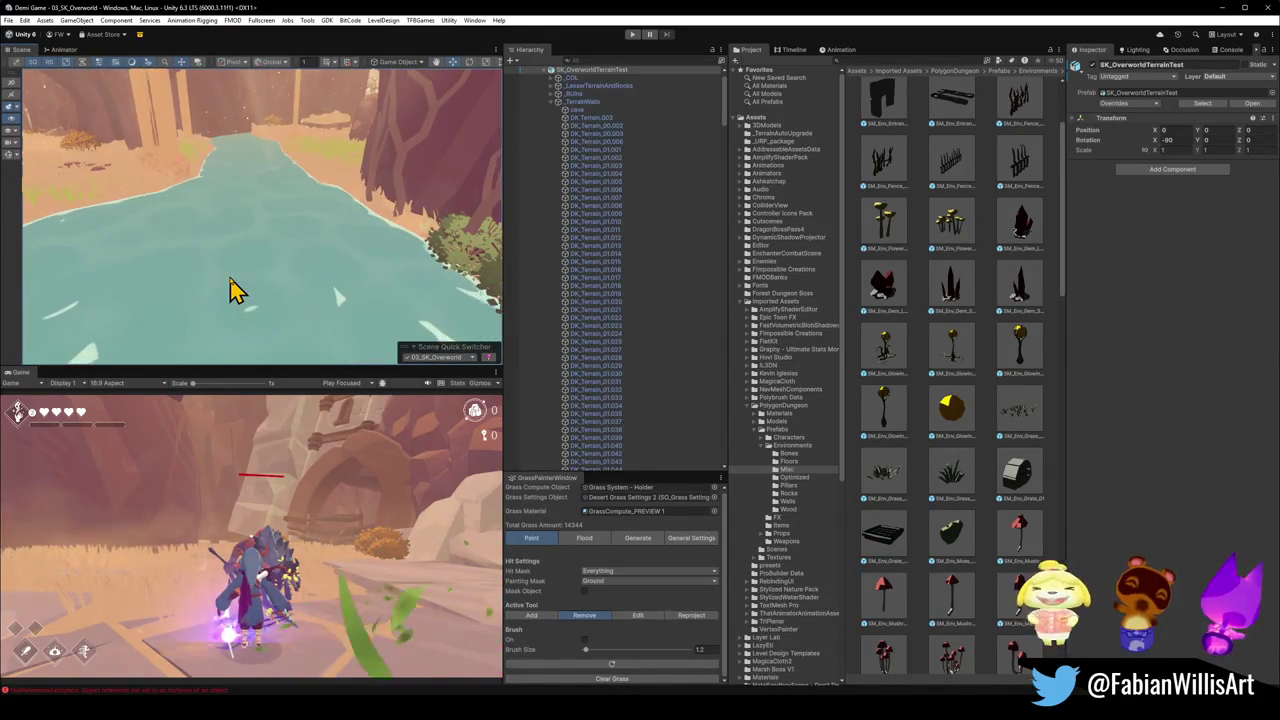
- On the Oasis water, try Specular Intensity at full, then lower it to about 0.344
left_click(230, 290)
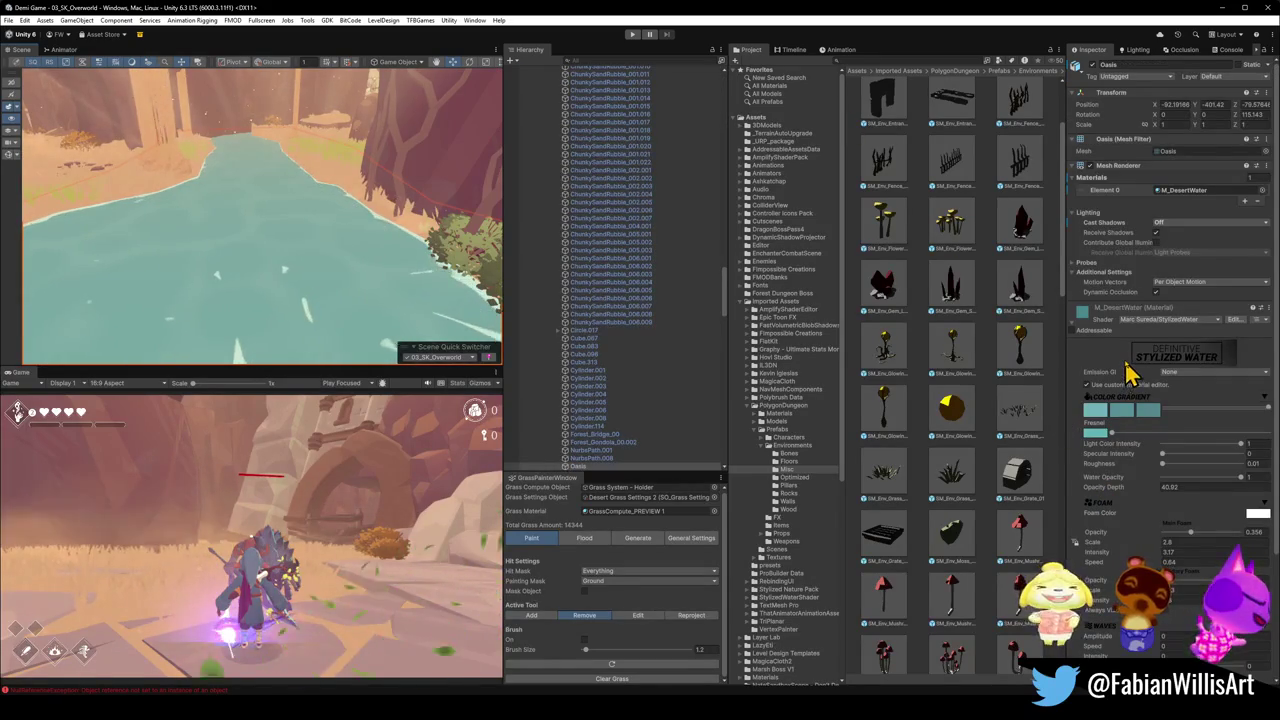
scroll(1128, 368, "down", 5)
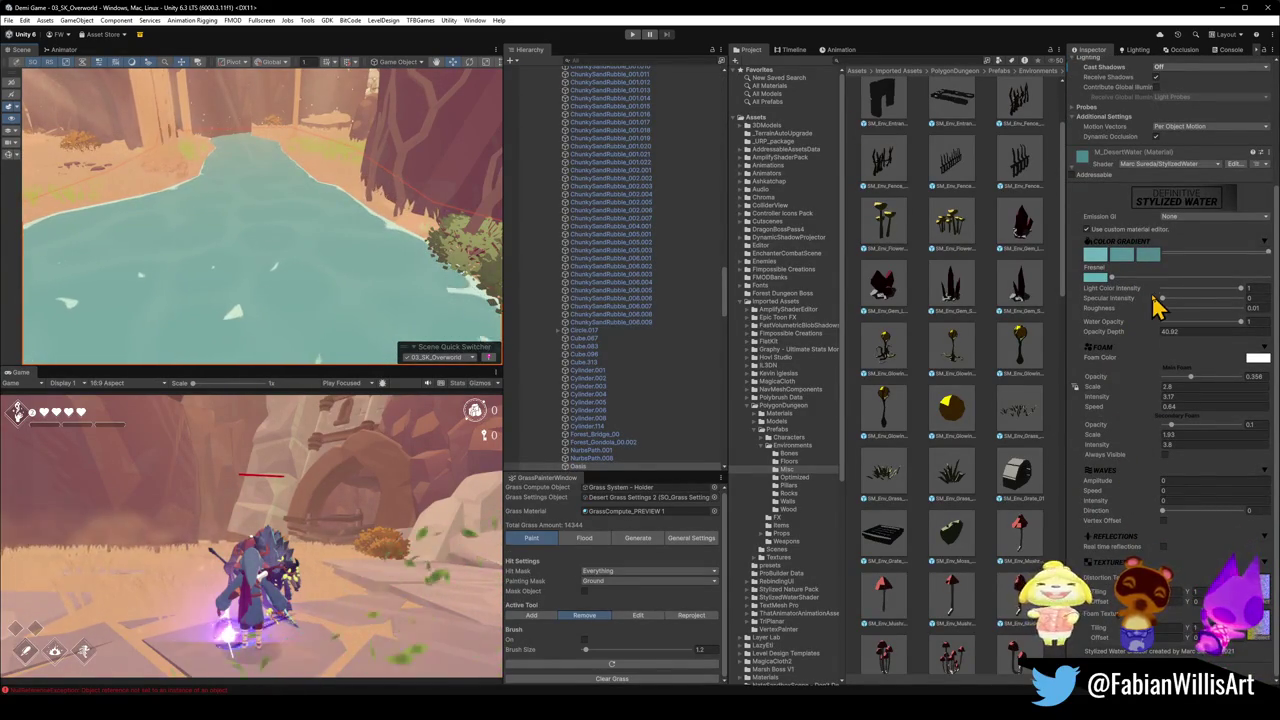
left_click_drag(1170, 312, 1166, 305)
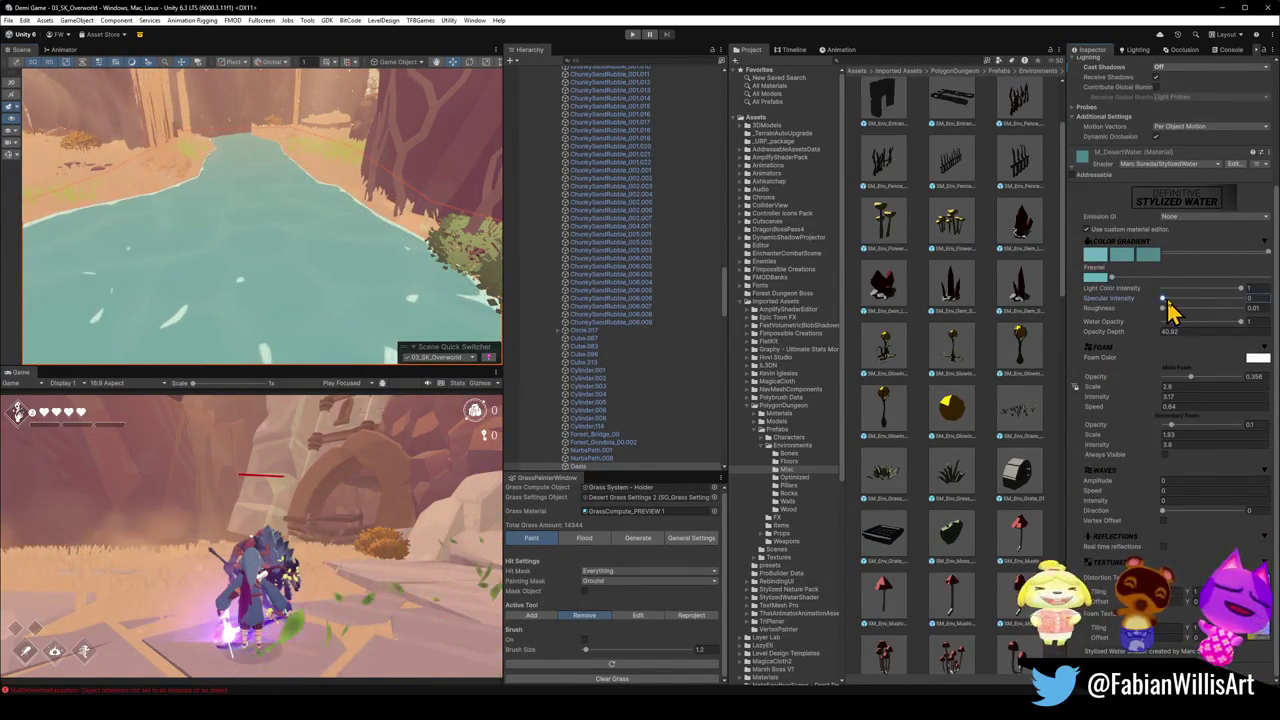
mouse_move(1257, 309)
left_mouse_down()
mouse_move(1191, 309)
mouse_move(1258, 320)
mouse_move(1166, 326)
mouse_move(1240, 334)
left_mouse_up()
mouse_move(258, 268)
left_mouse_down()
mouse_move(346, 217)
mouse_move(426, 203)
mouse_move(274, 251)
mouse_move(374, 251)
mouse_move(390, 268)
mouse_move(477, 257)
mouse_move(381, 260)
left_mouse_up()
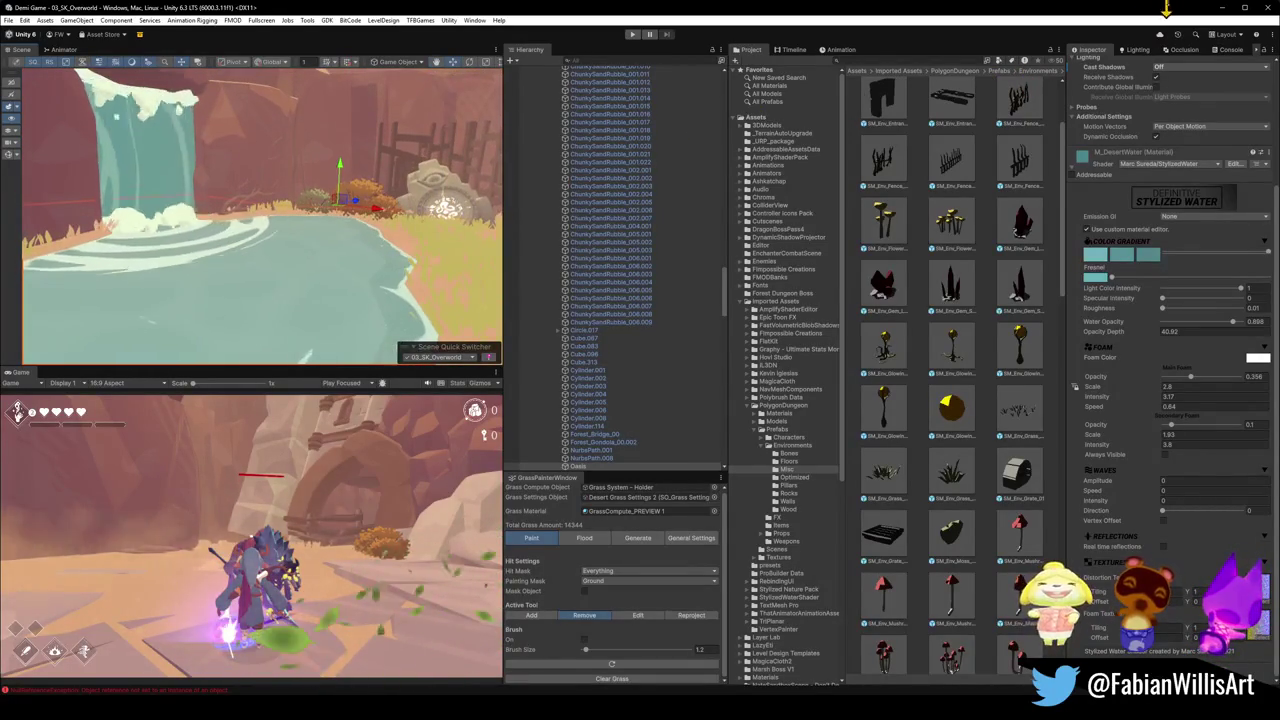
- Back in Blender, select the Water Collision floor, starting and cancelling a move
left_click(1225, 7)
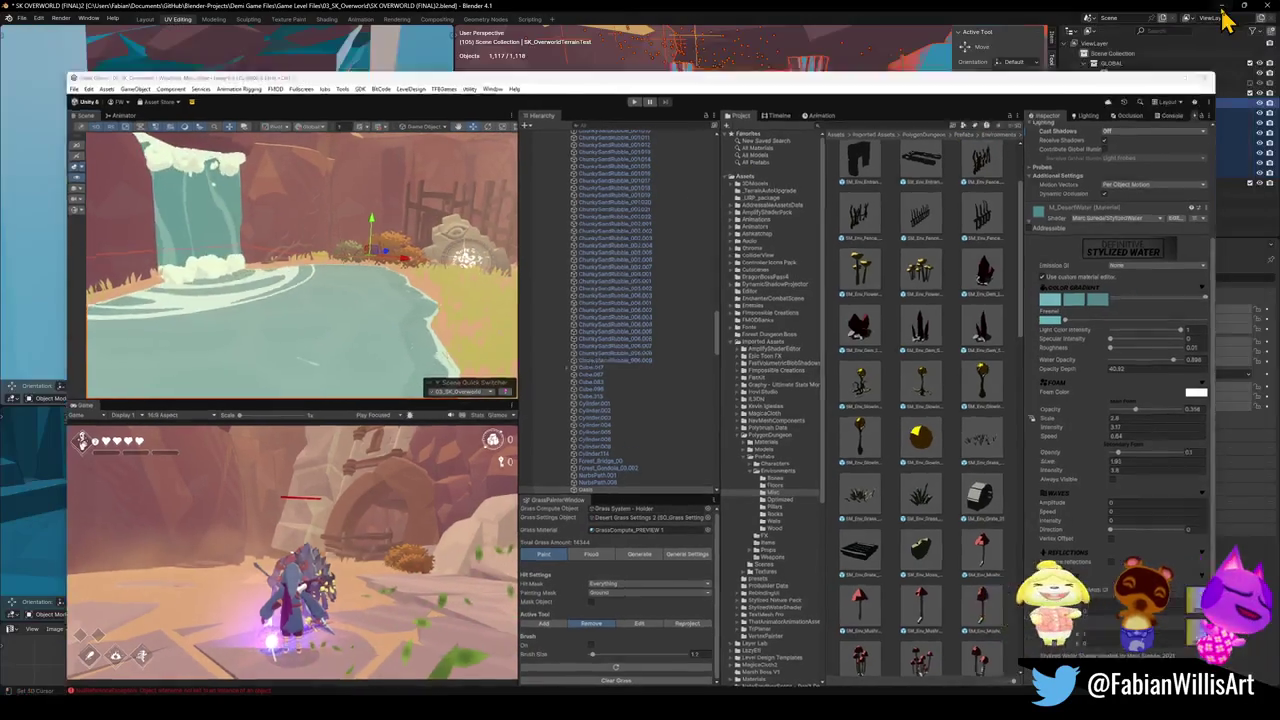
left_click(712, 352)
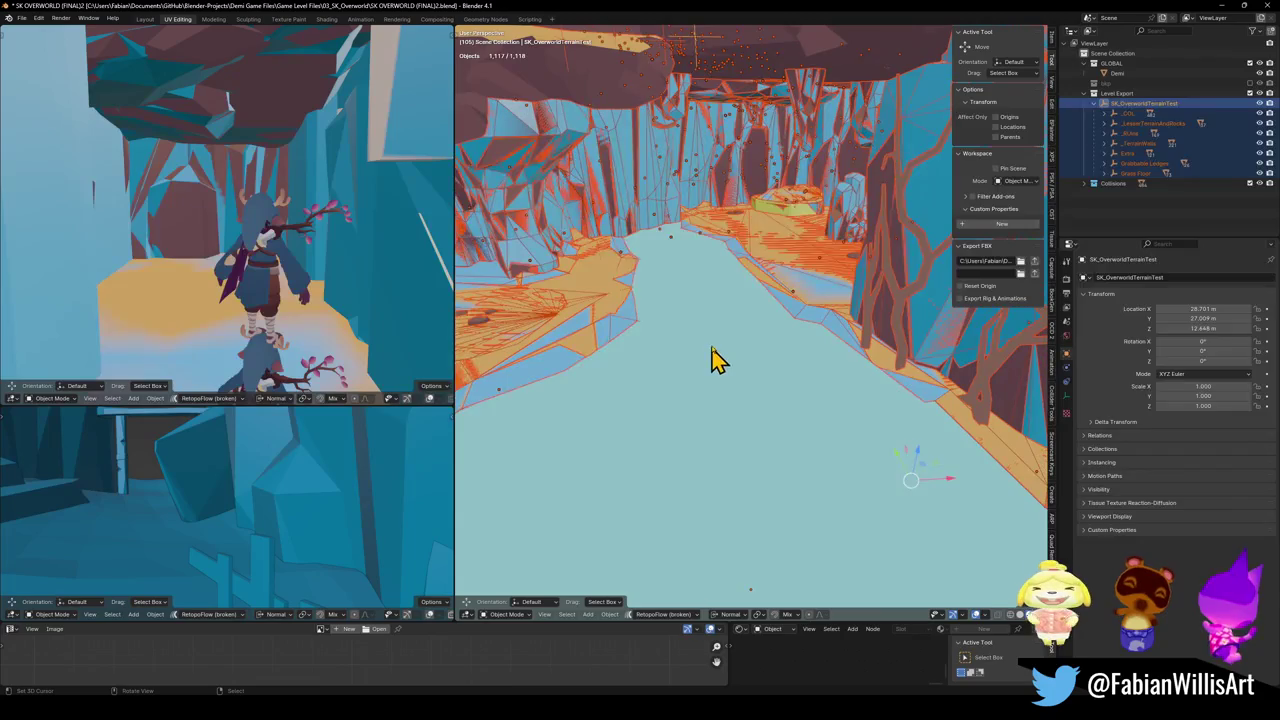
left_click(715, 383)
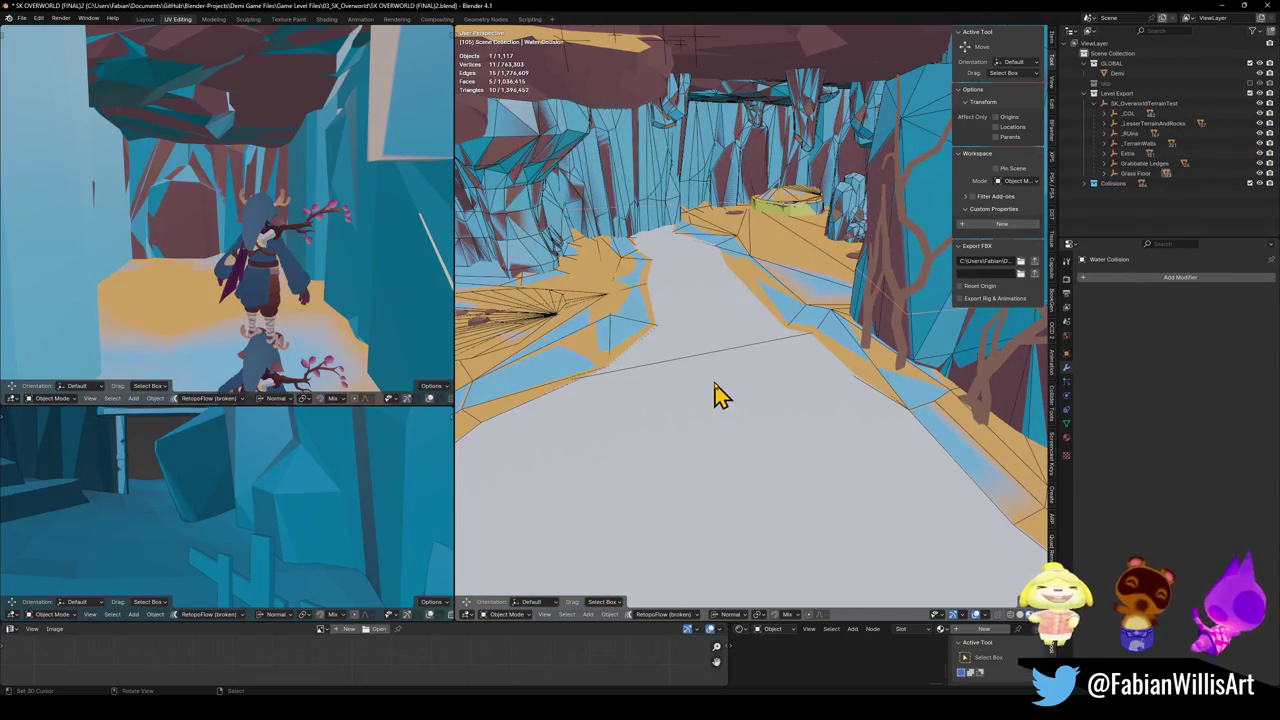
key("alt+z")
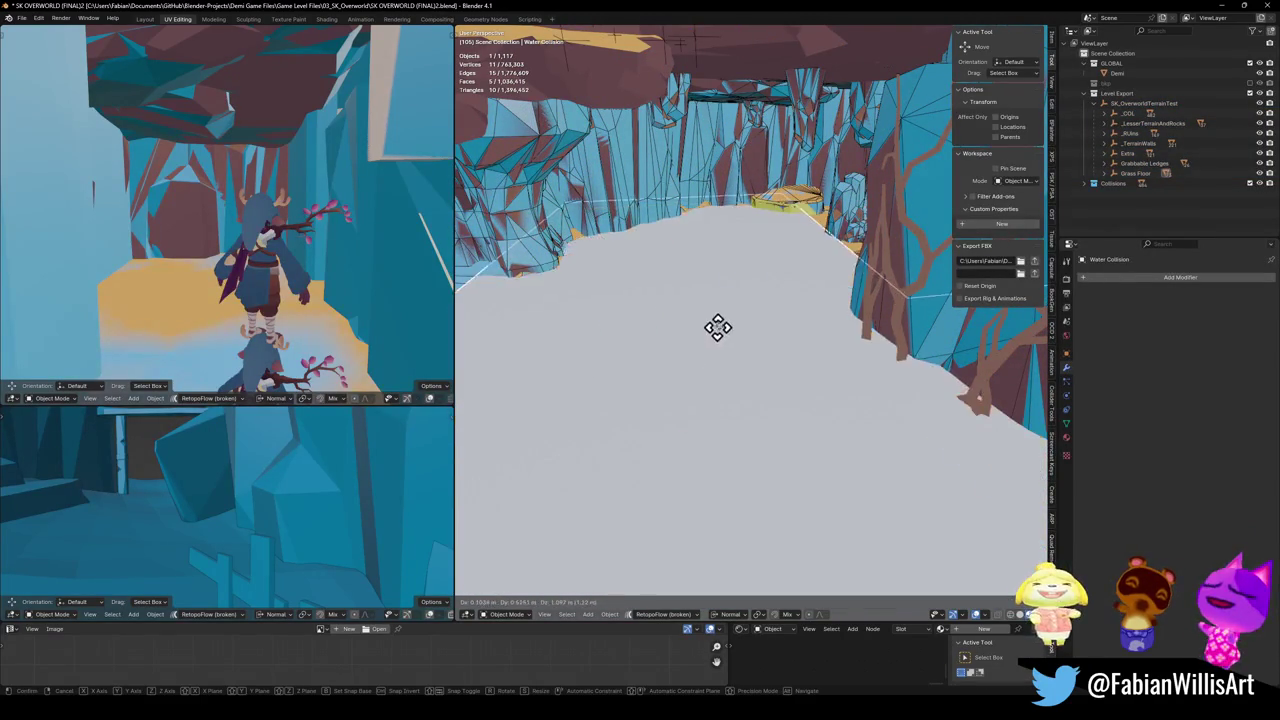
key("alt+z")
key("alt+z")
key("alt+z")
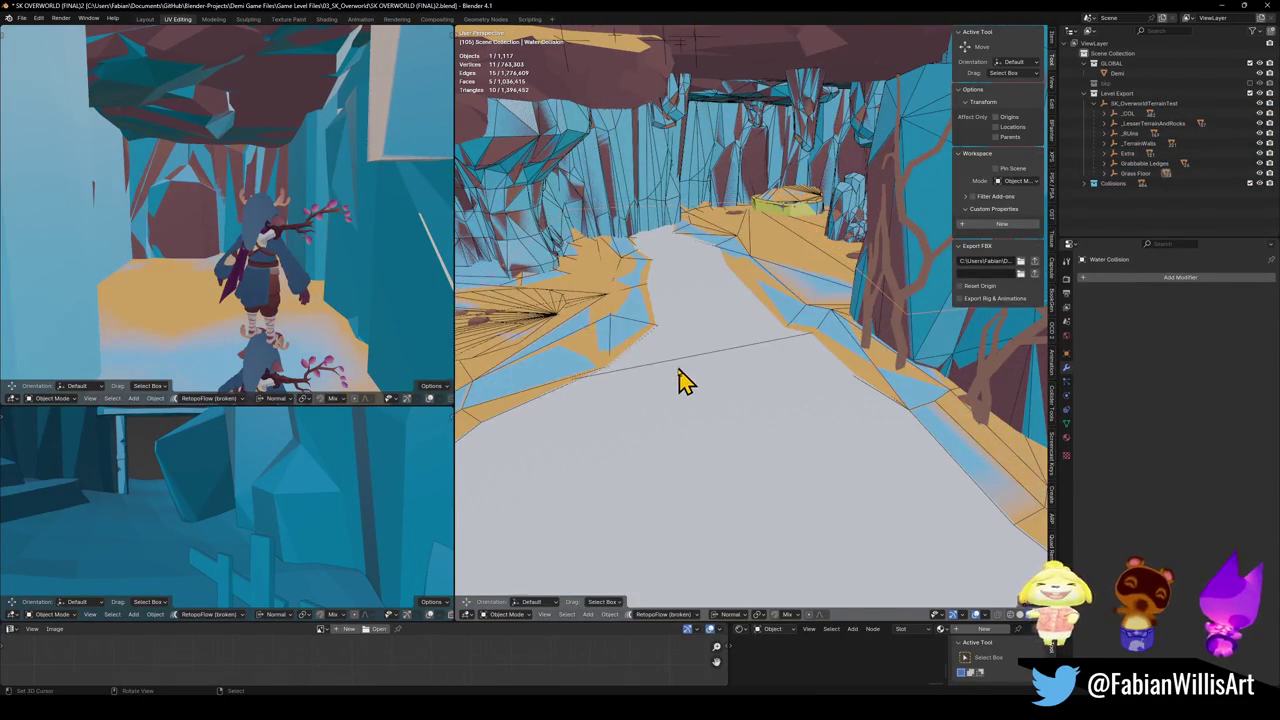
- Expand the _COL collection in the Outliner to view its objects
left_click(1106, 114)
scroll(1150, 180, "down", 5)
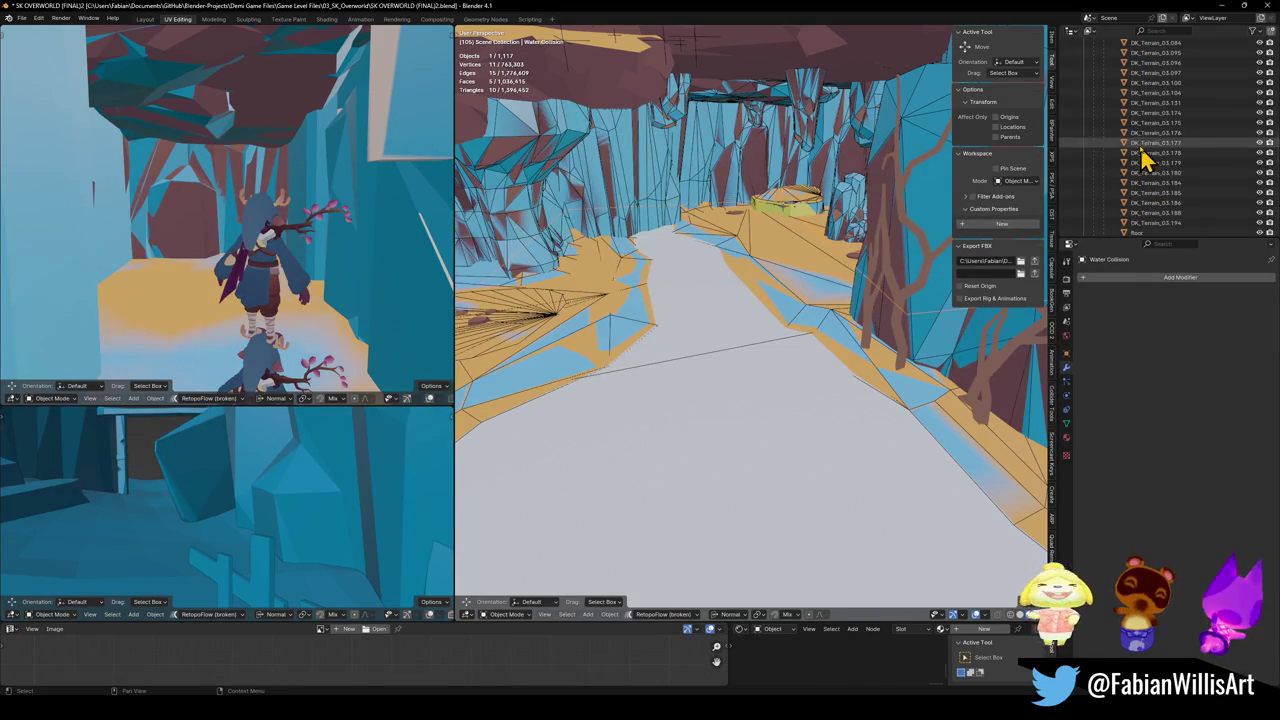
scroll(1145, 160, "up", 4)
scroll(1160, 160, "up", 4)
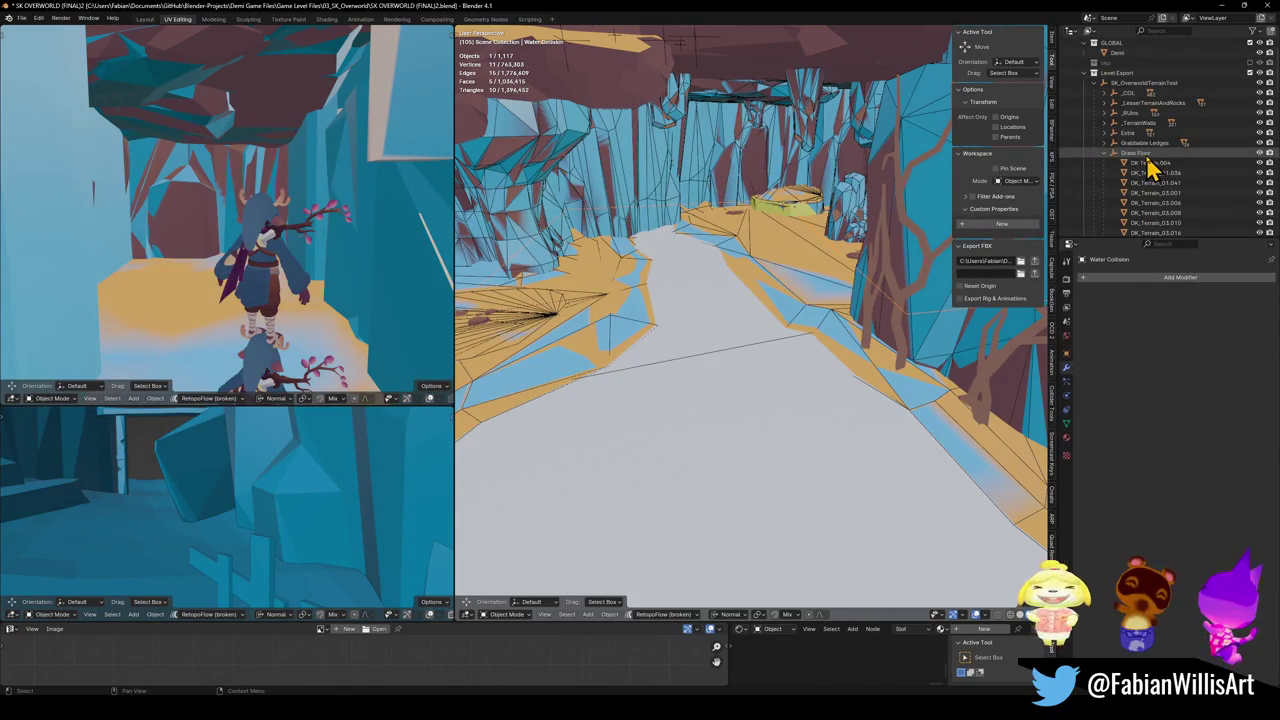
- Assign the Sand.001 material to the Water Collision floor
left_click(1066, 439)
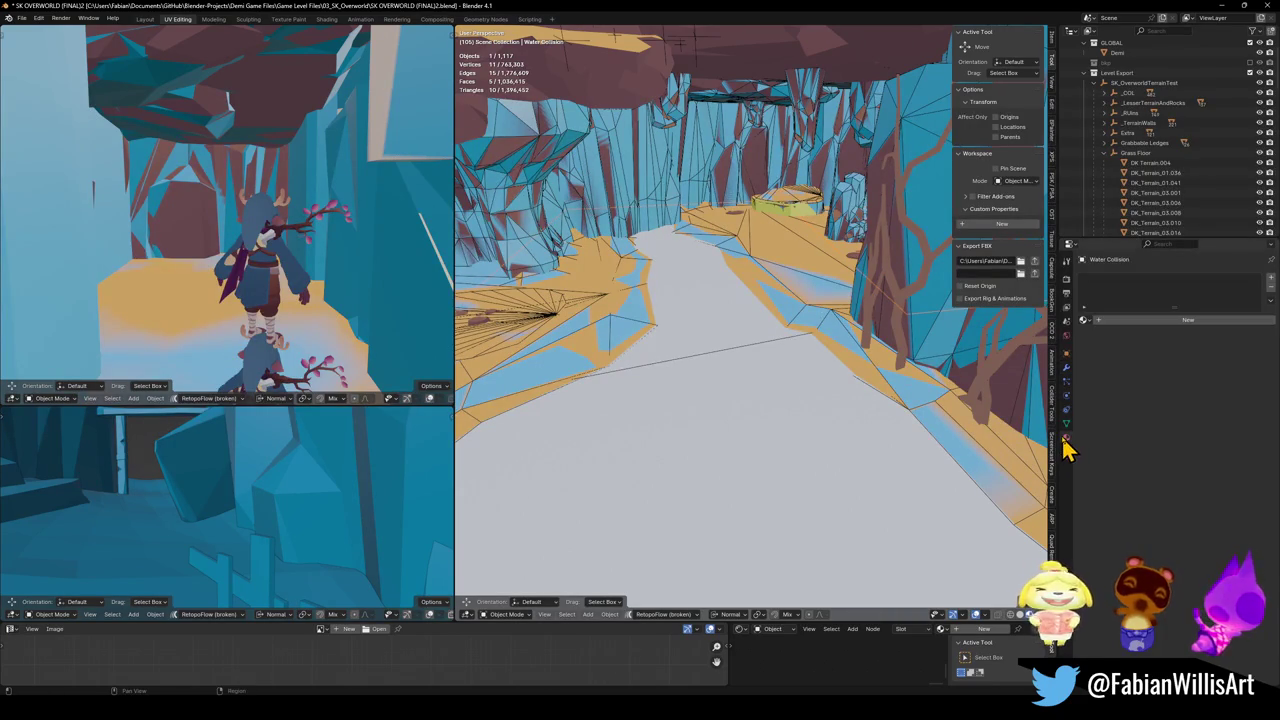
left_click(1084, 320)
type("sa")
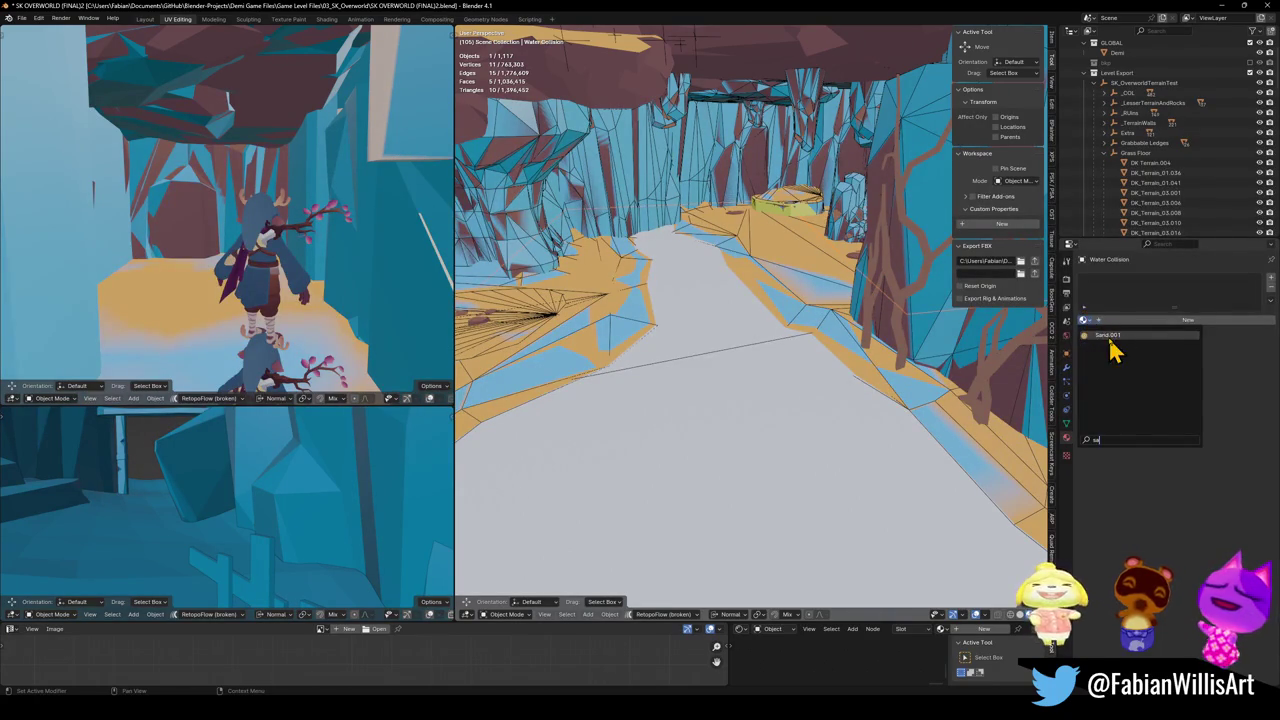
left_click(1110, 337)
- Cancel stray moves of the floor and undo its accidental duplicate
right_click(810, 385)
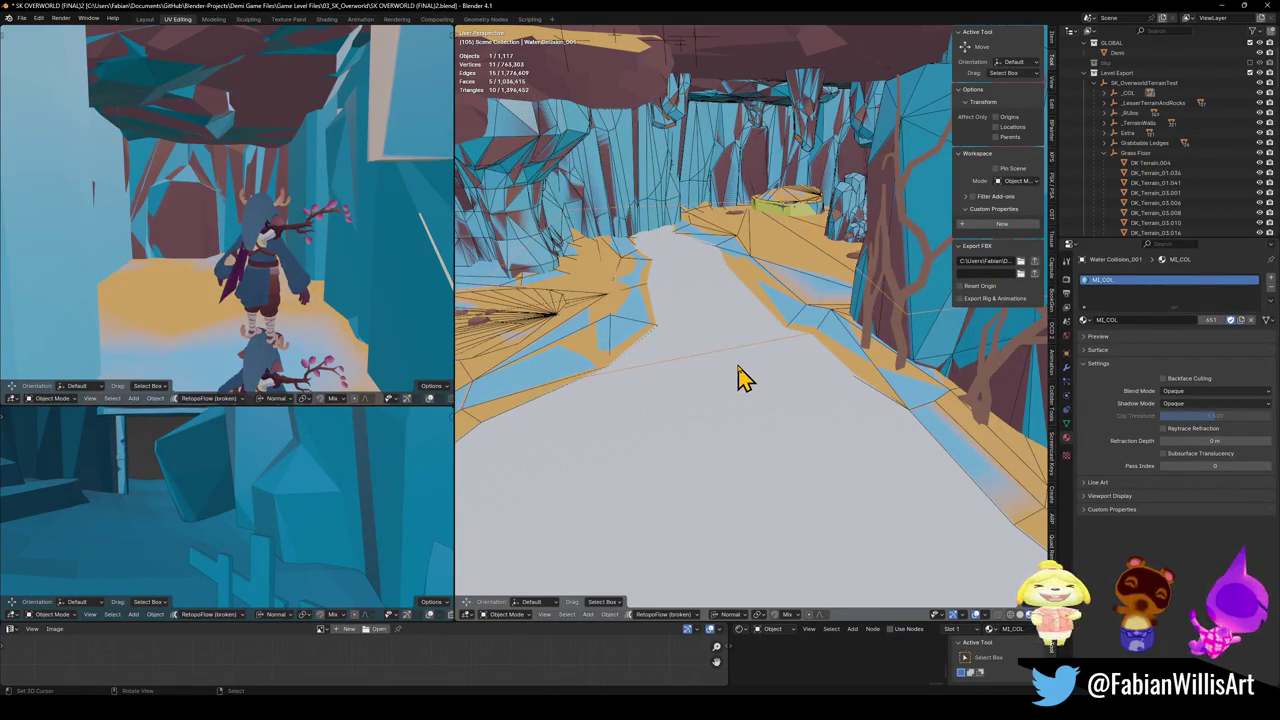
key("g")
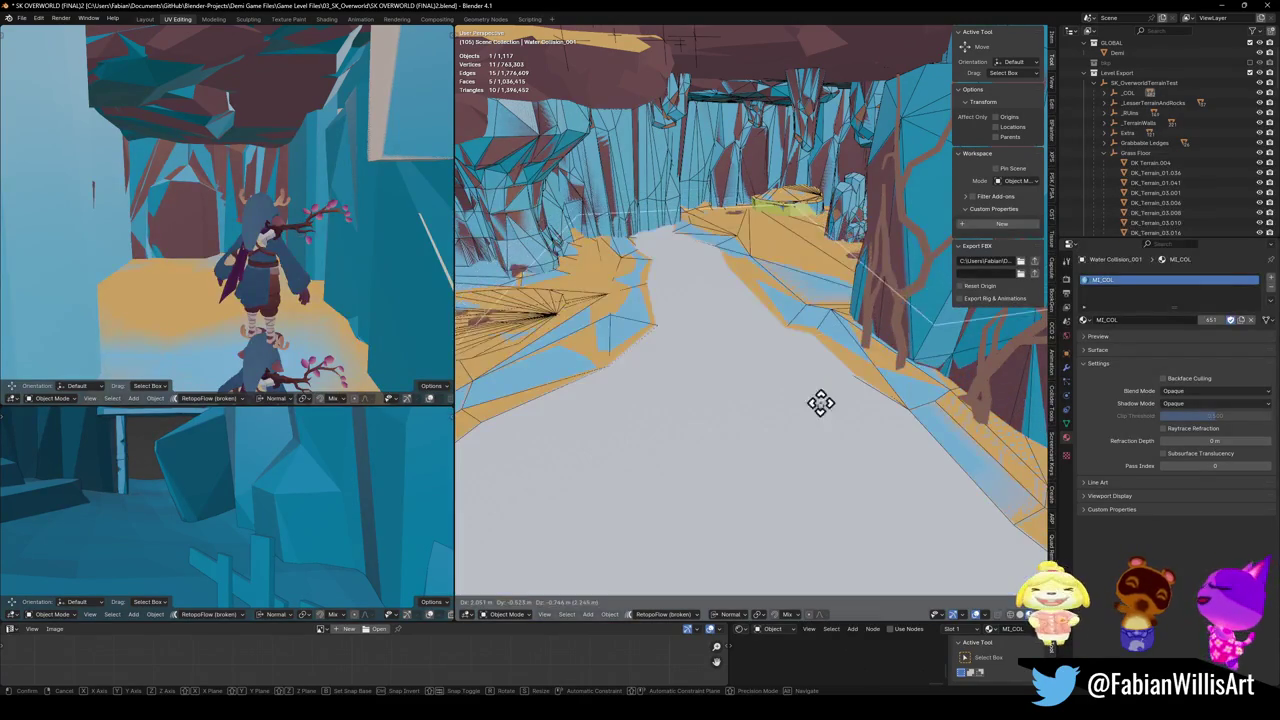
right_click(822, 445)
key("ctrl+z")
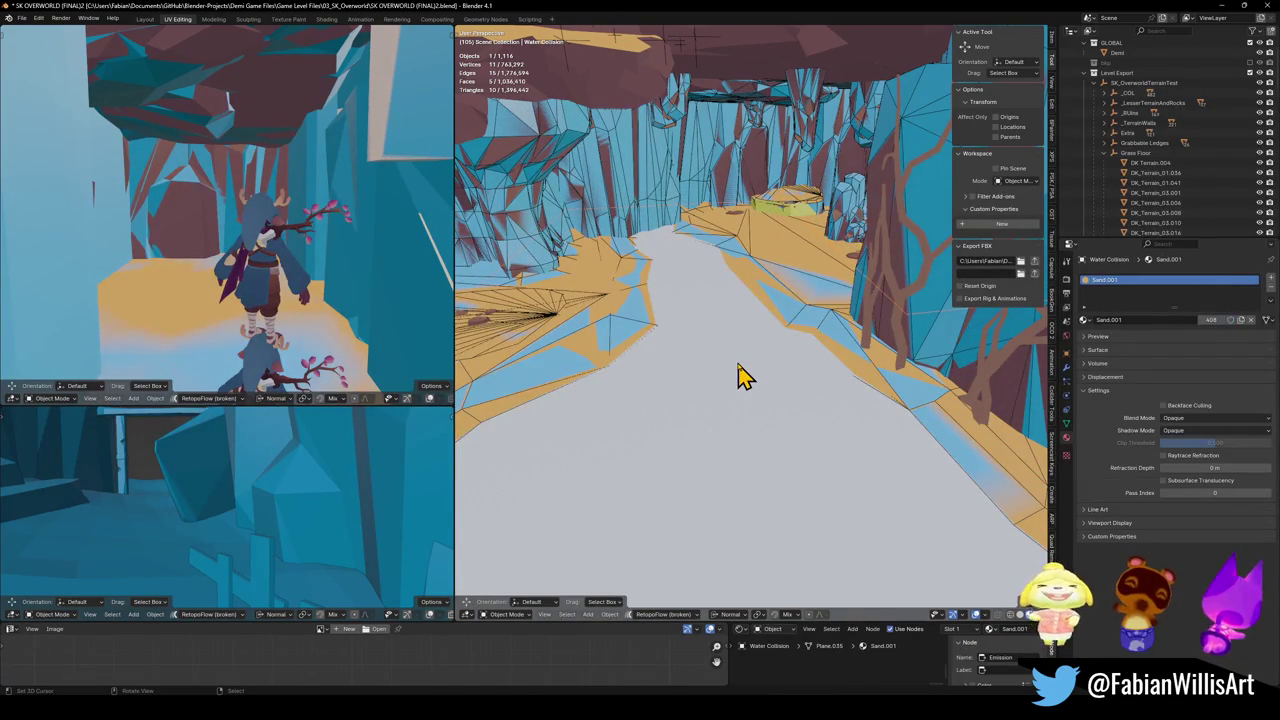
key("g")
right_click(800, 378)
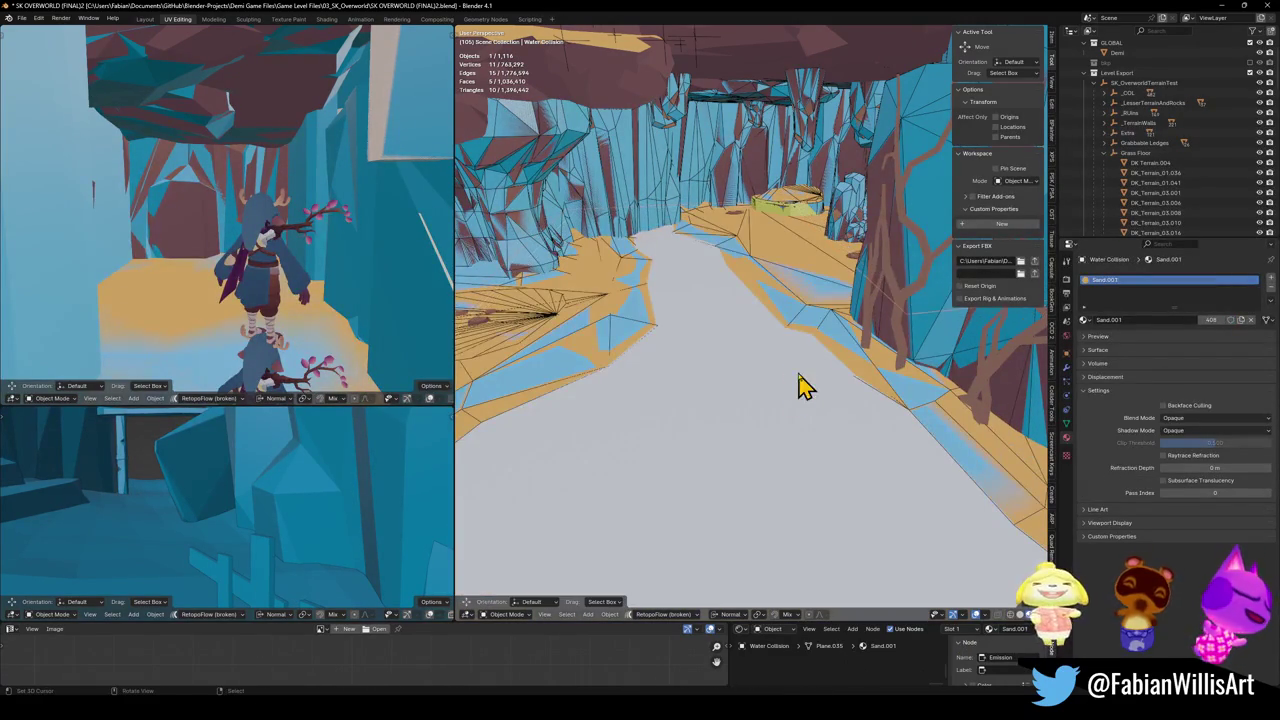
- Select the underwater floor and try moving it along Z, then cancel
left_click(755, 375)
key("g")
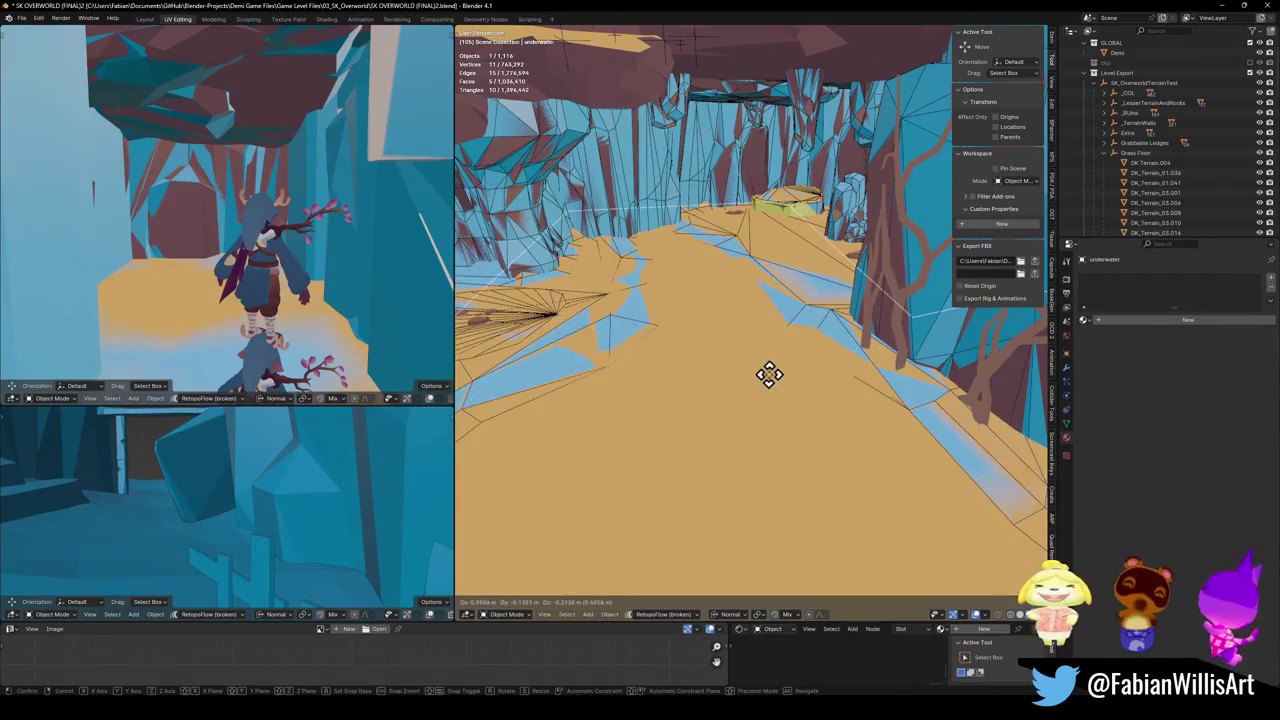
key("z")
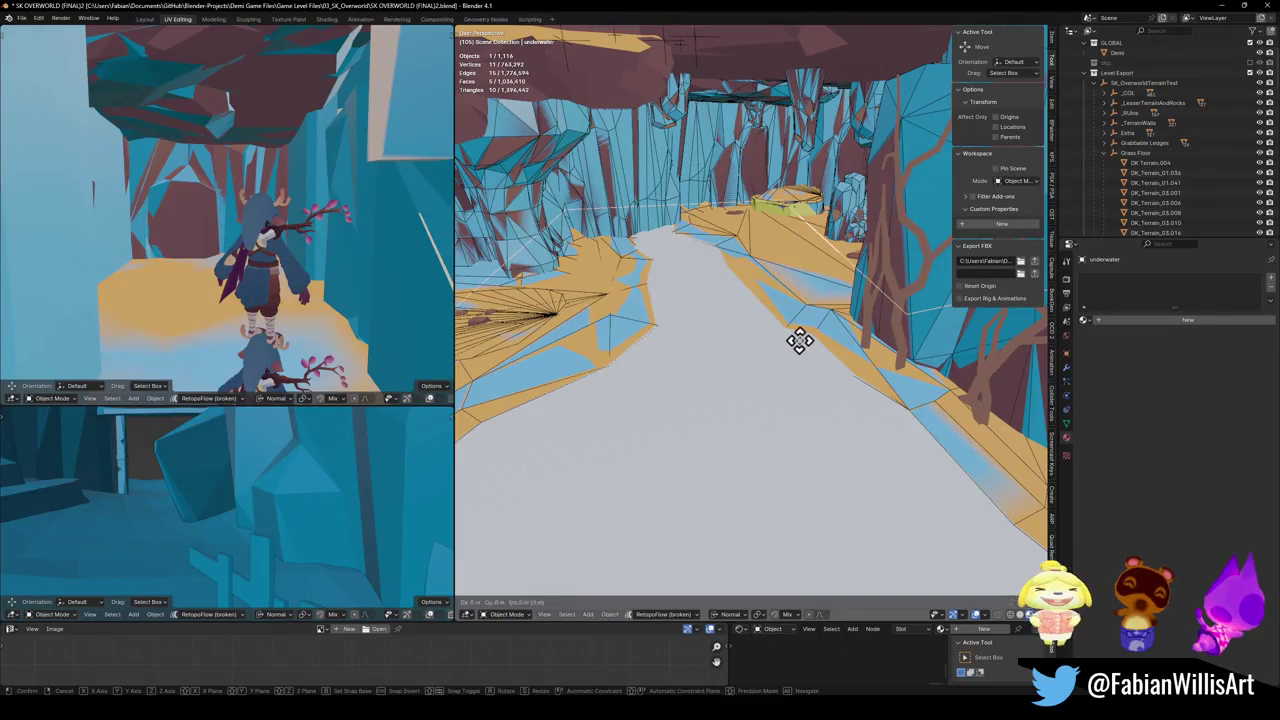
key("z")
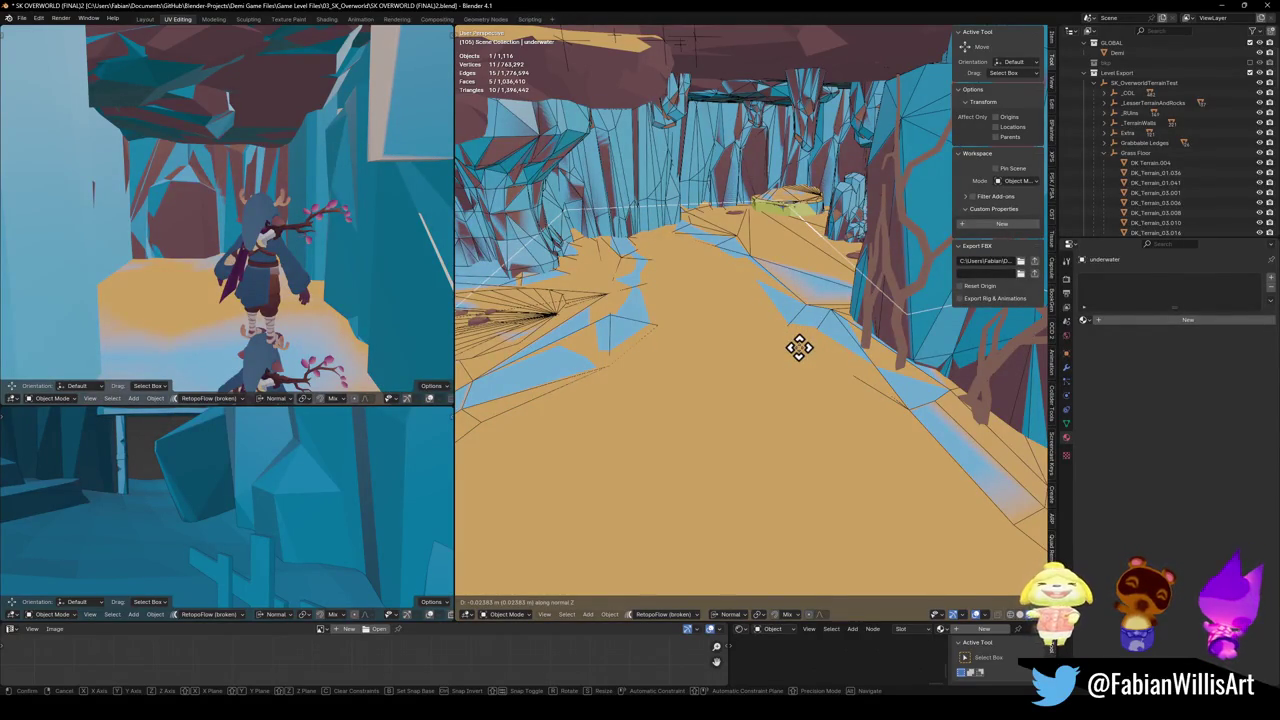
key("Escape")
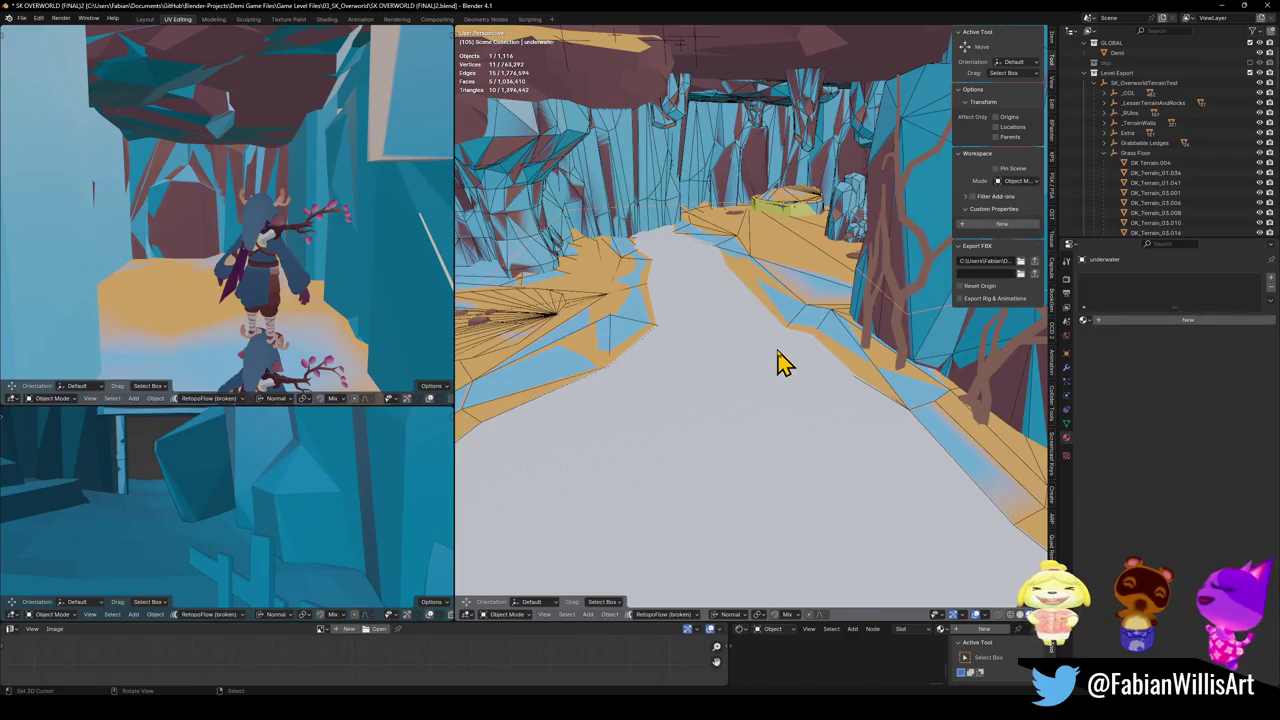
- Delete the grey underwater floor, unhide the pool water, save, and select every object
key("ctrl+z")
key("ctrl+z")
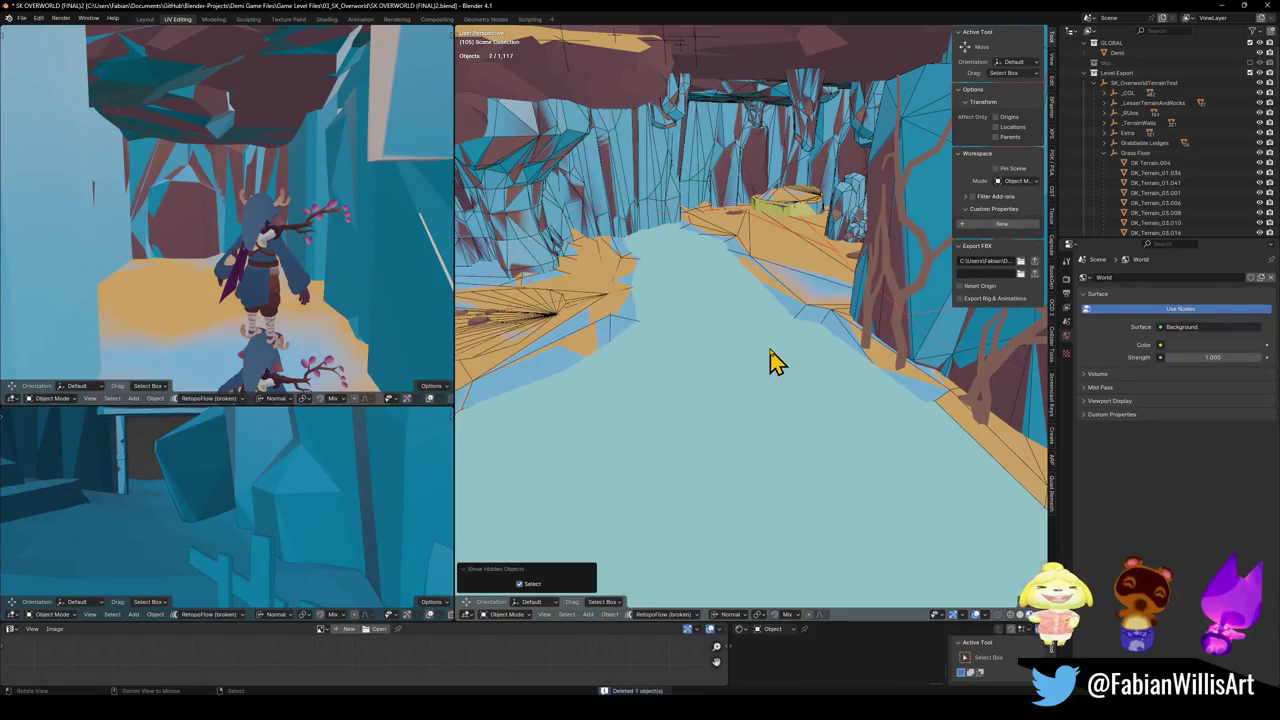
key("ctrl+s")
left_click(1135, 83)
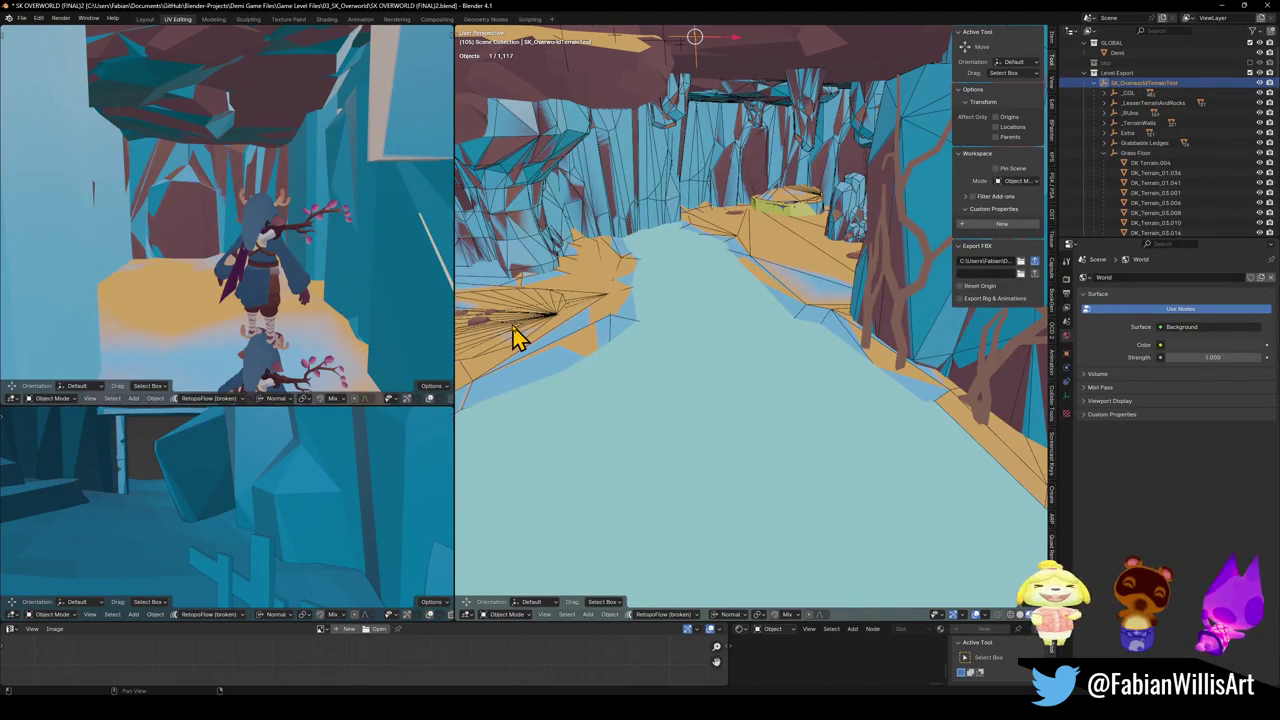
key("a")
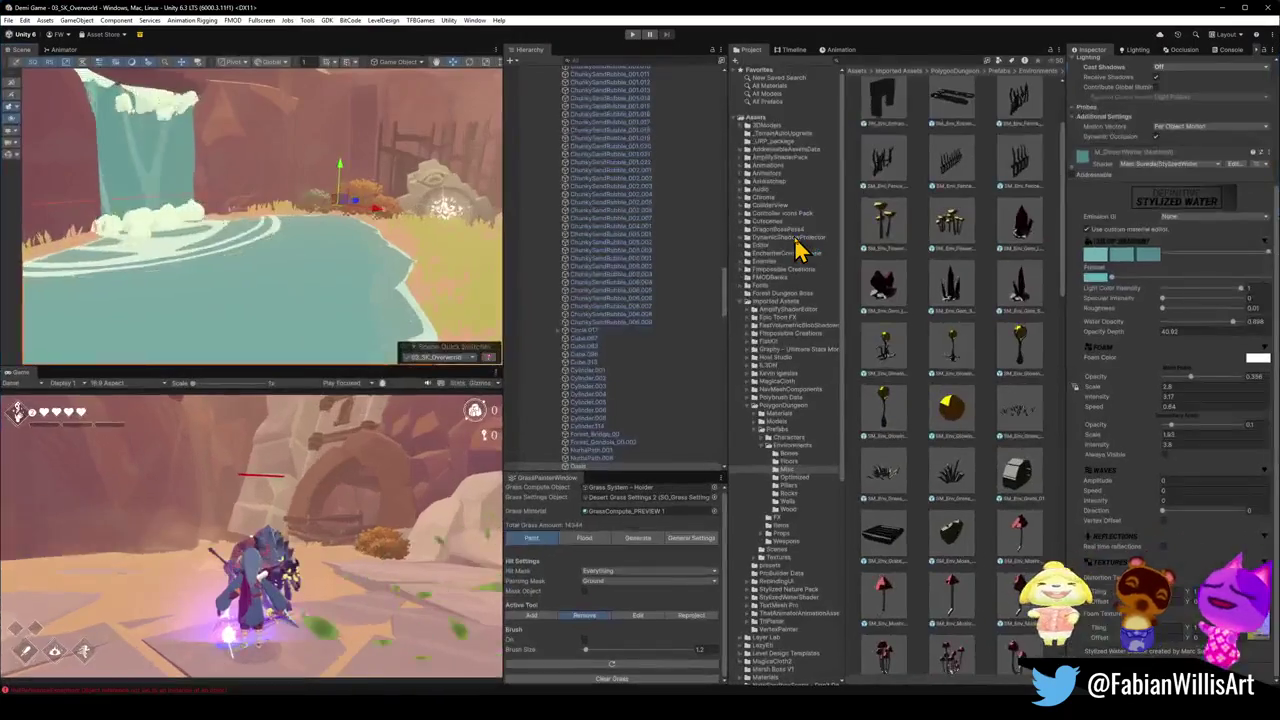
- Drop M_DesertWater Water Opacity to 0.185 and adjust Foam Opacity and Roughness, checking the pool
mouse_move(349, 241)
left_mouse_down()
mouse_move(429, 206)
mouse_move(301, 256)
mouse_move(106, 271)
mouse_move(258, 305)
left_mouse_up()
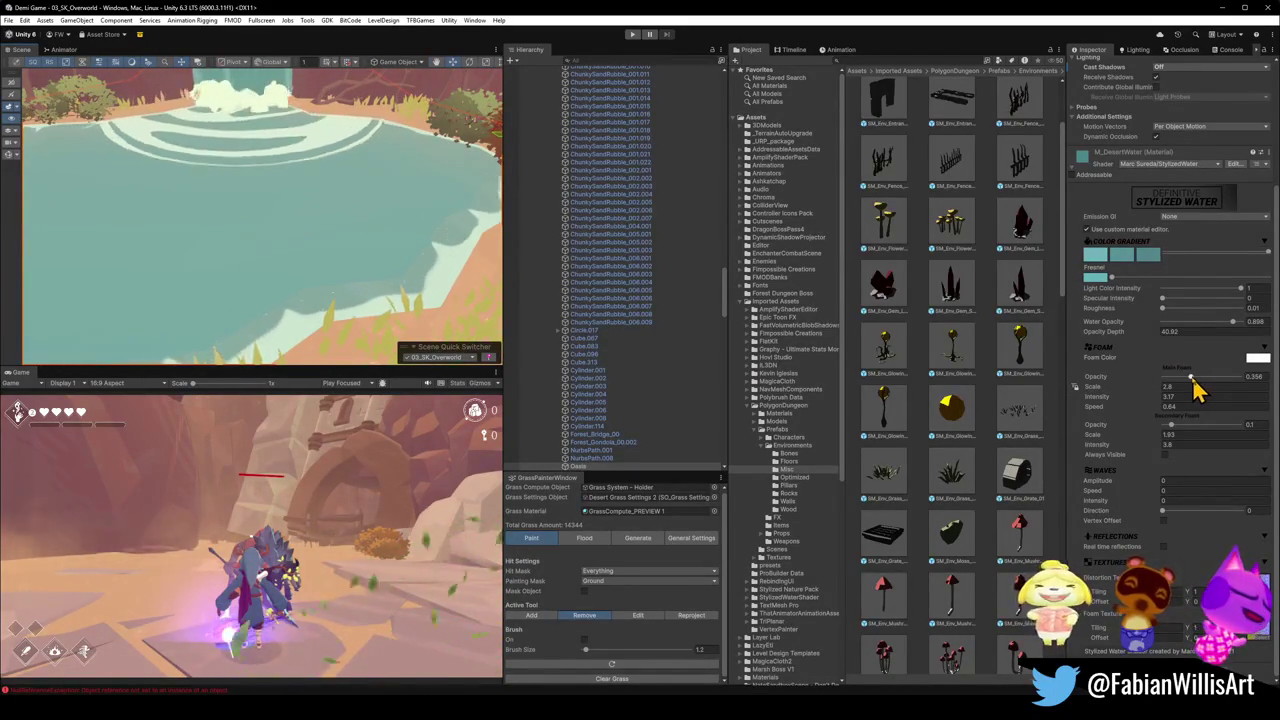
mouse_move(1190, 378)
left_mouse_down()
mouse_move(1154, 377)
mouse_move(1207, 385)
left_mouse_up()
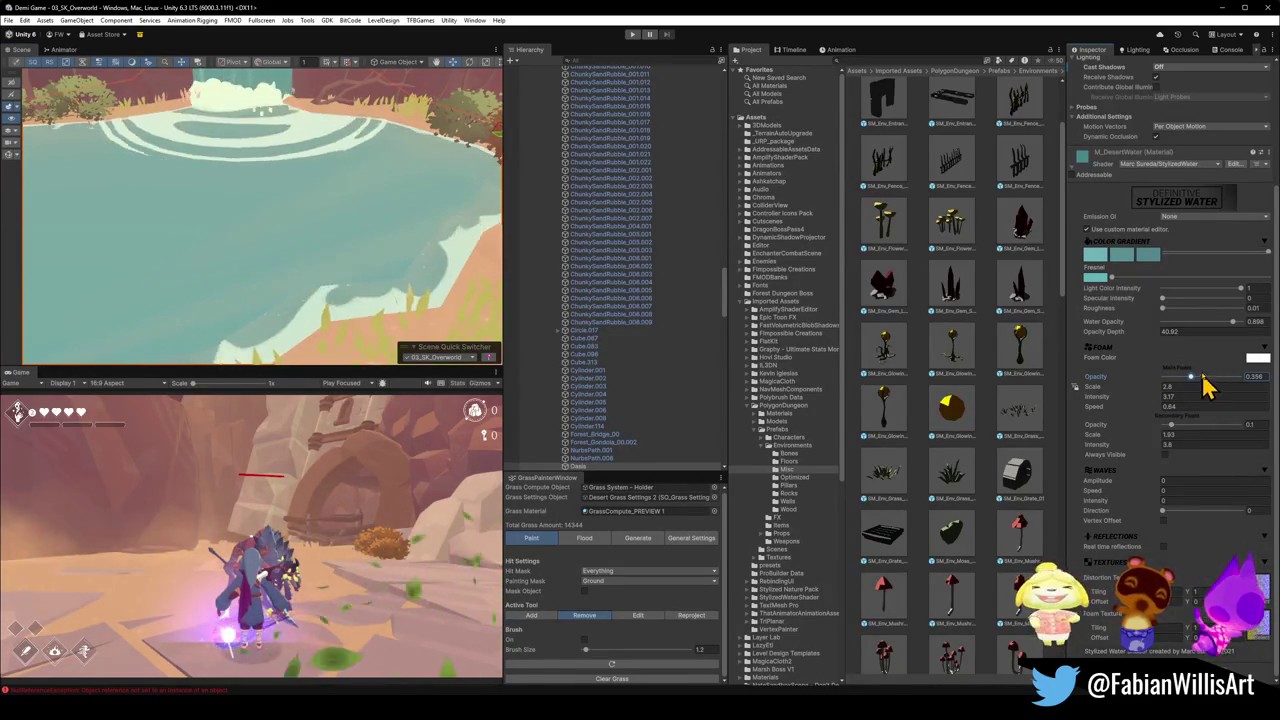
mouse_move(1231, 323)
left_mouse_down()
mouse_move(1141, 323)
mouse_move(1208, 323)
mouse_move(1160, 320)
mouse_move(1182, 318)
left_mouse_up()
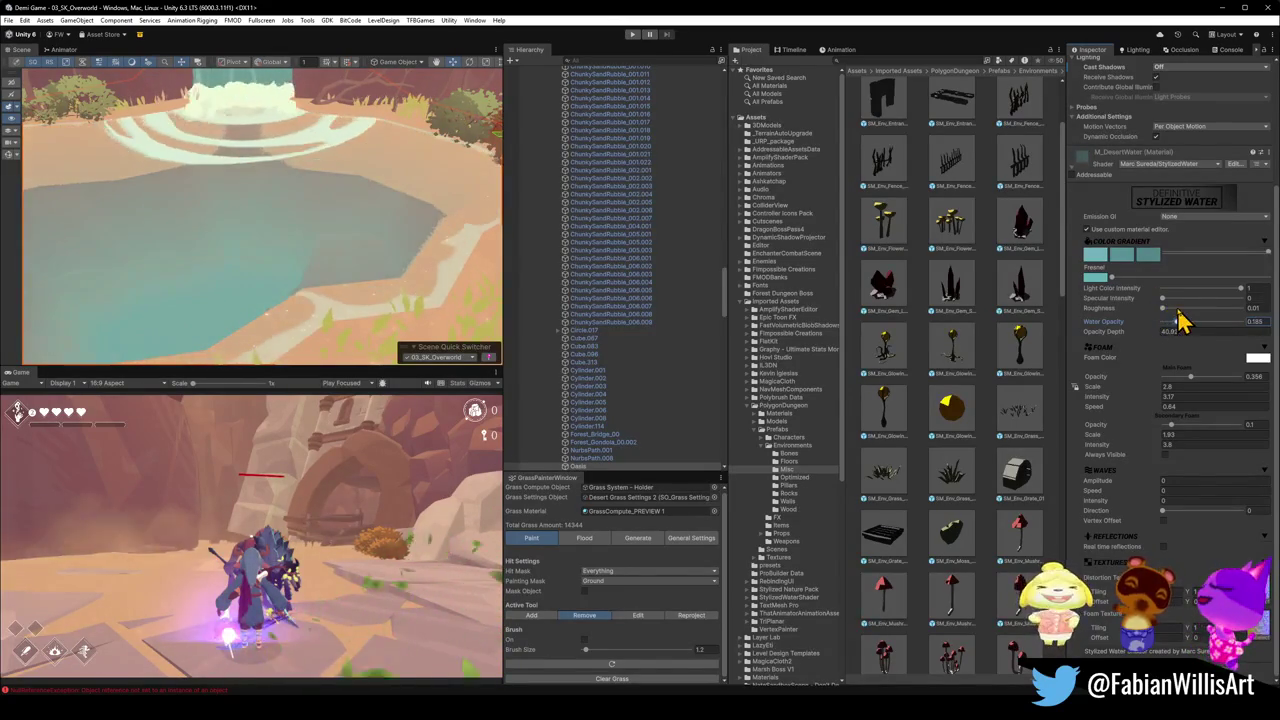
mouse_move(388, 245)
left_mouse_down()
mouse_move(140, 177)
mouse_move(208, 162)
mouse_move(131, 163)
mouse_move(400, 157)
mouse_move(420, 134)
mouse_move(380, 157)
mouse_move(271, 177)
mouse_move(171, 177)
mouse_move(265, 177)
mouse_move(266, 189)
mouse_move(322, 202)
left_mouse_up()
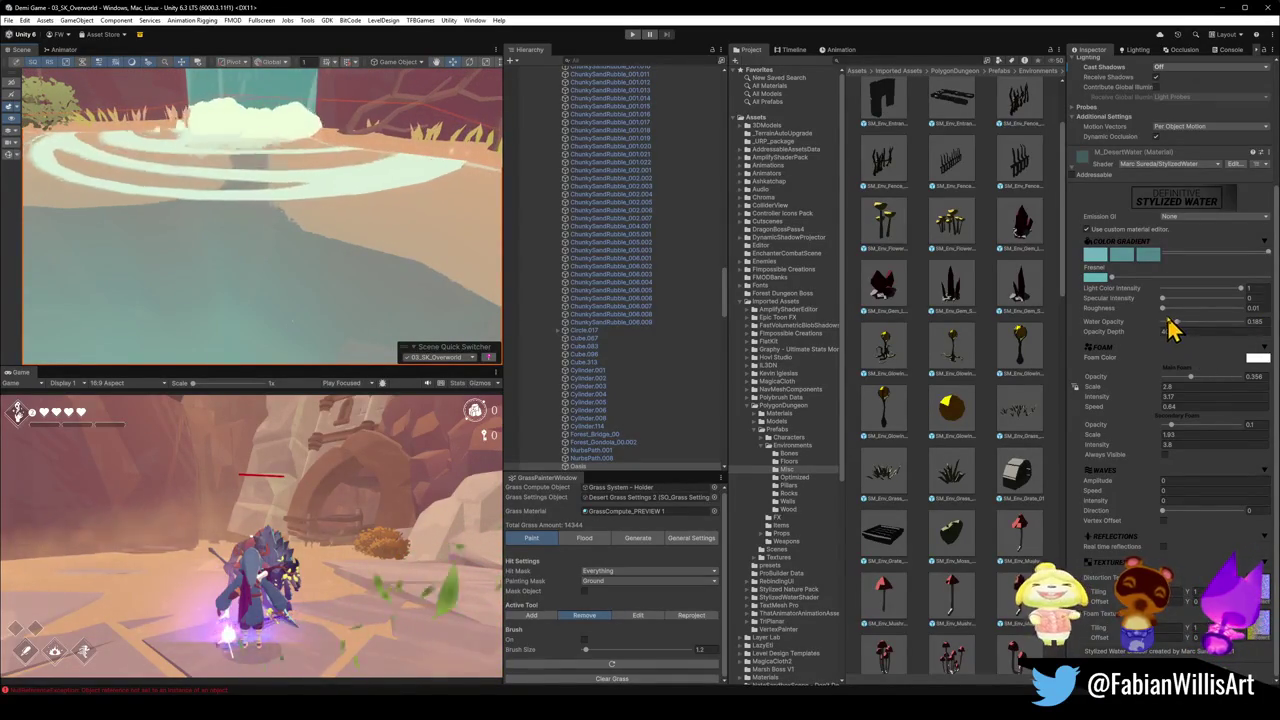
mouse_move(1162, 308)
left_mouse_down()
mouse_move(1266, 320)
mouse_move(1110, 312)
mouse_move(1274, 320)
mouse_move(1171, 320)
mouse_move(1157, 300)
mouse_move(1257, 320)
mouse_move(1147, 305)
mouse_move(1243, 297)
mouse_move(1142, 304)
mouse_move(1209, 317)
mouse_move(1200, 334)
left_mouse_up()
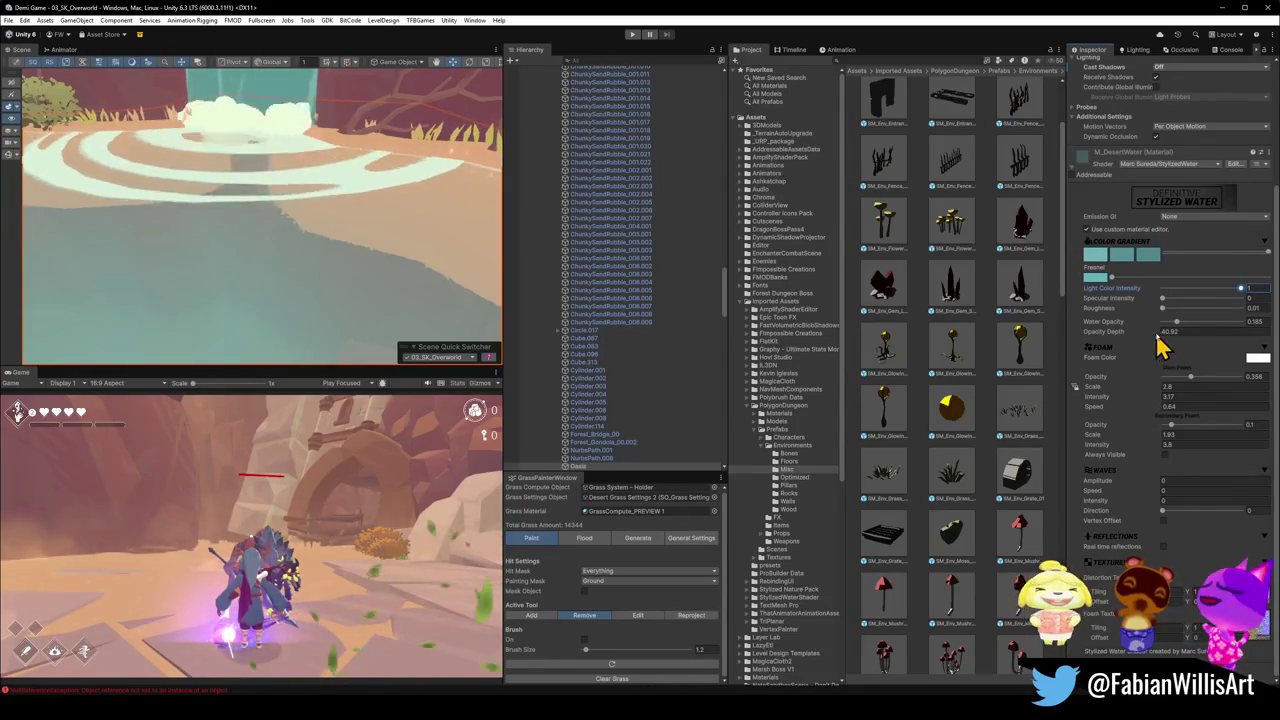
- Lower the M_DesertWater Opacity Depth from 11.04 to 4.9
mouse_move(1157, 337)
left_mouse_down()
mouse_move(1229, 343)
mouse_move(623, 306)
mouse_move(571, 266)
mouse_move(749, 283)
mouse_move(640, 268)
mouse_move(666, 271)
left_mouse_up()
mouse_move(243, 134)
left_mouse_down()
mouse_move(103, 131)
mouse_move(113, 148)
mouse_move(210, 138)
left_mouse_up()
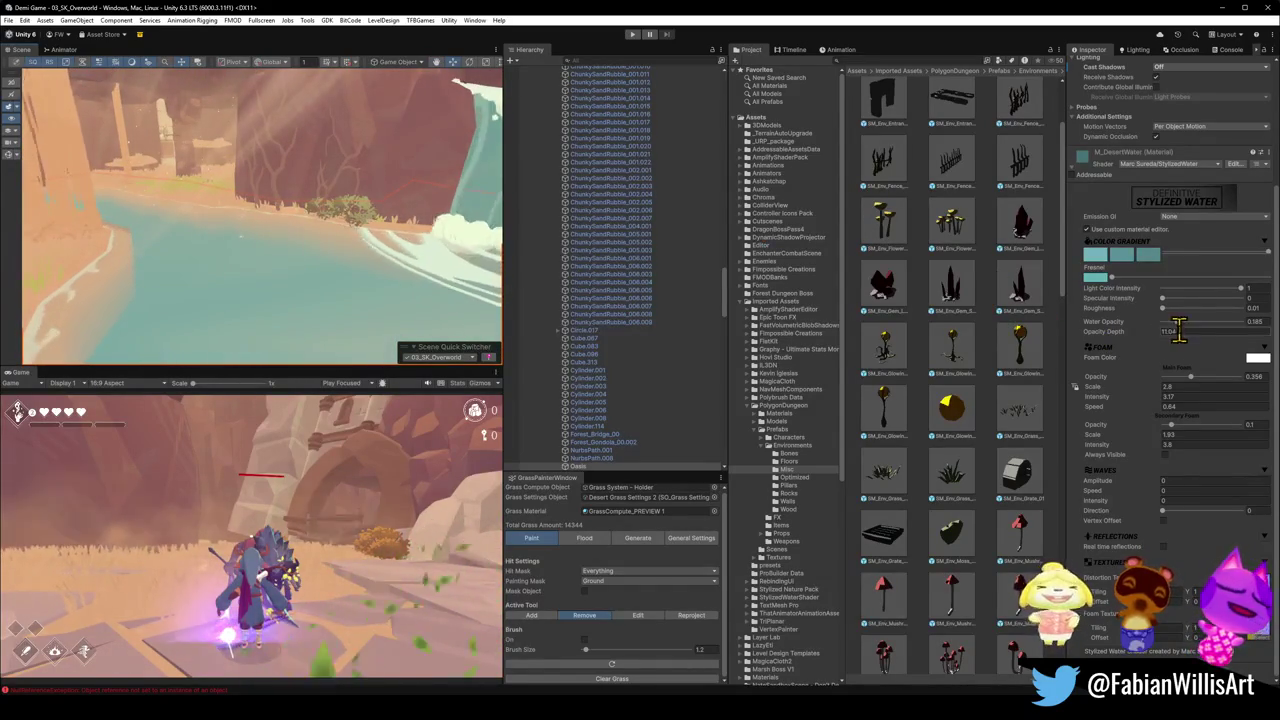
mouse_move(1157, 329)
left_mouse_down()
mouse_move(1120, 330)
mouse_move(1138, 337)
left_mouse_up()
mouse_move(294, 251)
left_mouse_down()
mouse_move(447, 240)
mouse_move(443, 229)
mouse_move(503, 229)
mouse_move(514, 246)
mouse_move(447, 226)
mouse_move(197, 214)
left_mouse_up()
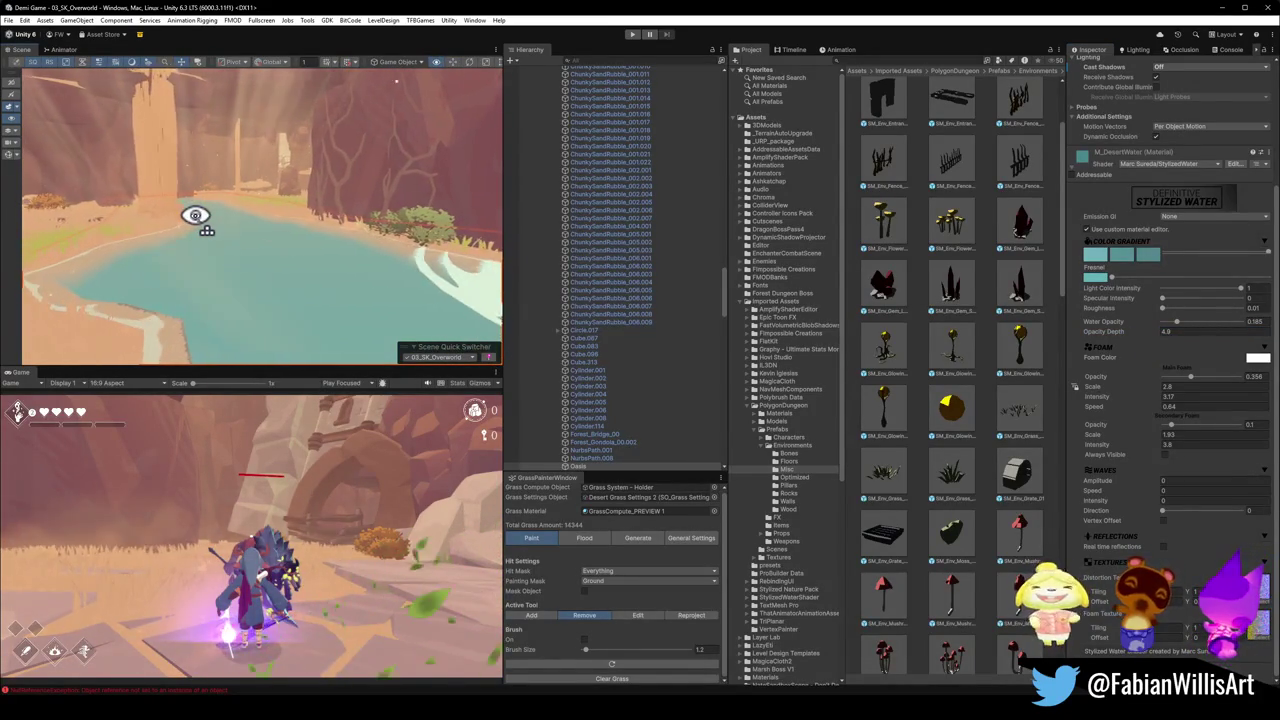
- Try fainter foam, restore Foam Opacity to 0.356, and orbit toward the waterfall
mouse_move(1191, 379)
left_mouse_down()
mouse_move(1214, 383)
mouse_move(1191, 380)
left_mouse_up()
left_click(1191, 380)
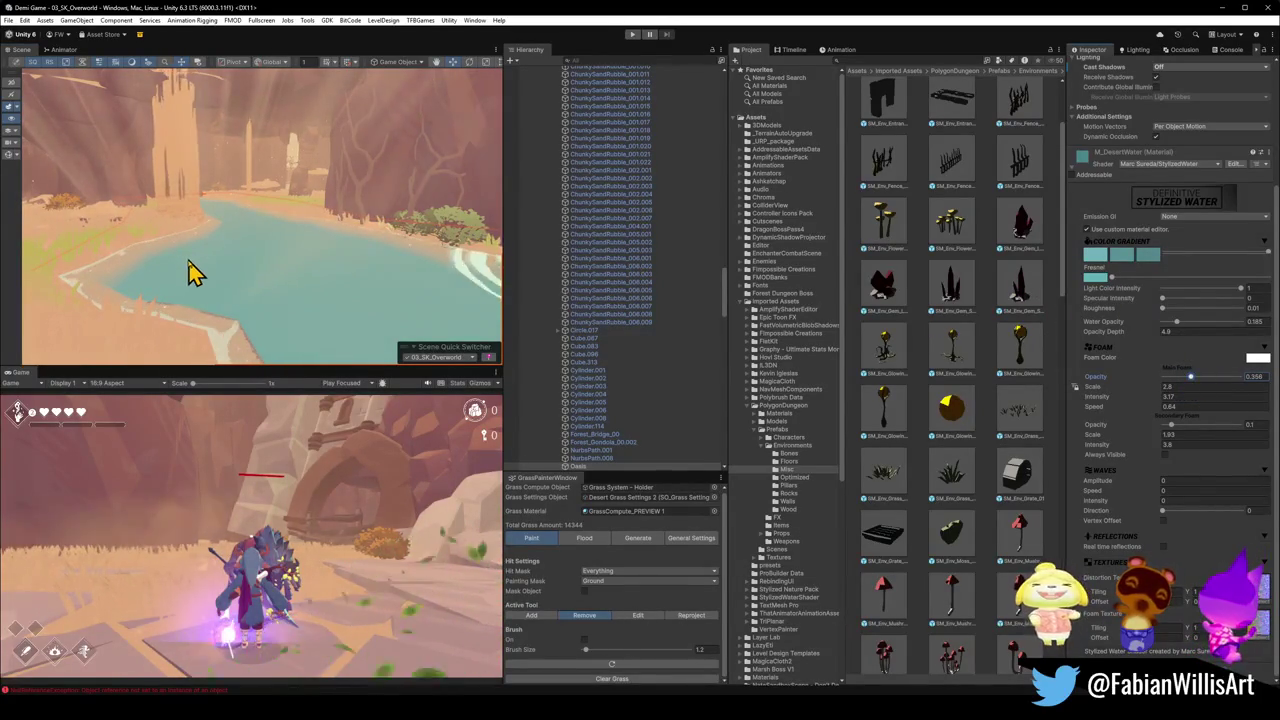
mouse_move(197, 278)
left_mouse_down()
mouse_move(386, 274)
mouse_move(303, 257)
mouse_move(317, 266)
mouse_move(306, 274)
mouse_move(249, 249)
left_mouse_up()
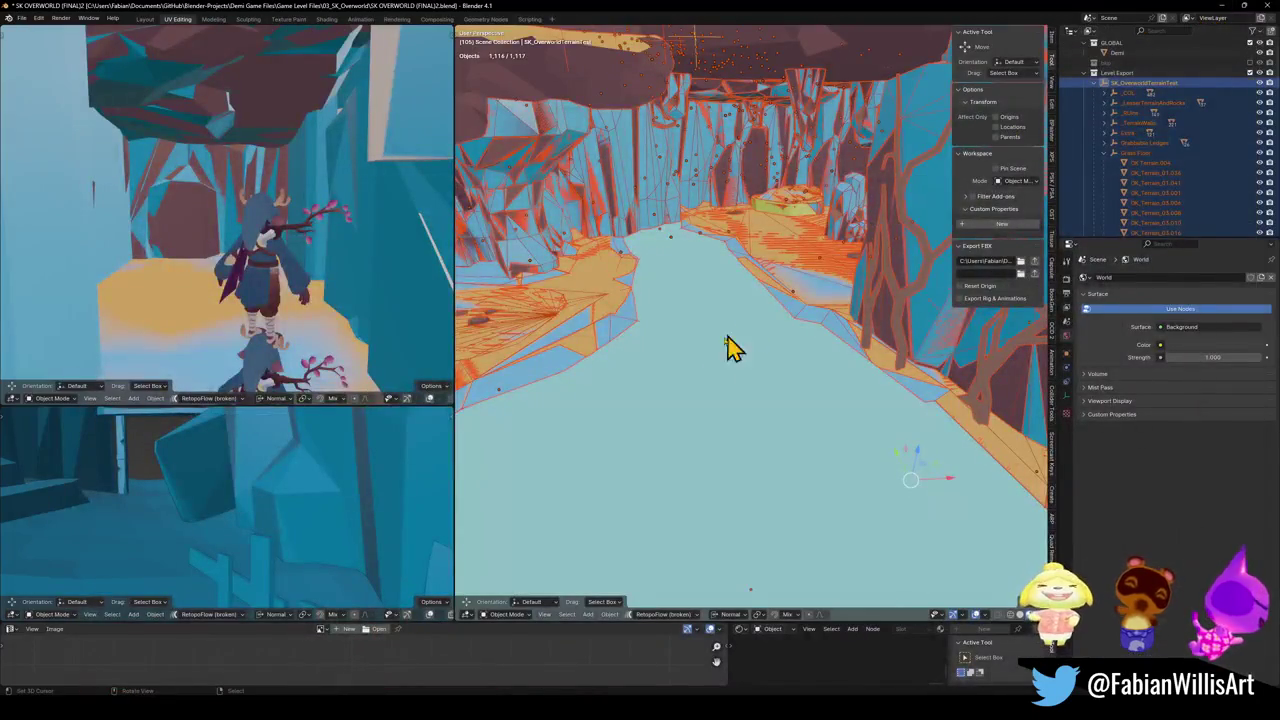
- Hide the teal water plane to reveal the sand floor beneath it
left_click(710, 338)
key("h")
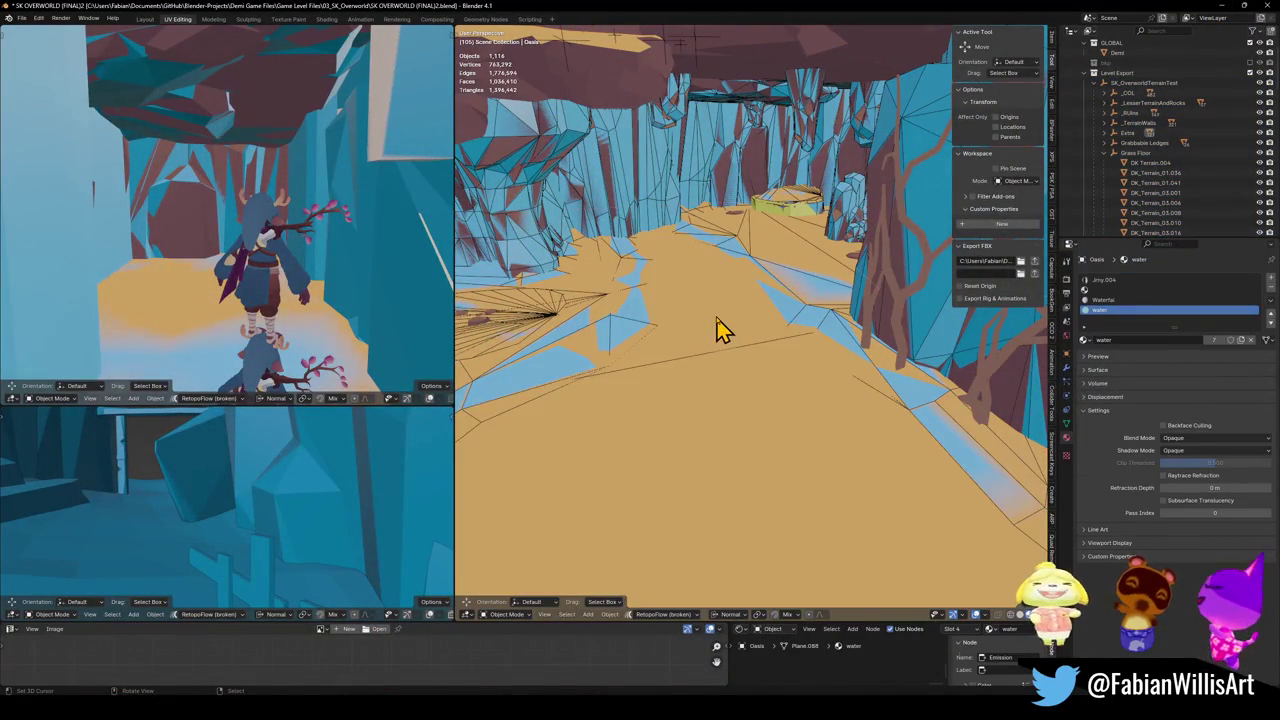
left_click(720, 330)
key("F2")
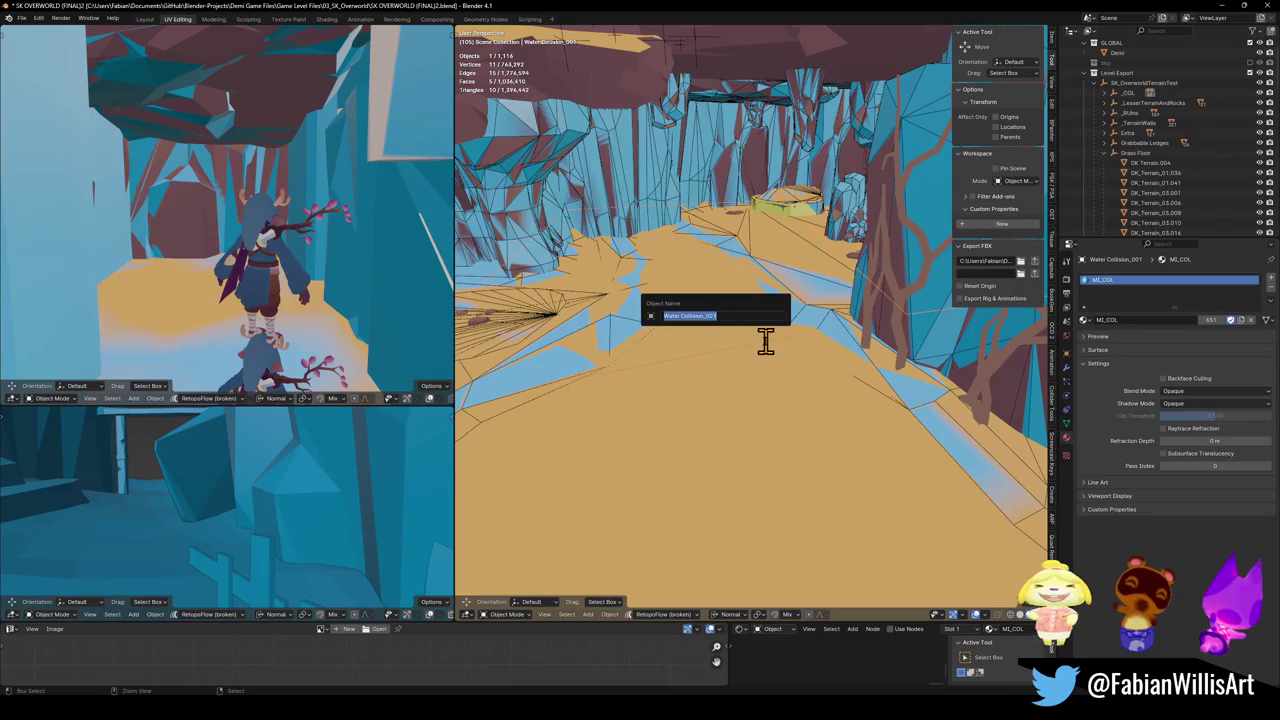
key("Escape")
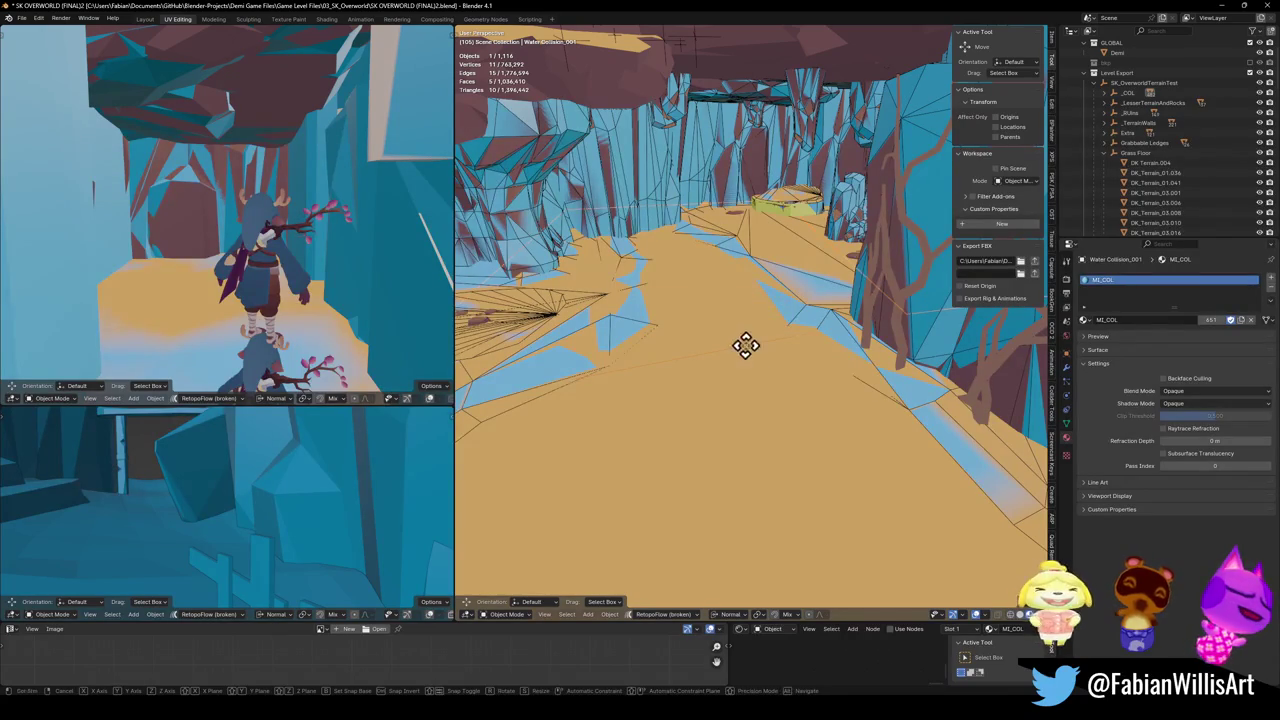
- Rename the sand mesh to Oasis Sand Floor, save, and select all objects for export
left_click(734, 370)
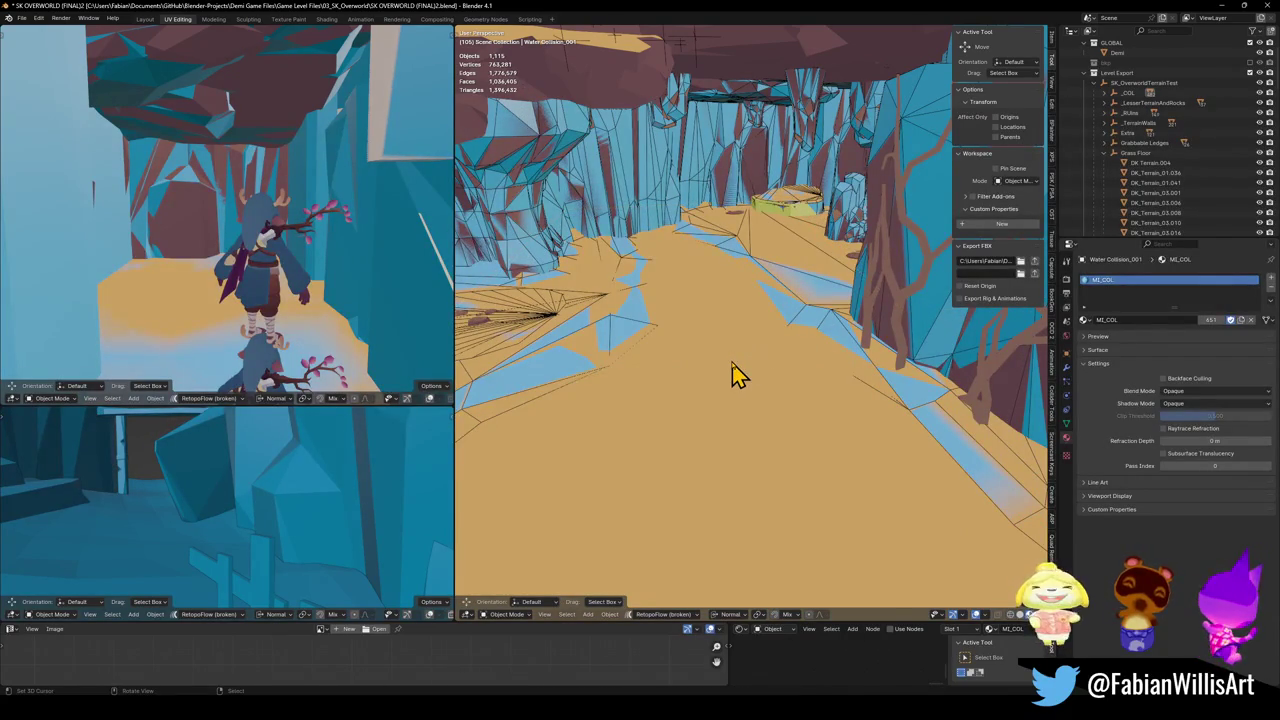
key("F2")
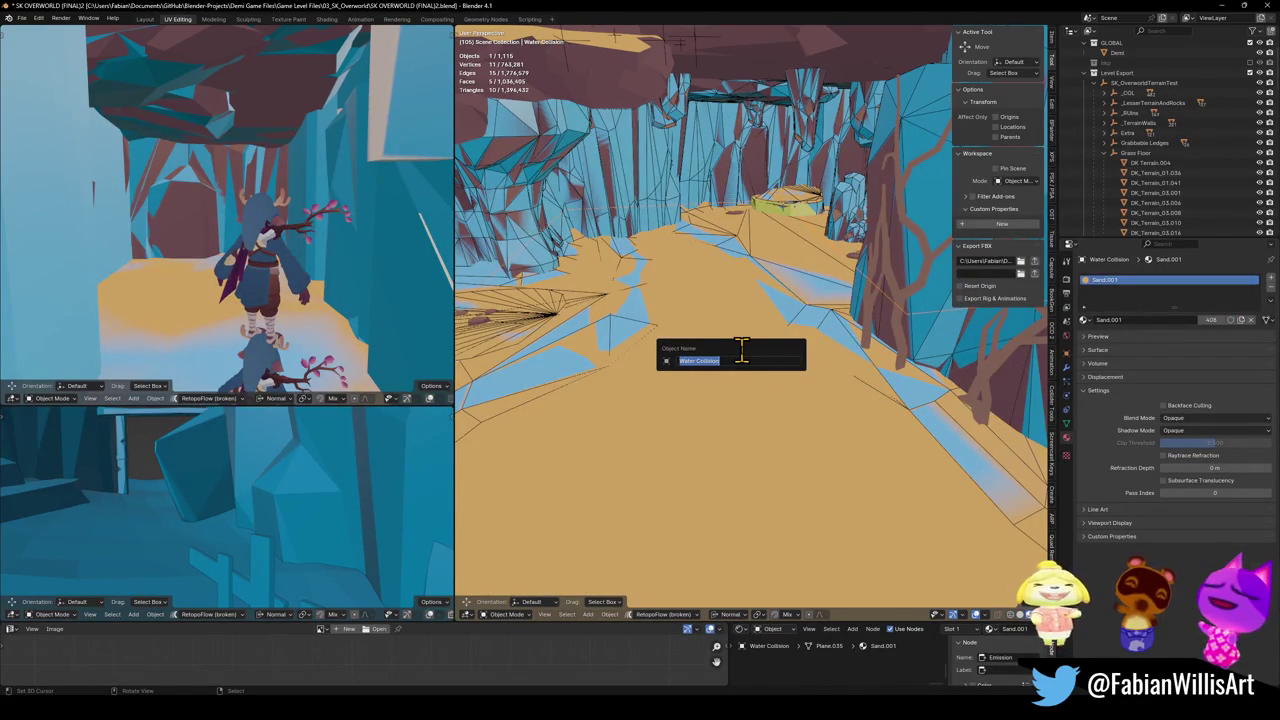
type("c")
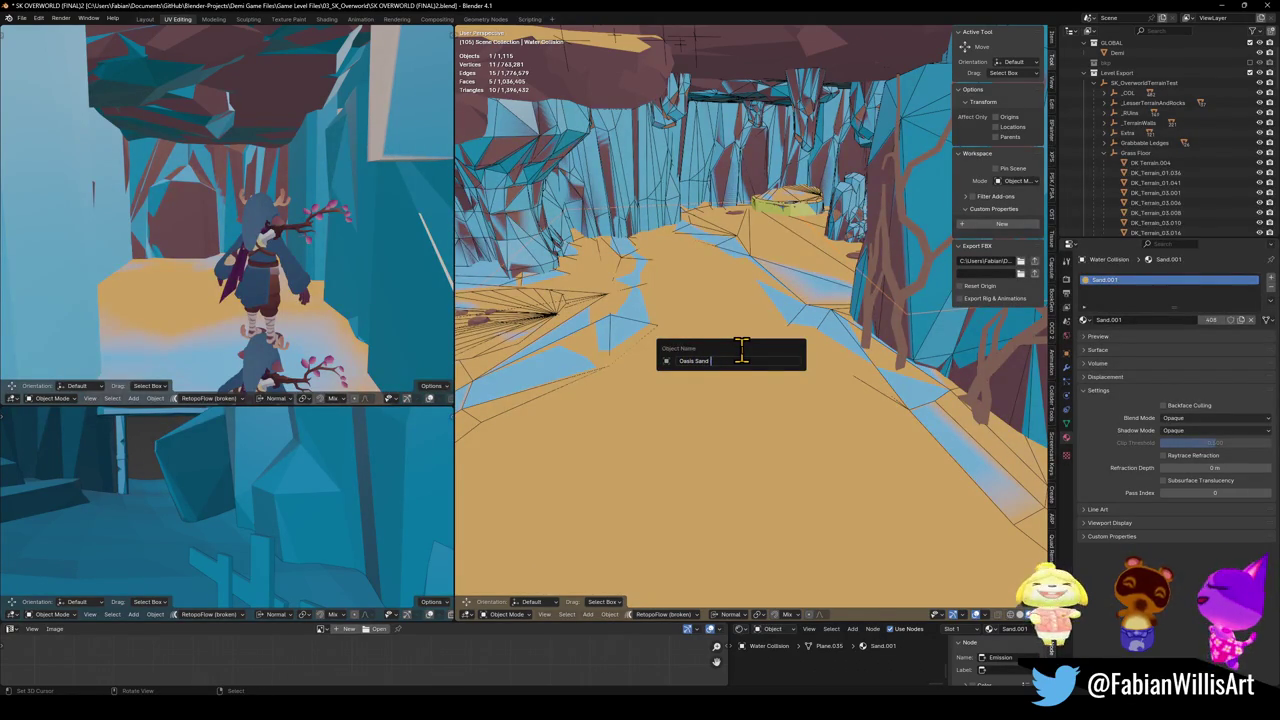
type("oor")
key("Return")
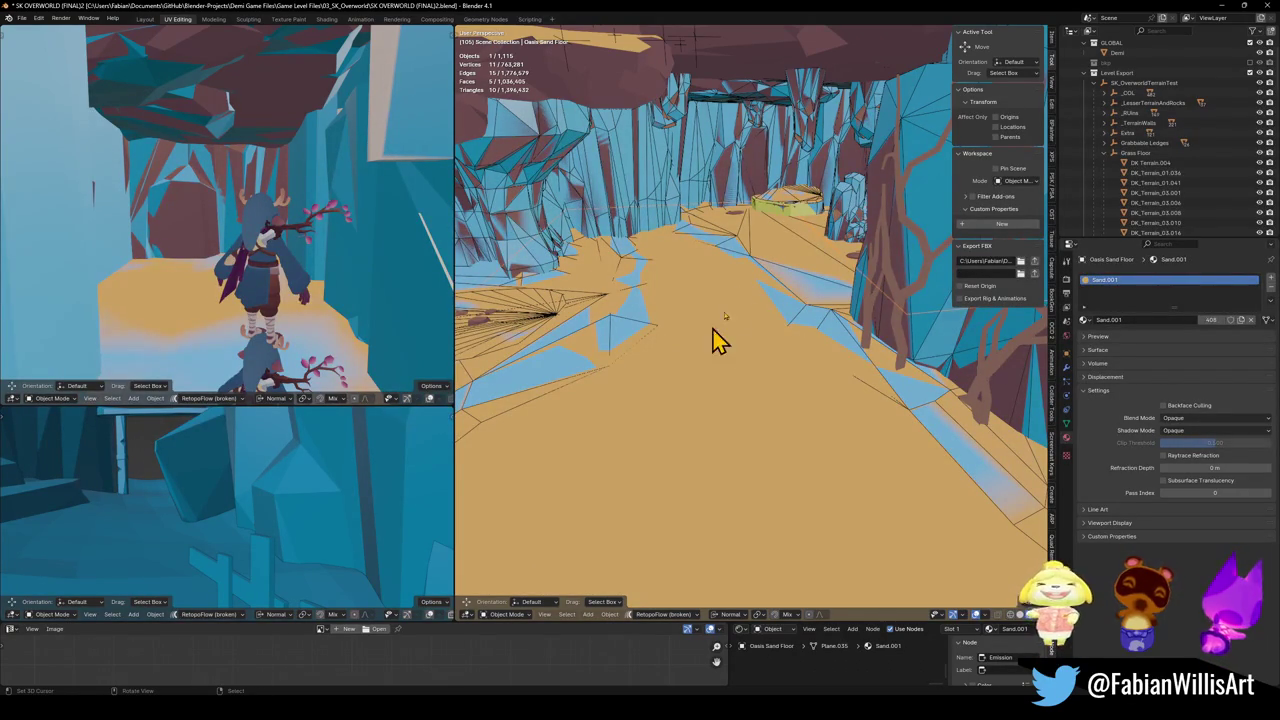
key("ctrl+s")
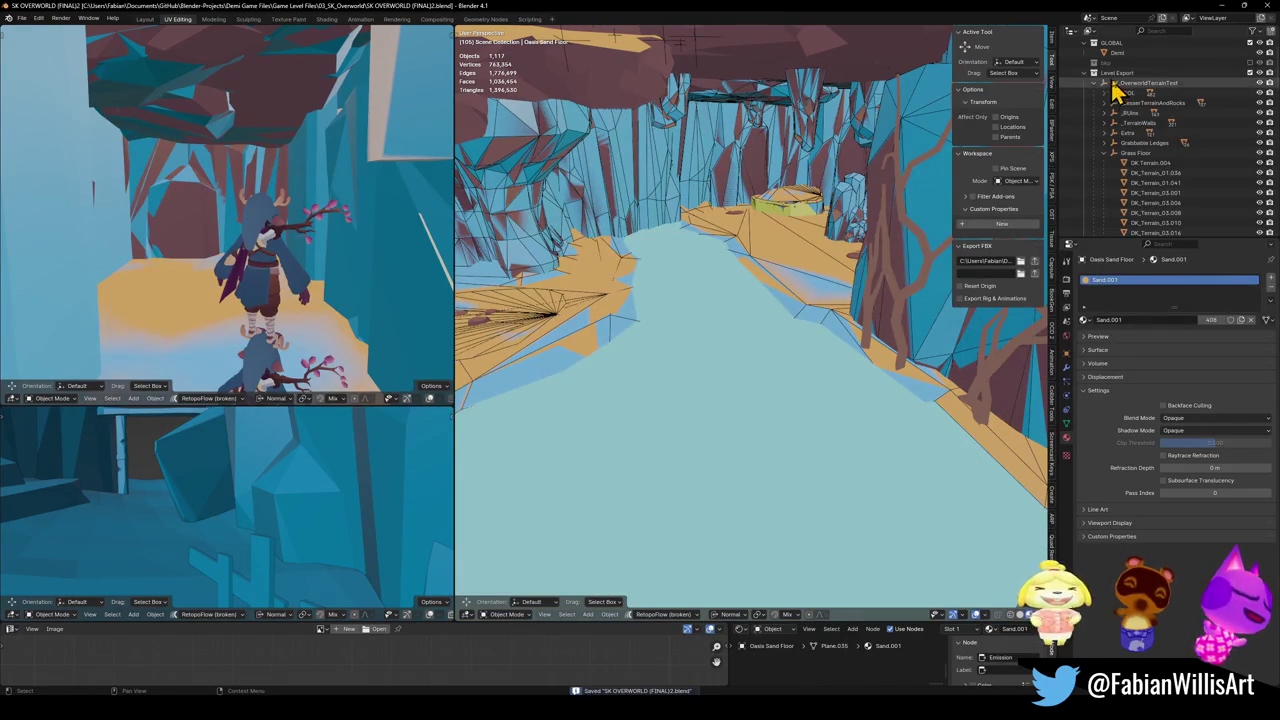
left_click(1140, 83)
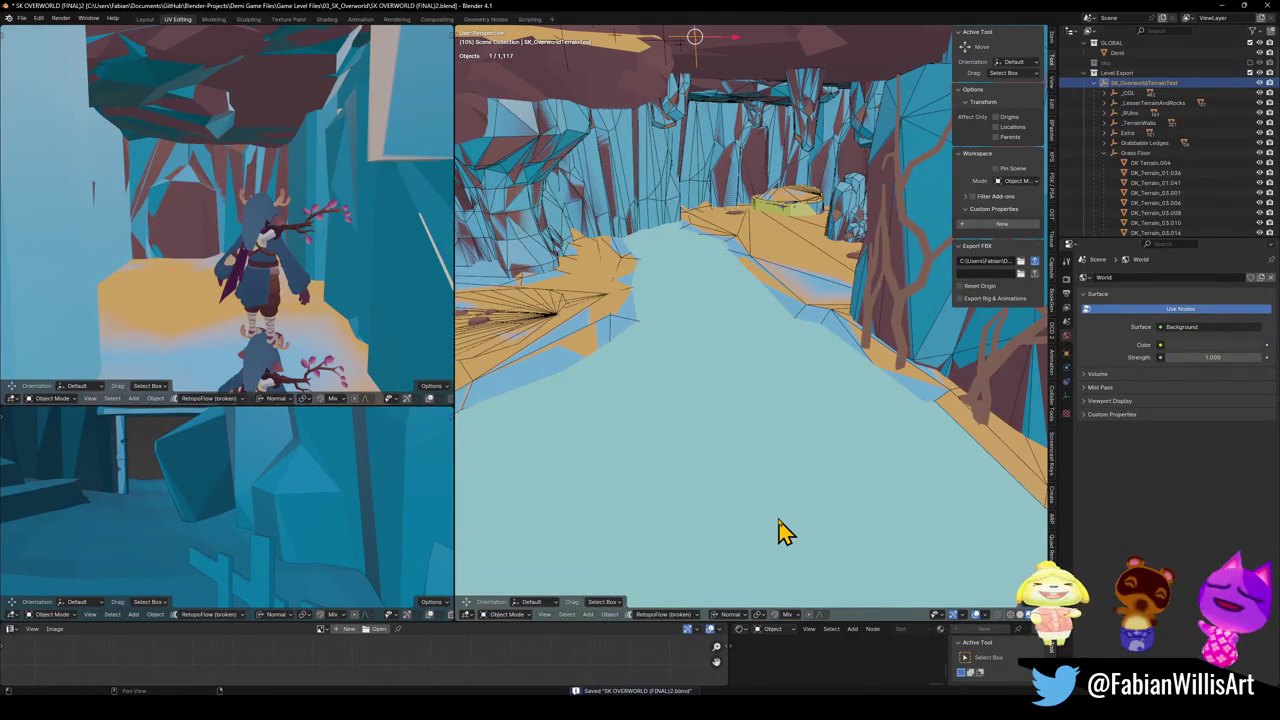
key("a")
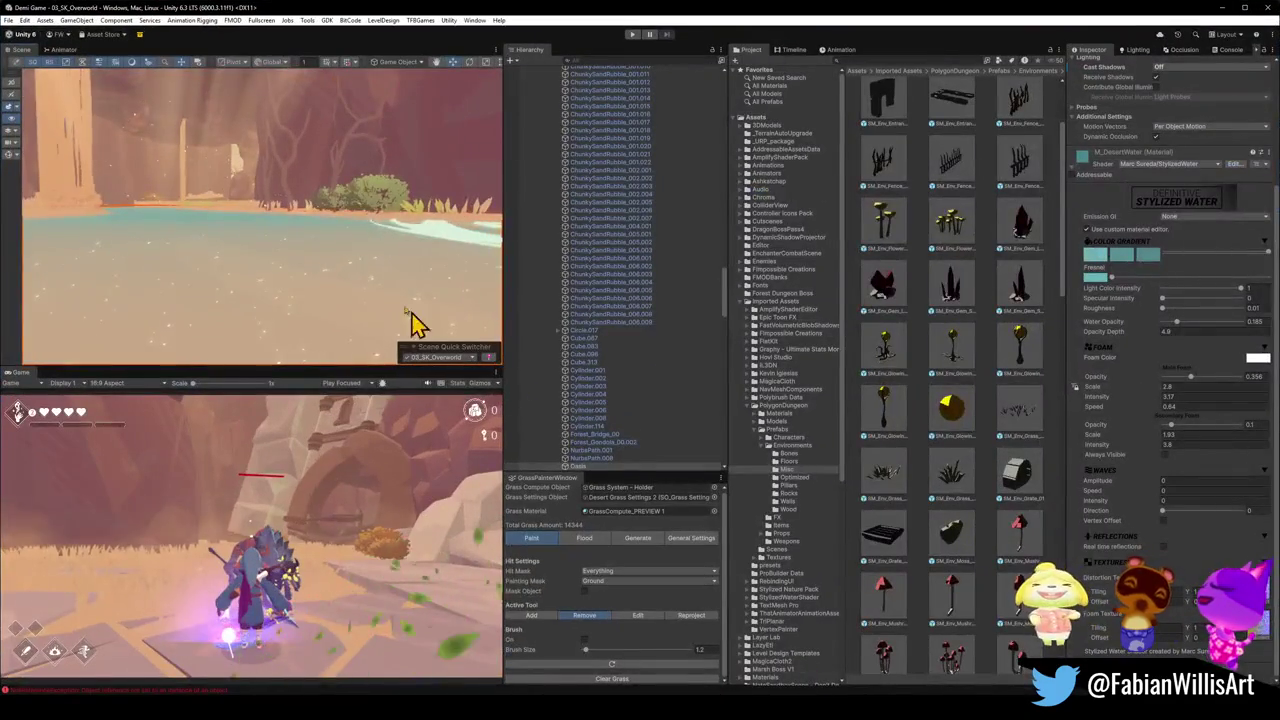
mouse_move(322, 282)
left_mouse_down()
mouse_move(451, 260)
mouse_move(298, 211)
mouse_move(337, 249)
mouse_move(205, 270)
mouse_move(163, 251)
mouse_move(436, 260)
mouse_move(317, 245)
mouse_move(443, 240)
mouse_move(370, 280)
mouse_move(450, 285)
left_mouse_up()
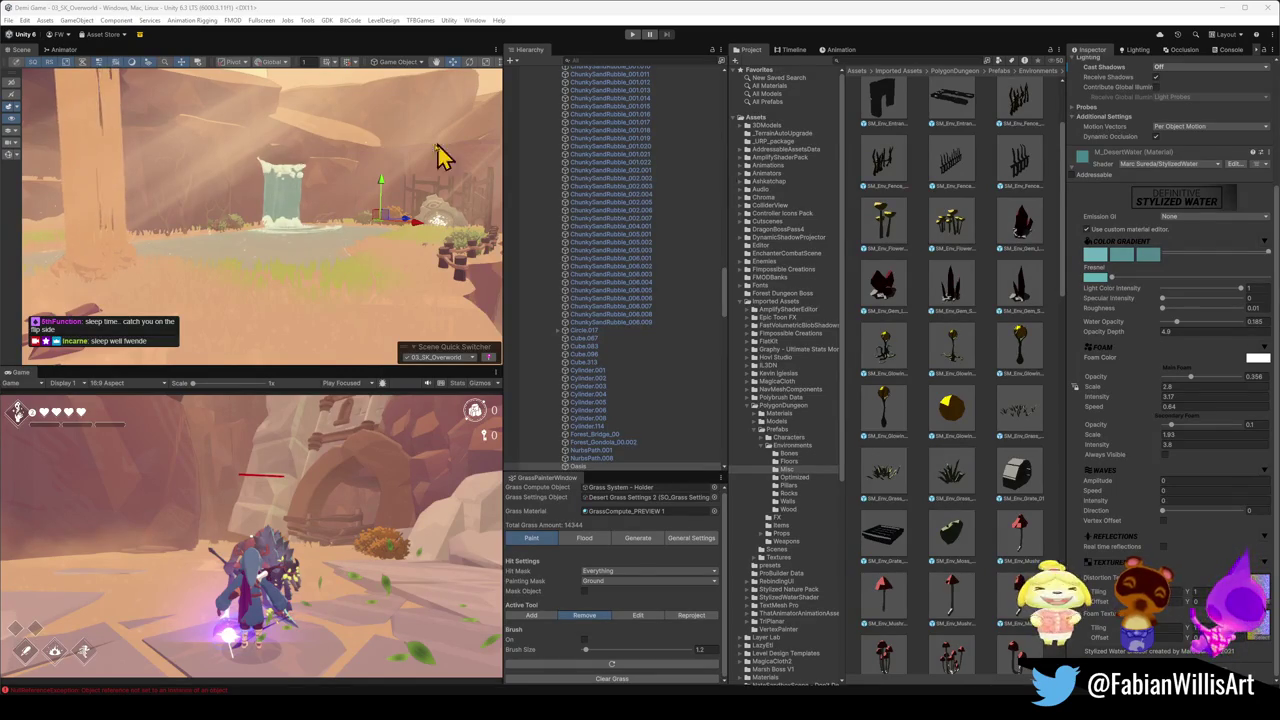
mouse_move(306, 184)
left_mouse_down()
mouse_move(343, 234)
mouse_move(189, 229)
mouse_move(157, 243)
mouse_move(151, 229)
left_mouse_up()
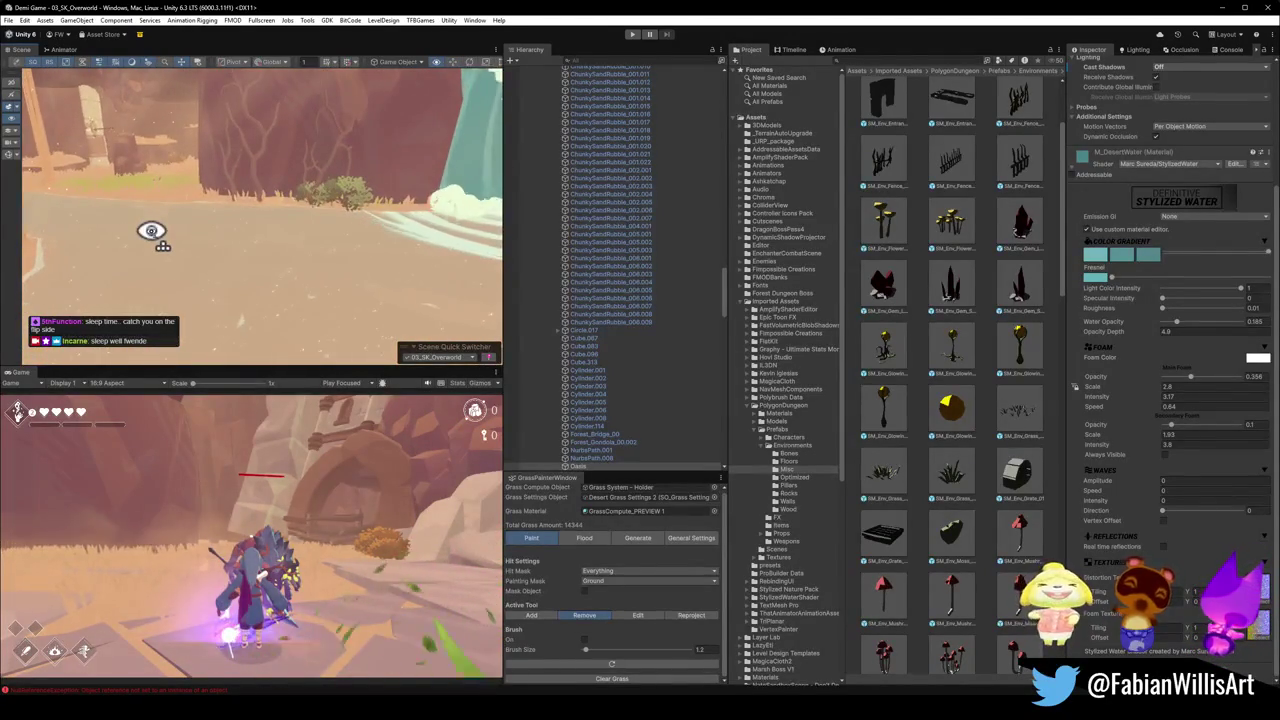
mouse_move(288, 233)
left_mouse_down()
mouse_move(177, 229)
mouse_move(197, 225)
left_mouse_up()
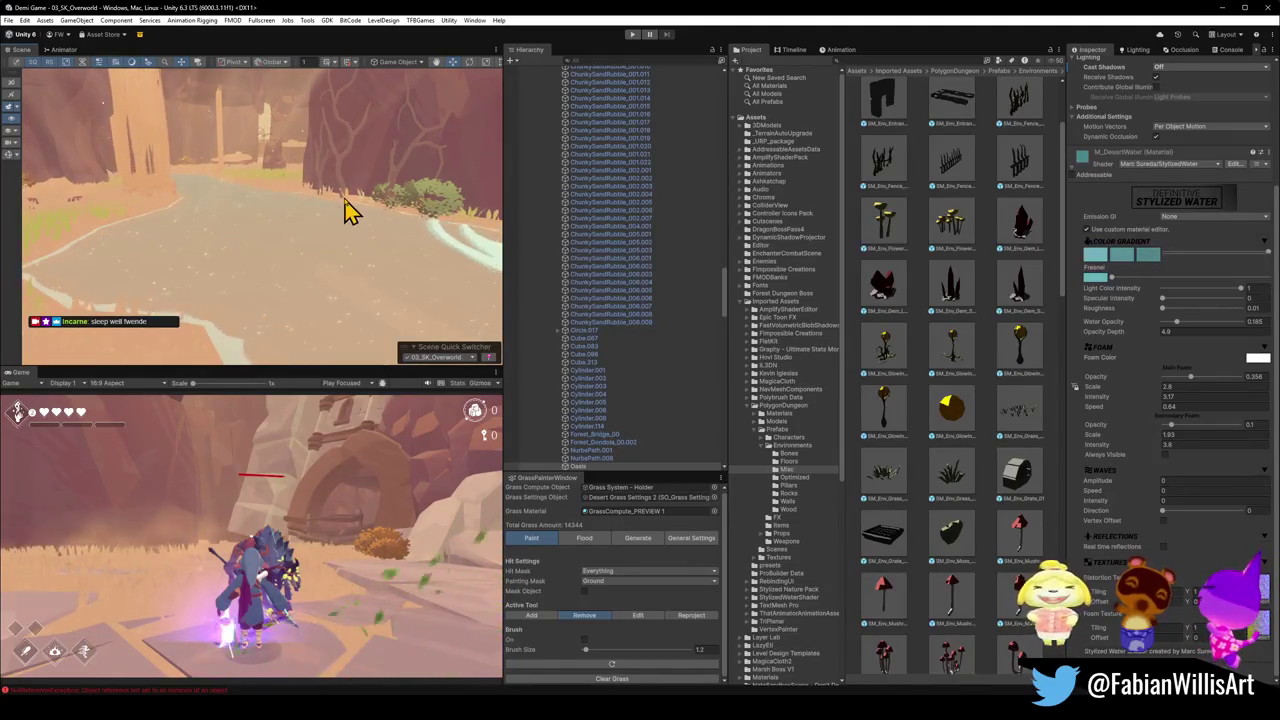
mouse_move(349, 209)
left_mouse_down()
mouse_move(449, 229)
mouse_move(360, 229)
mouse_move(300, 206)
mouse_move(397, 194)
mouse_move(283, 226)
mouse_move(391, 214)
mouse_move(340, 226)
mouse_move(371, 229)
left_mouse_up()
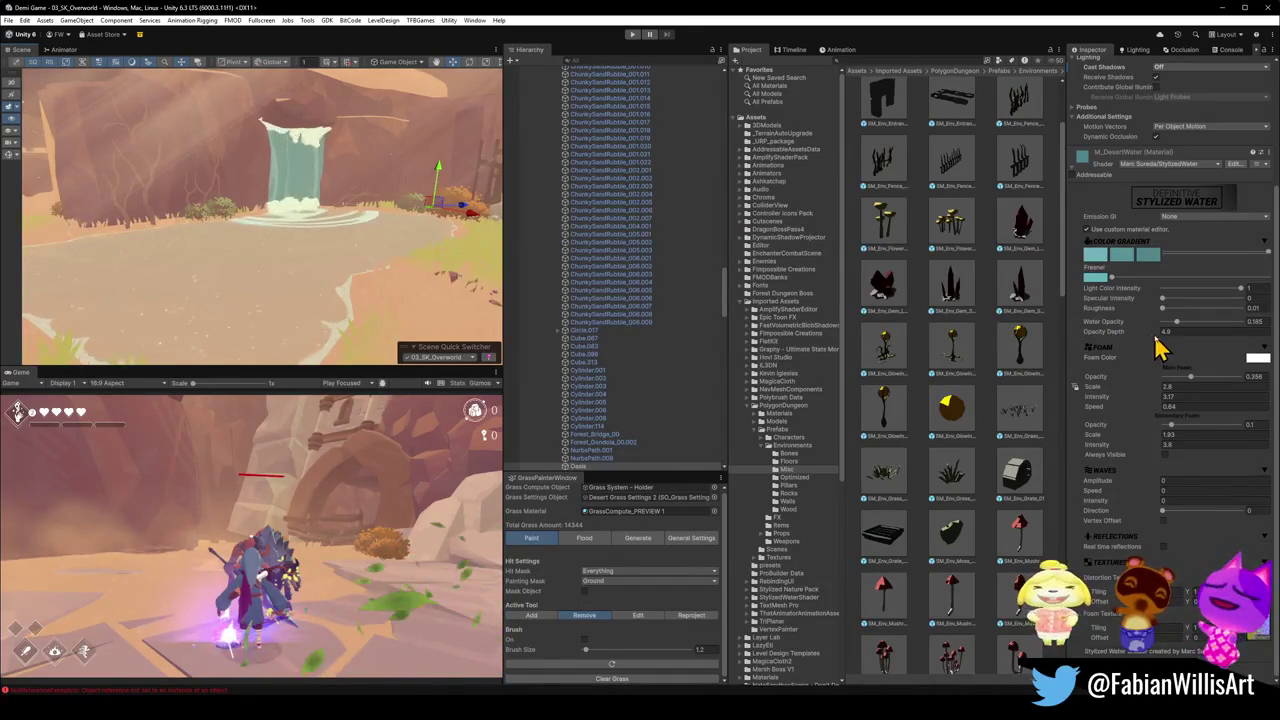
- Drag the water's Opacity Depth down through 1.68 to 1.5 to test it
mouse_move(1170, 338)
left_mouse_down()
mouse_move(1206, 337)
mouse_move(1123, 337)
mouse_move(1166, 337)
mouse_move(1152, 327)
left_mouse_up()
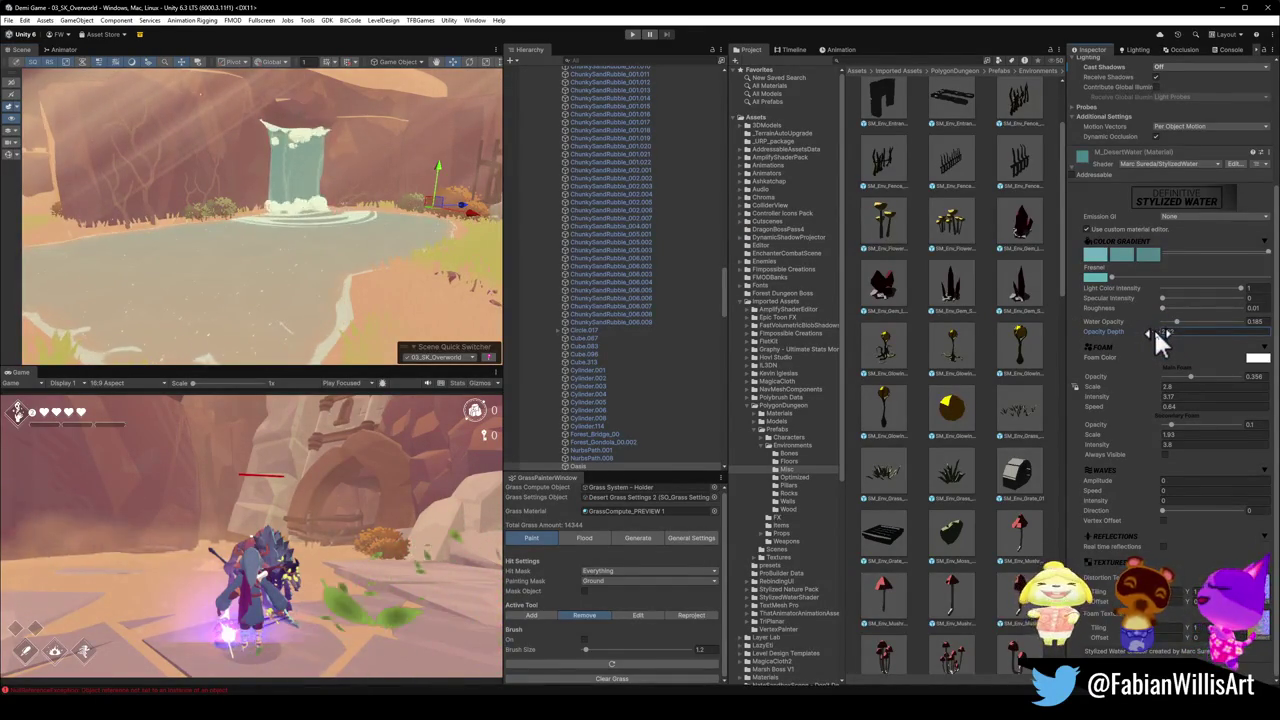
mouse_move(1155, 328)
left_mouse_down()
mouse_move(1112, 338)
mouse_move(1121, 332)
mouse_move(1093, 325)
left_mouse_up()
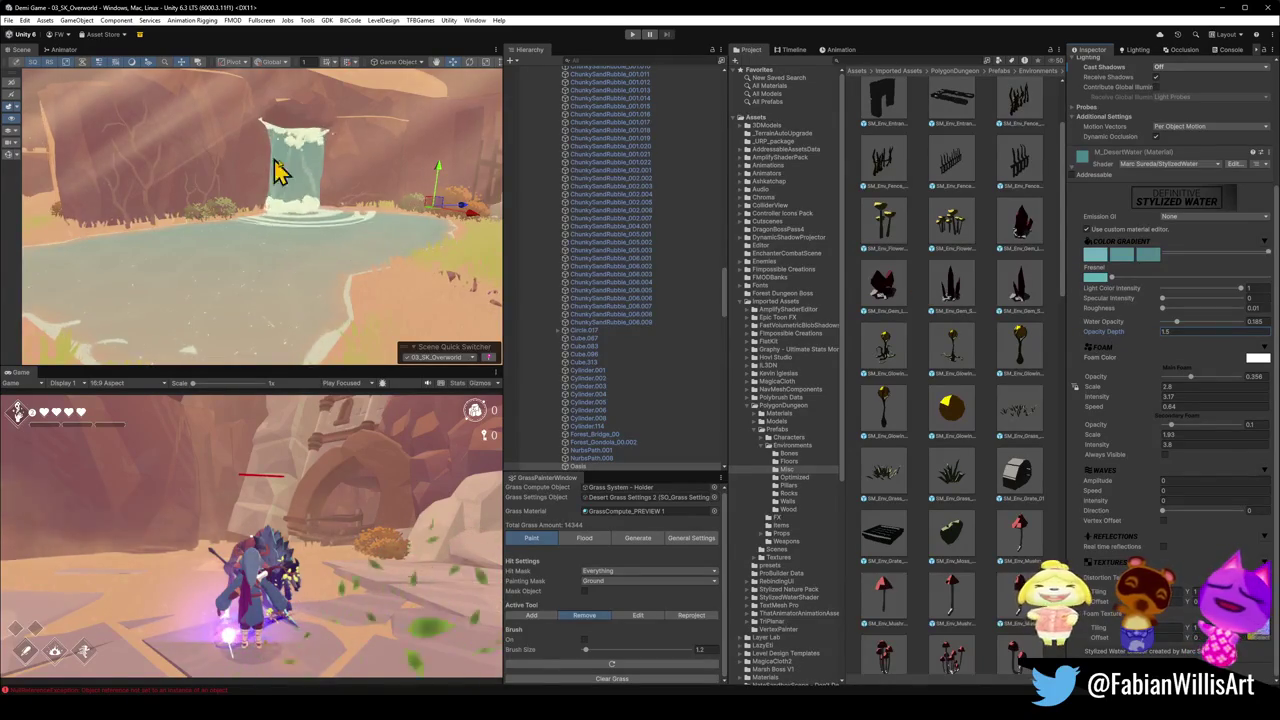
mouse_move(277, 163)
left_mouse_down()
mouse_move(229, 143)
mouse_move(344, 157)
mouse_move(286, 151)
mouse_move(334, 134)
mouse_move(337, 151)
mouse_move(380, 171)
mouse_move(159, 186)
mouse_move(446, 190)
mouse_move(403, 171)
mouse_move(423, 234)
mouse_move(399, 277)
left_mouse_up()
type("4.9")
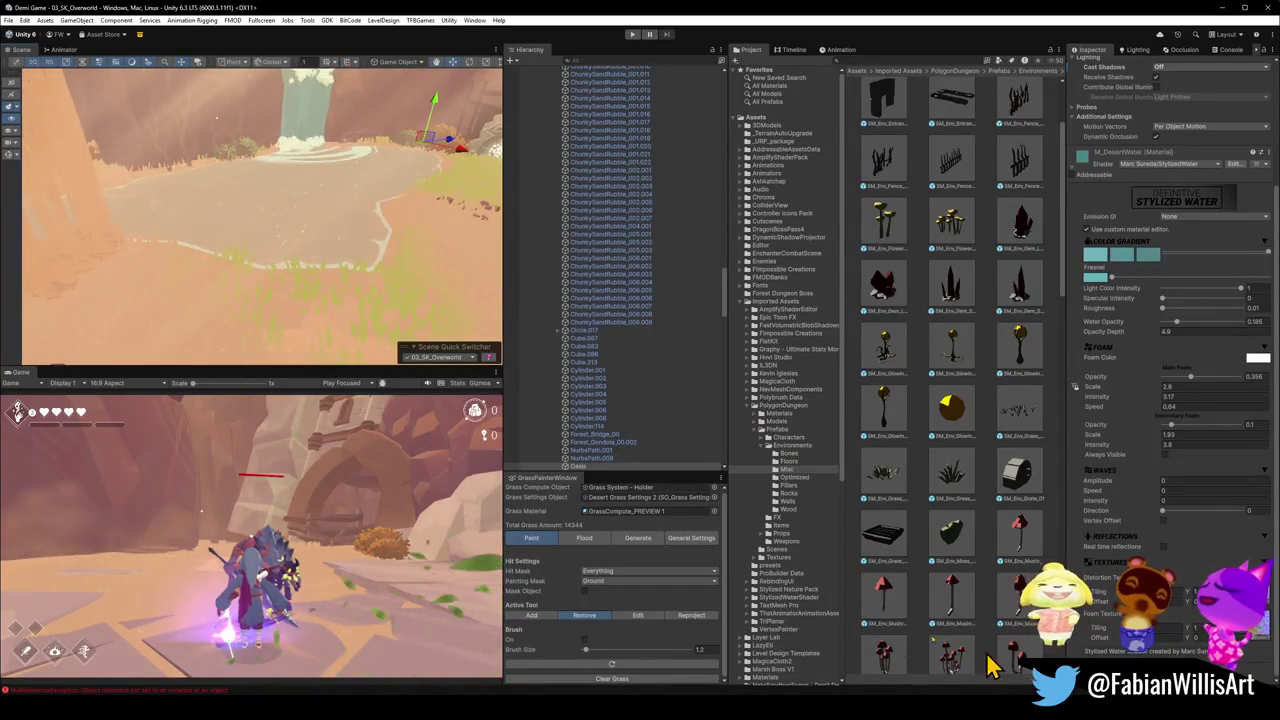
- Deselect the material and reframe the Scene view on the waterfall and canyon
left_click(913, 641)
mouse_move(370, 220)
left_mouse_down()
mouse_move(297, 177)
mouse_move(337, 166)
left_mouse_up()
scroll(206, 217, "up", 5)
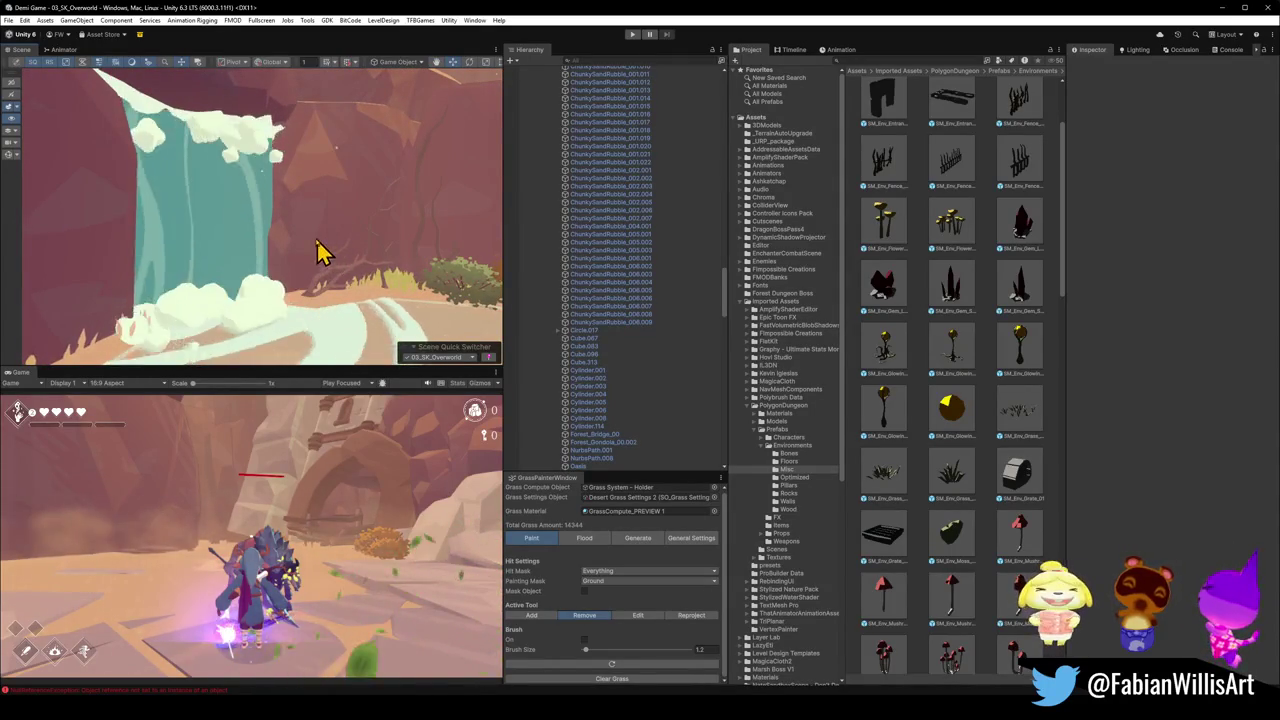
scroll(274, 229, "down", 5)
mouse_move(273, 230)
left_mouse_down()
mouse_move(360, 249)
mouse_move(323, 240)
left_mouse_up()
left_click_drag(400, 177, 360, 177)
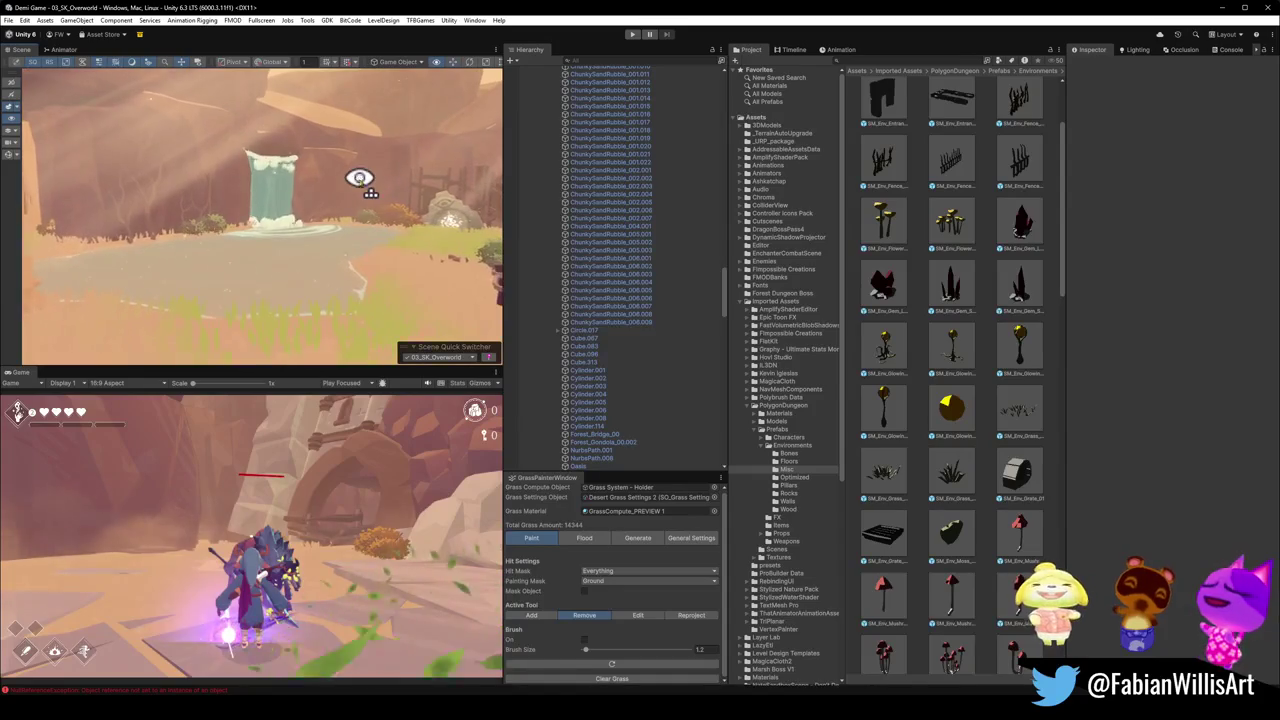
- Enter play mode, make the Game view fullscreen with F10, and pause with Escape
left_click(632, 35)
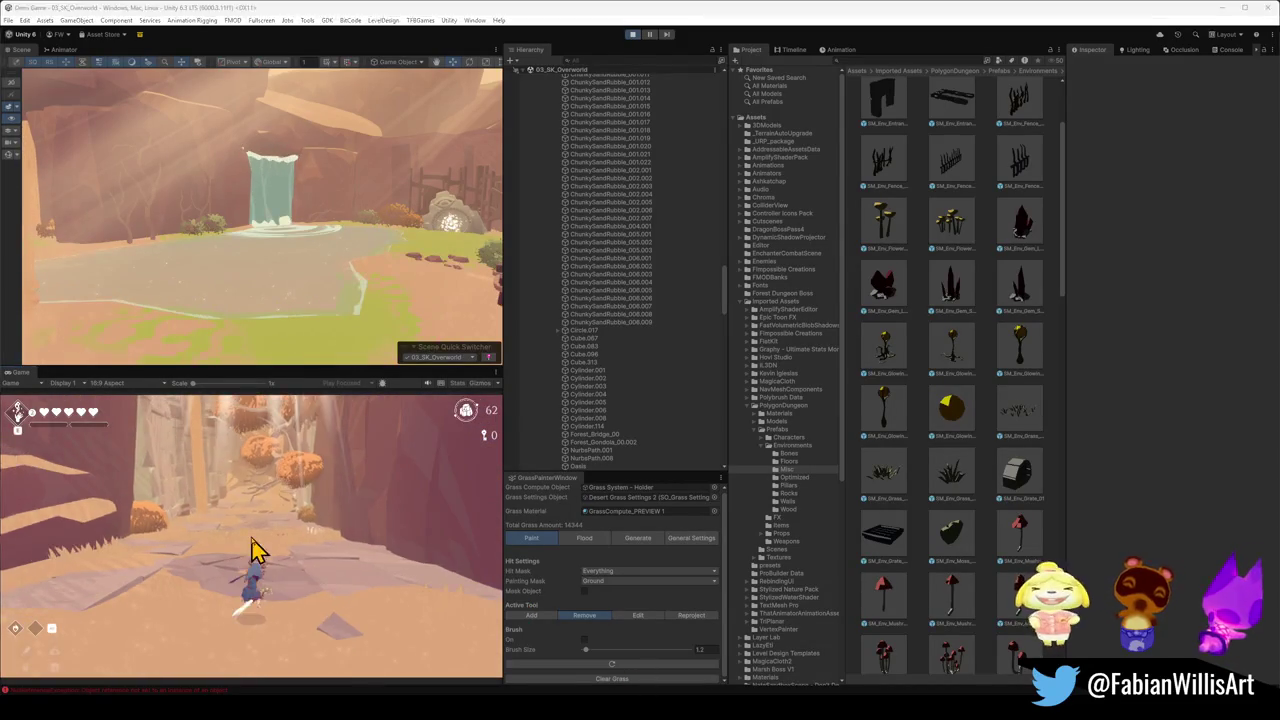
key("F10")
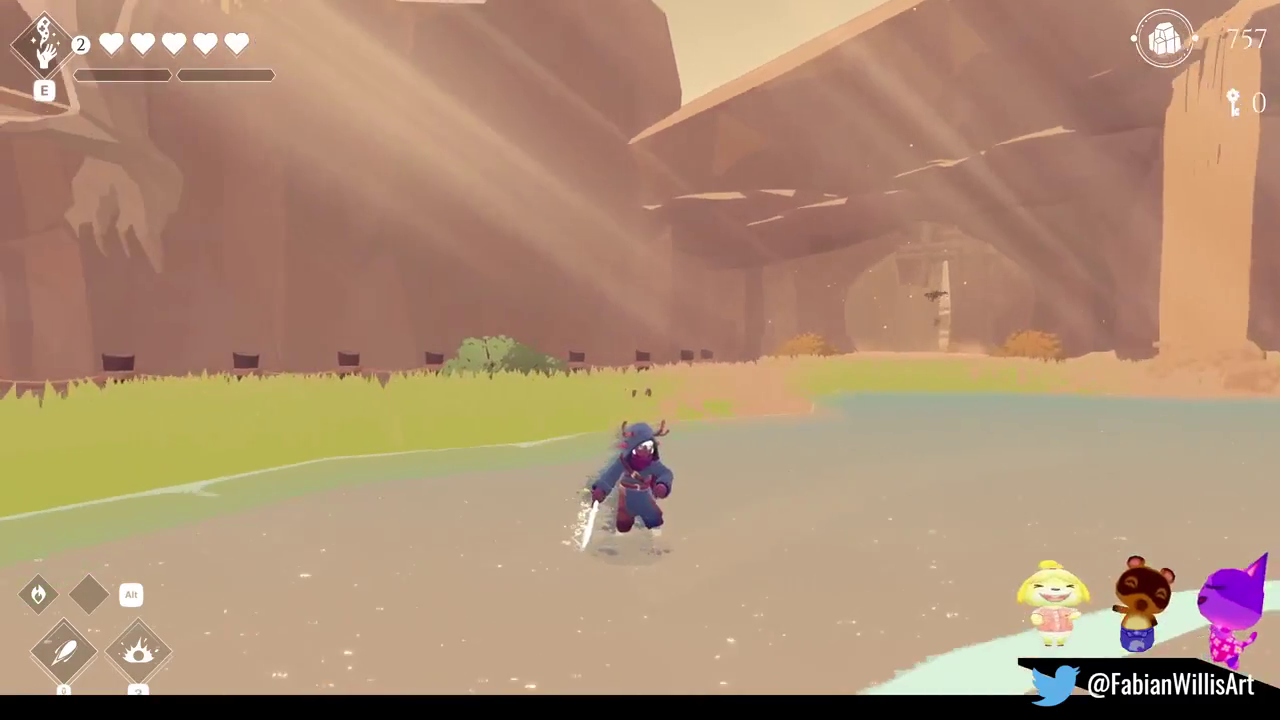
key("Escape")
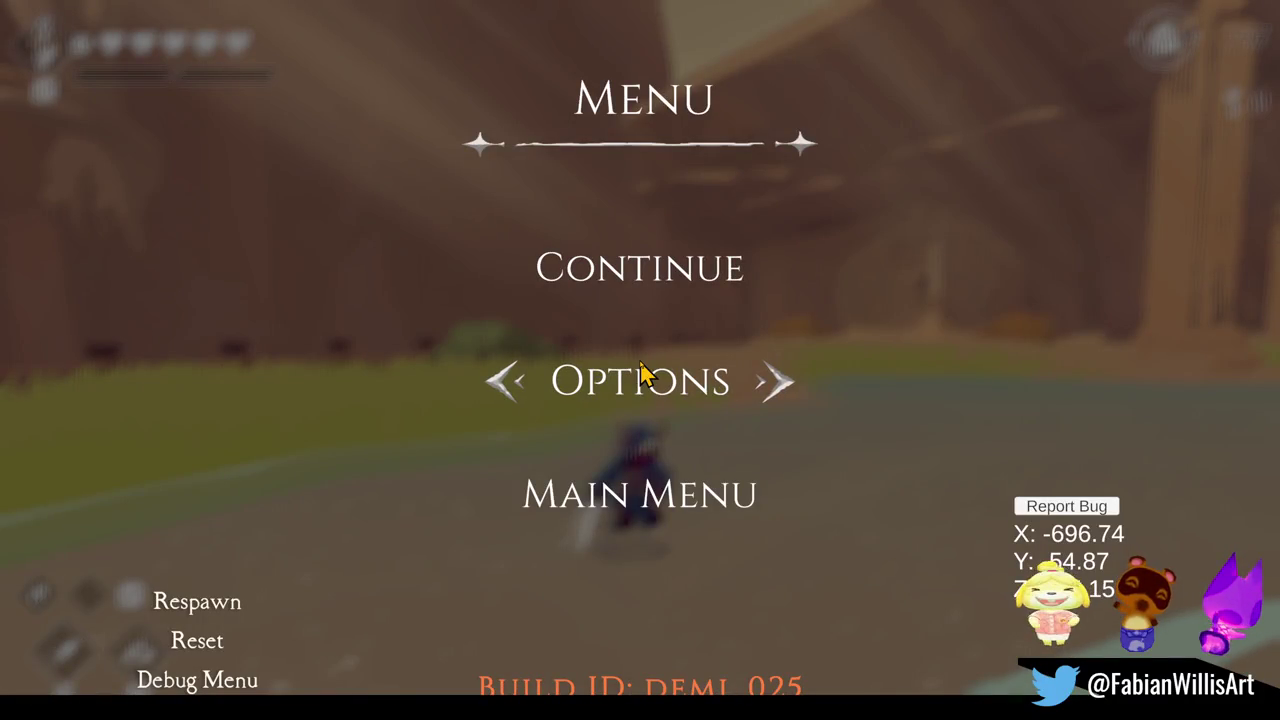